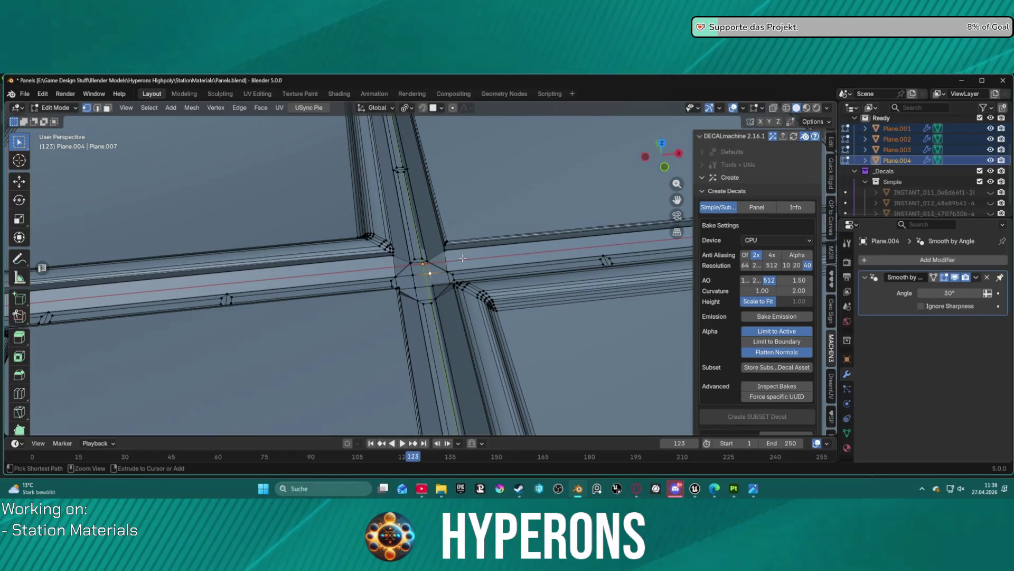
Step: Select the Plane.004 panel and switch it into Edit Mode
{"action": "left_click", "coordinate": [462, 255]}
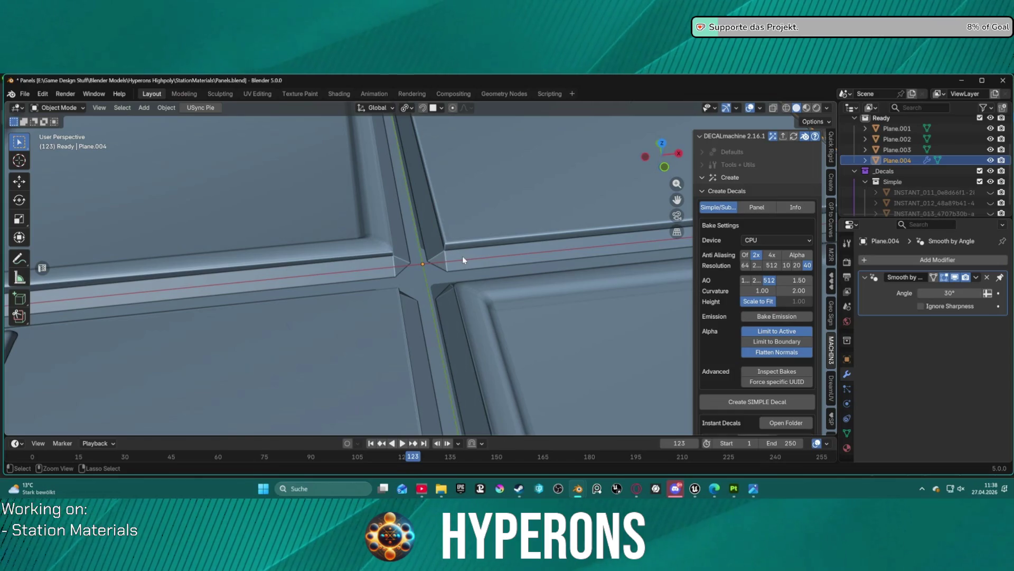
{"action": "key", "text": "ctrl+Tab"}
{"action": "left_click", "coordinate": [480, 253]}
Step: Select the edge loops running through the central groove crossing
{"action": "left_click_drag", "start_coordinate": [457, 260], "coordinate": [447, 305]}
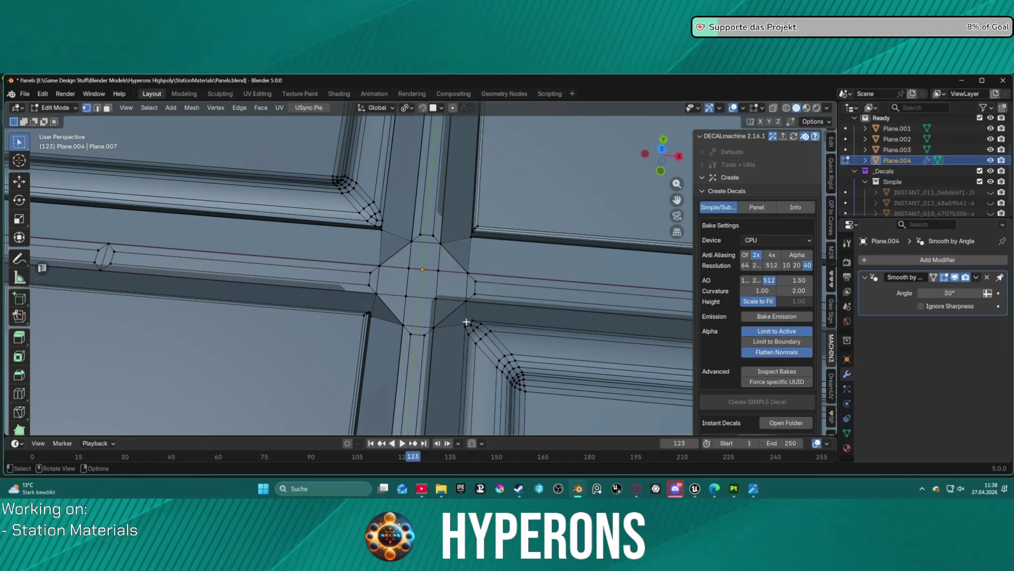
{"action": "left_click", "coordinate": [387, 232], "text": "alt"}
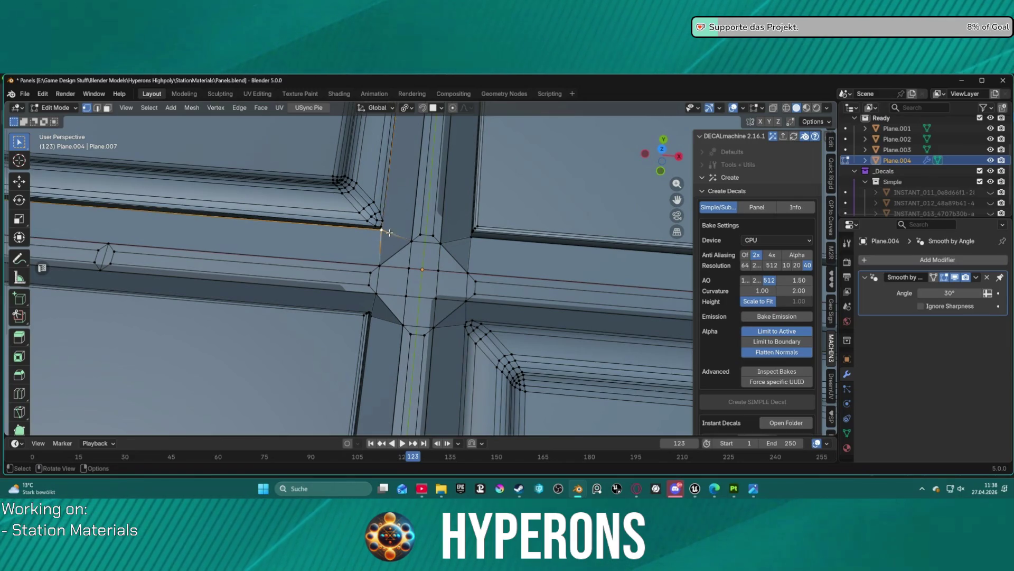
{"action": "left_click", "coordinate": [408, 268], "text": "shift"}
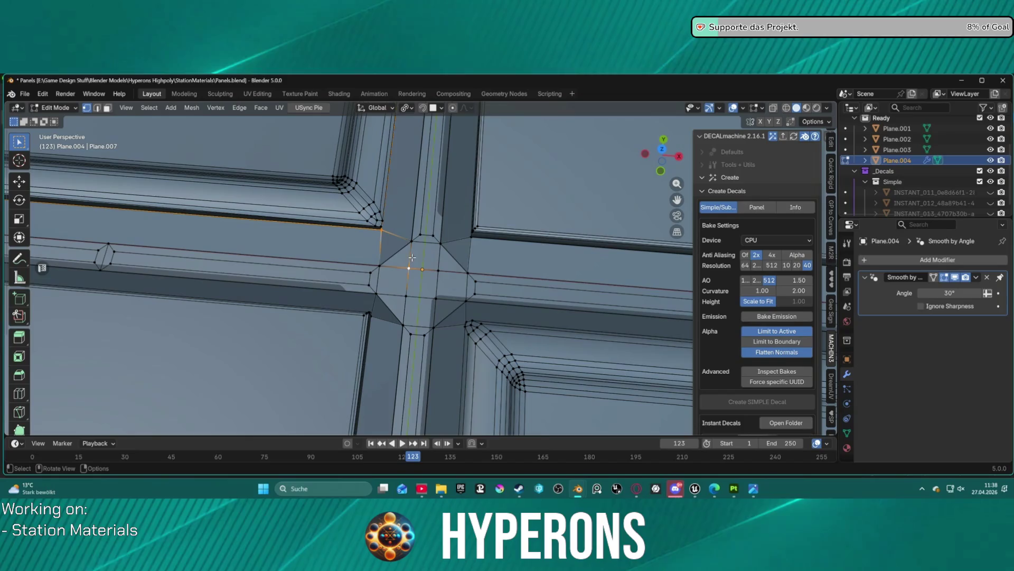
{"action": "left_click_drag", "start_coordinate": [456, 305], "coordinate": [408, 285]}
{"action": "left_click", "coordinate": [365, 269], "text": "alt"}
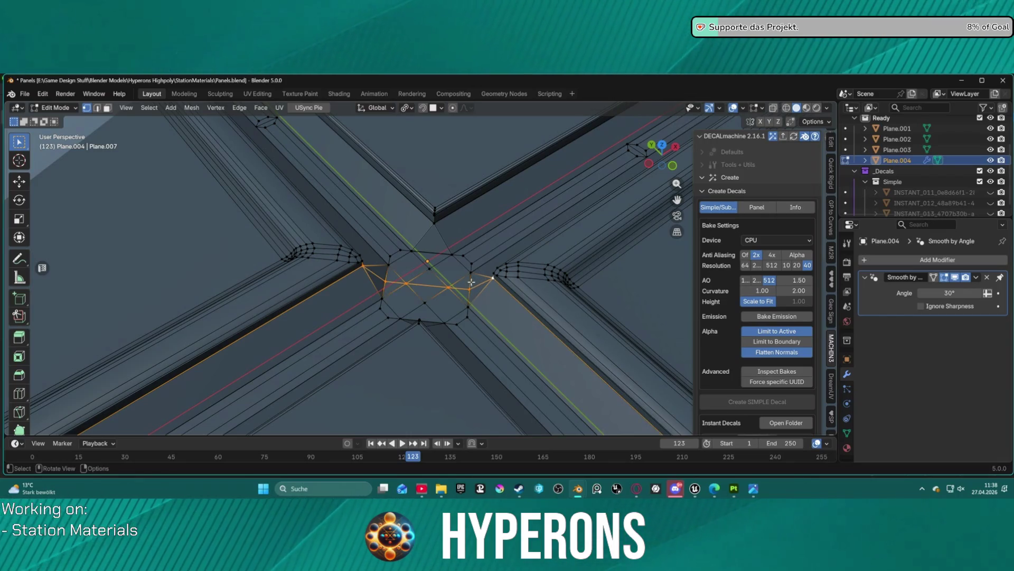
{"action": "left_click", "coordinate": [426, 313]}
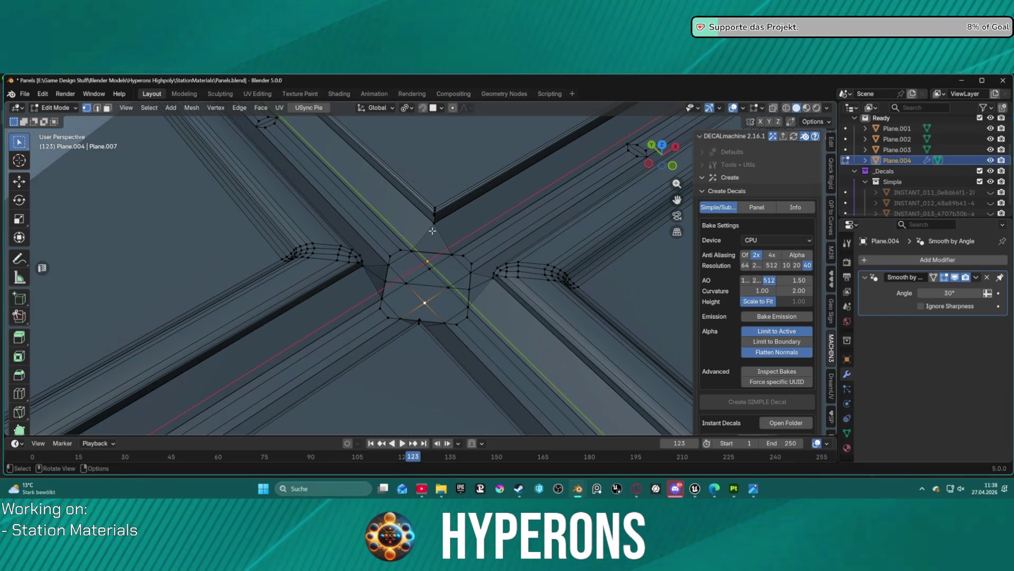
{"action": "left_click_drag", "start_coordinate": [432, 230], "coordinate": [365, 294]}
{"action": "left_click", "coordinate": [365, 294], "text": "alt+shift"}
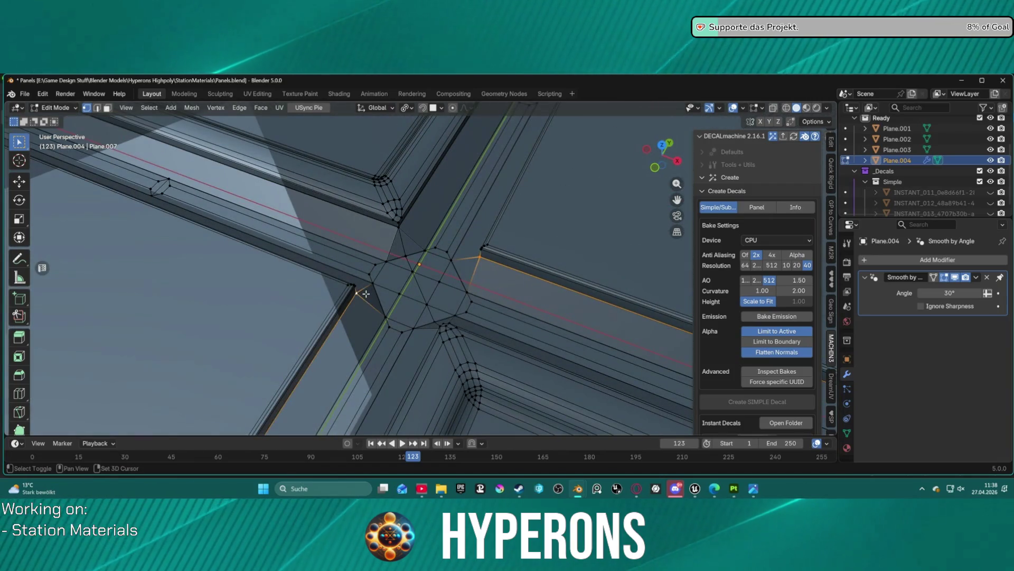
{"action": "left_click", "coordinate": [423, 281], "text": "alt+shift"}
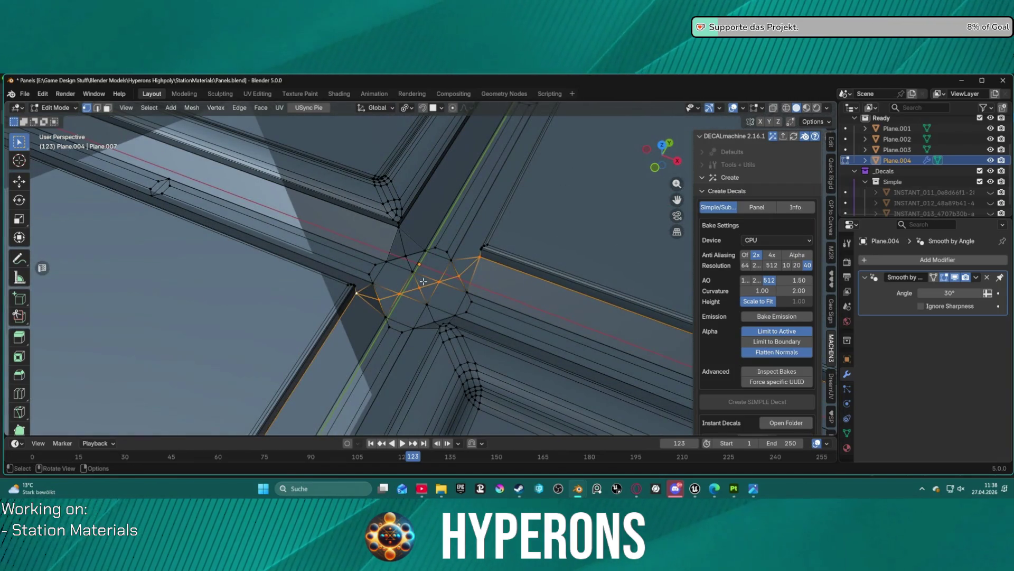
Step: Bevel the selected edges with 3 segments, then deselect and inspect the rounded crossing
{"action": "key", "text": "2"}
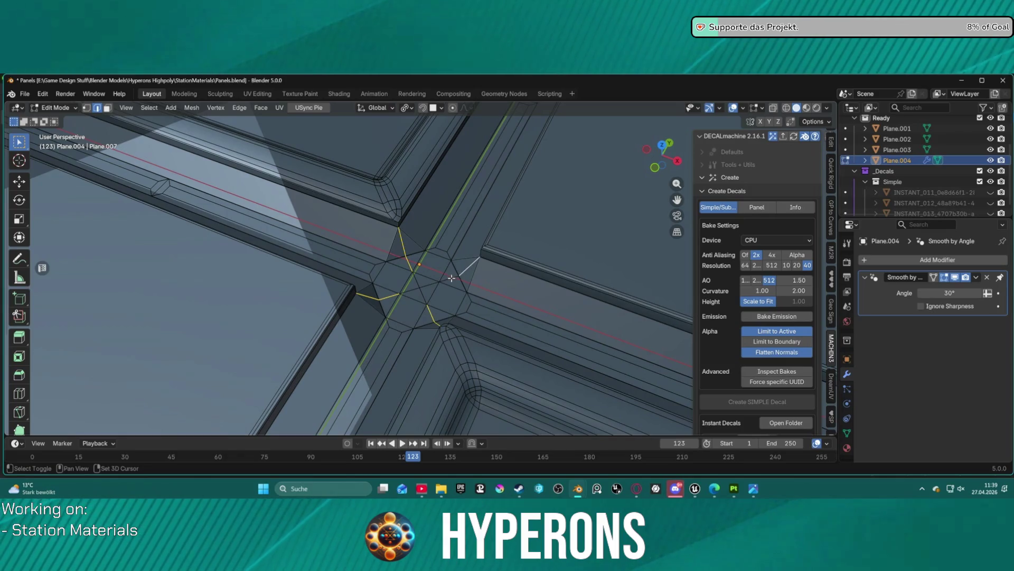
{"action": "key", "text": "ctrl+b"}
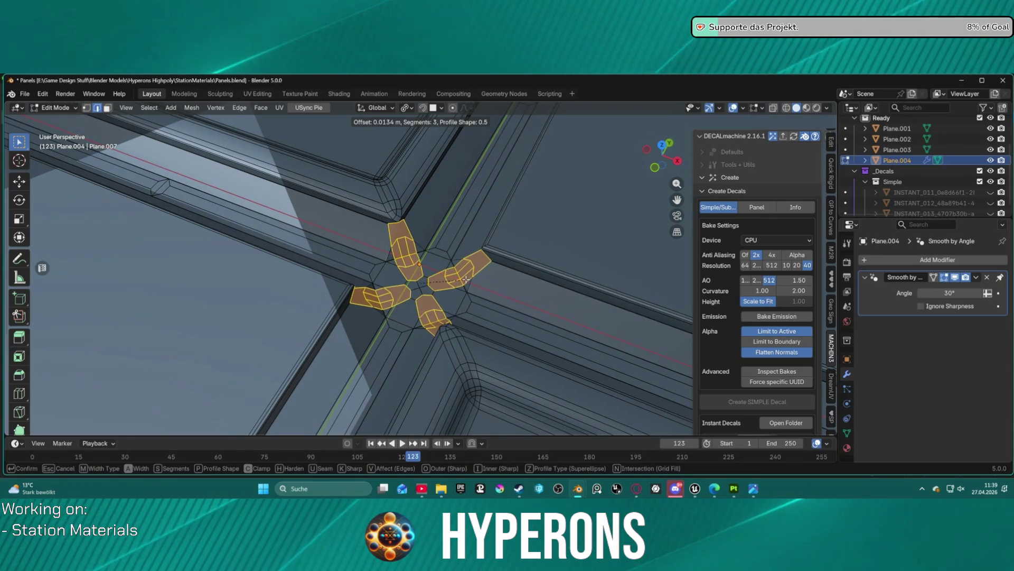
{"action": "left_click", "coordinate": [467, 279]}
{"action": "left_click", "coordinate": [486, 292]}
{"action": "mouse_move", "coordinate": [486, 292]}
{"action": "left_mouse_down"}
{"action": "mouse_move", "coordinate": [527, 290]}
{"action": "mouse_move", "coordinate": [568, 256]}
{"action": "mouse_move", "coordinate": [593, 256]}
{"action": "mouse_move", "coordinate": [602, 288]}
{"action": "mouse_move", "coordinate": [421, 268]}
{"action": "mouse_move", "coordinate": [557, 268]}
{"action": "mouse_move", "coordinate": [570, 294]}
{"action": "mouse_move", "coordinate": [505, 284]}
{"action": "mouse_move", "coordinate": [507, 315]}
{"action": "left_mouse_up"}
{"action": "scroll", "coordinate": [508, 315], "scroll_direction": "down", "scroll_amount": 5}
Step: View the tile from the top and look over the export formats without exporting
{"action": "key", "text": "KP_7"}
{"action": "scroll", "coordinate": [498, 306], "scroll_direction": "up", "scroll_amount": 1}
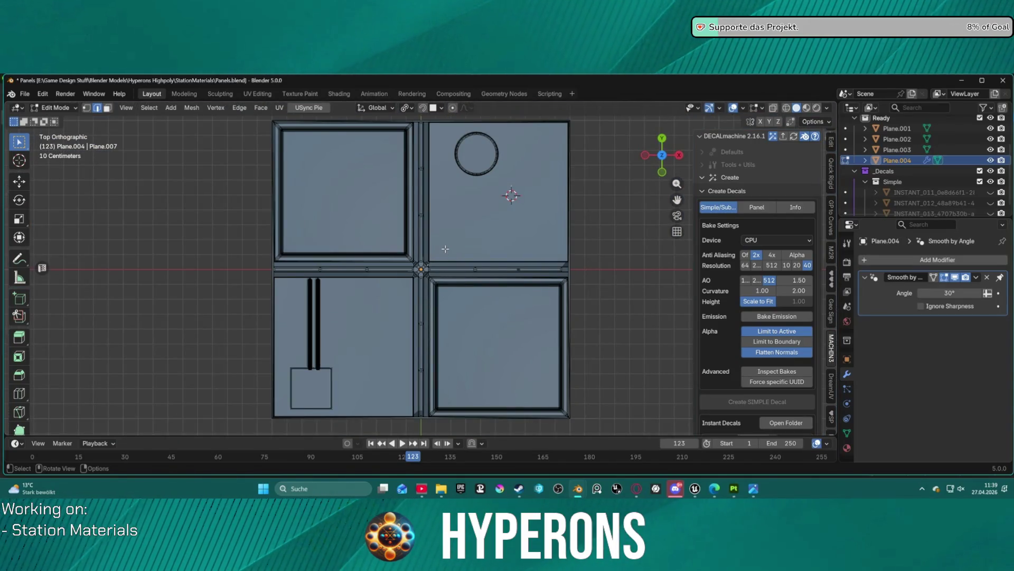
{"action": "scroll", "coordinate": [575, 288], "scroll_direction": "up", "scroll_amount": 5}
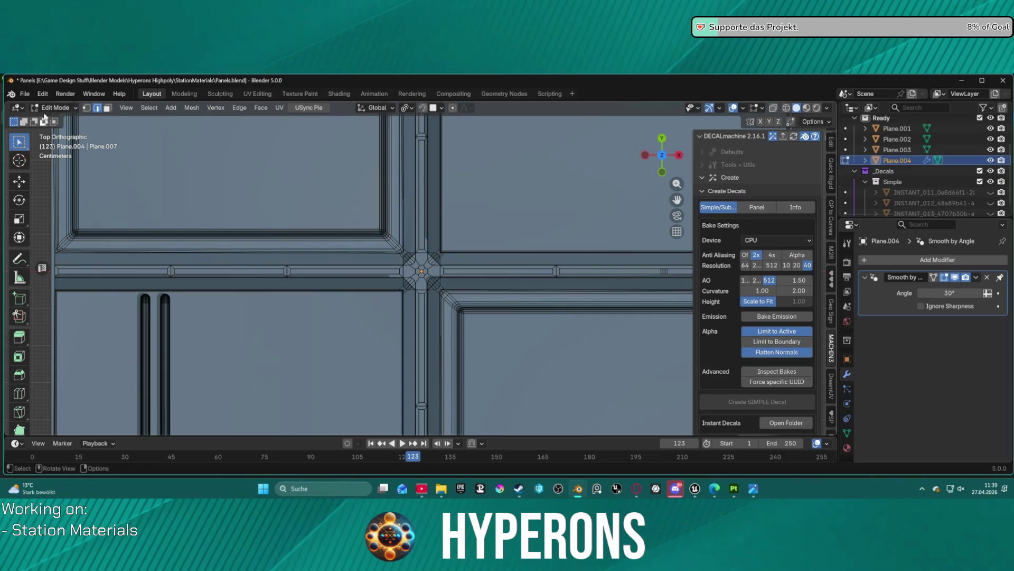
{"action": "left_click", "coordinate": [25, 94]}
{"action": "mouse_move", "coordinate": [87, 258]}
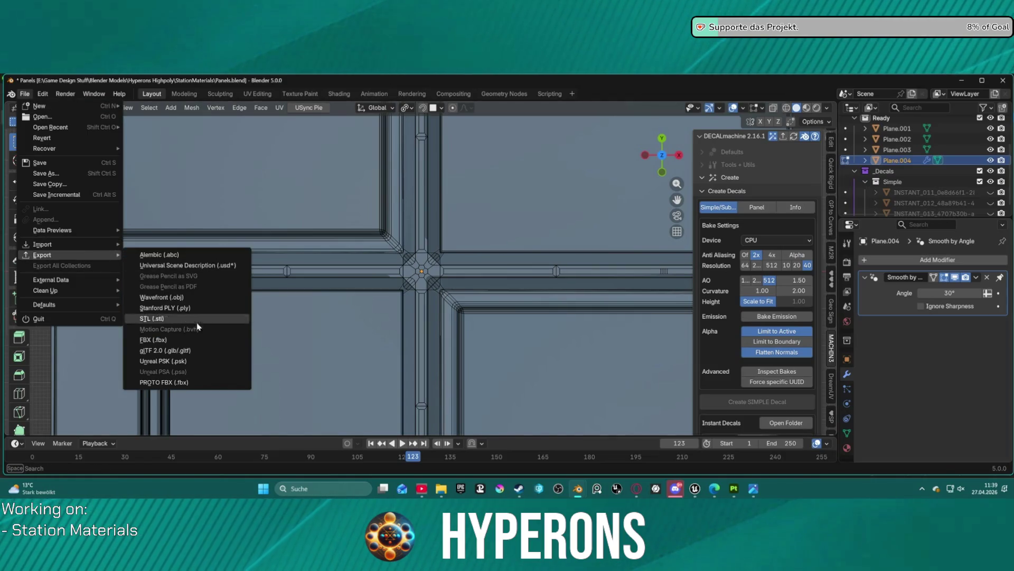
{"action": "key", "text": "Escape"}
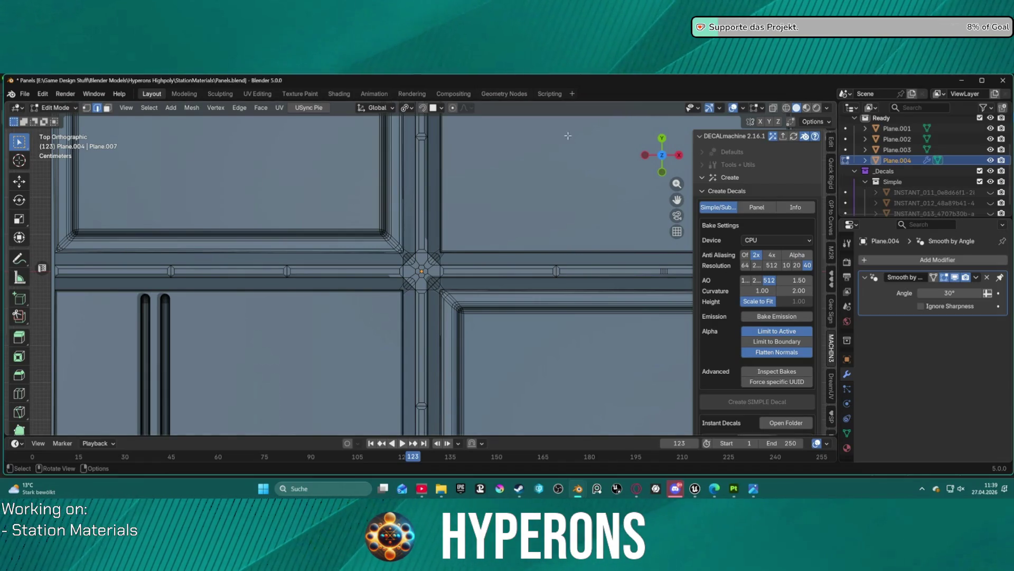
Step: Return the panel to Object Mode, frame it, and switch to Substance 3D Painter
{"action": "key", "text": "ctrl+Tab"}
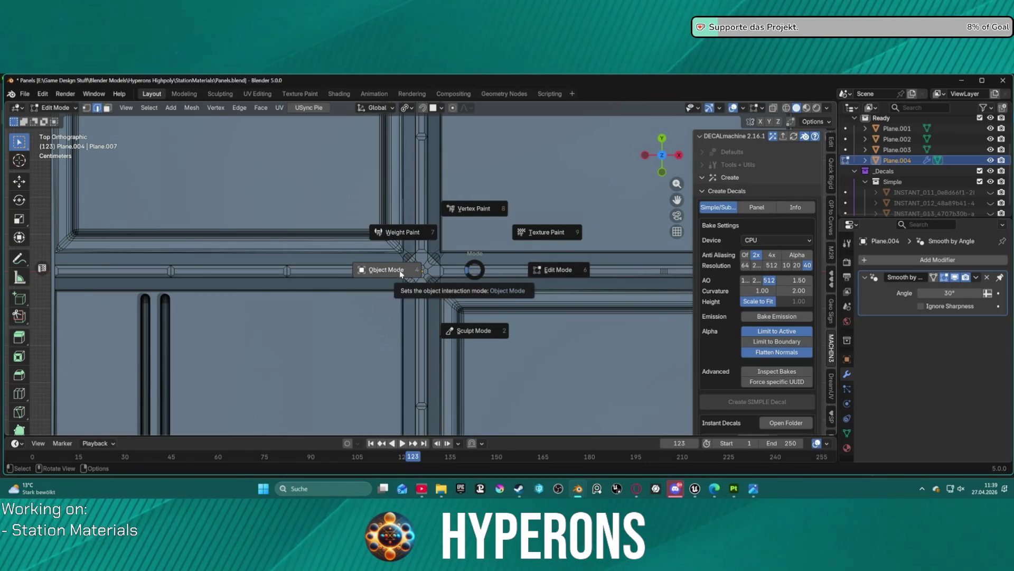
{"action": "left_click", "coordinate": [399, 271]}
{"action": "key", "text": "KP_Decimal"}
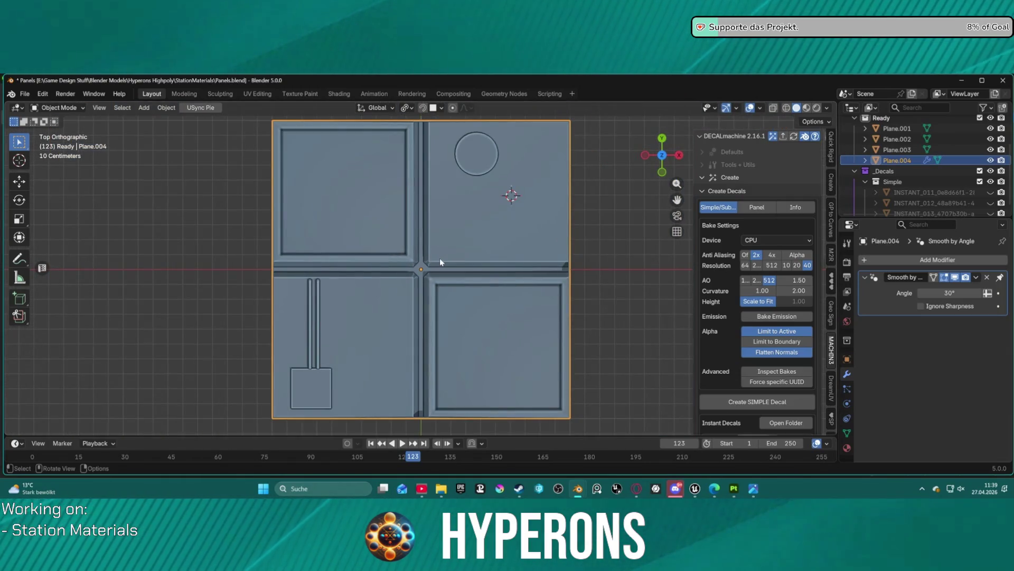
{"action": "scroll", "coordinate": [440, 258], "scroll_direction": "down", "scroll_amount": 1}
{"action": "scroll", "coordinate": [439, 258], "scroll_direction": "down", "scroll_amount": 3}
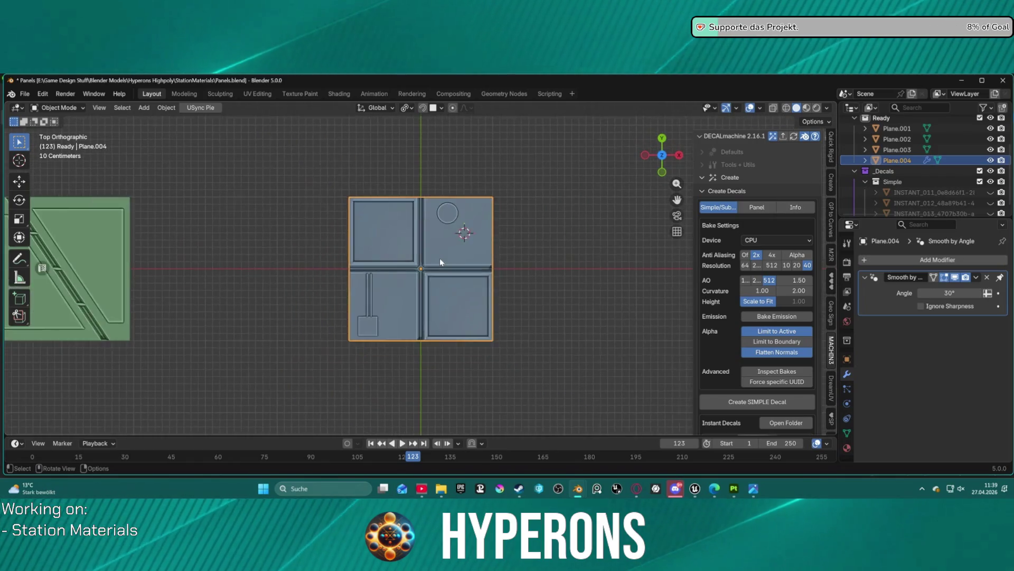
{"action": "scroll", "coordinate": [440, 258], "scroll_direction": "up", "scroll_amount": 10}
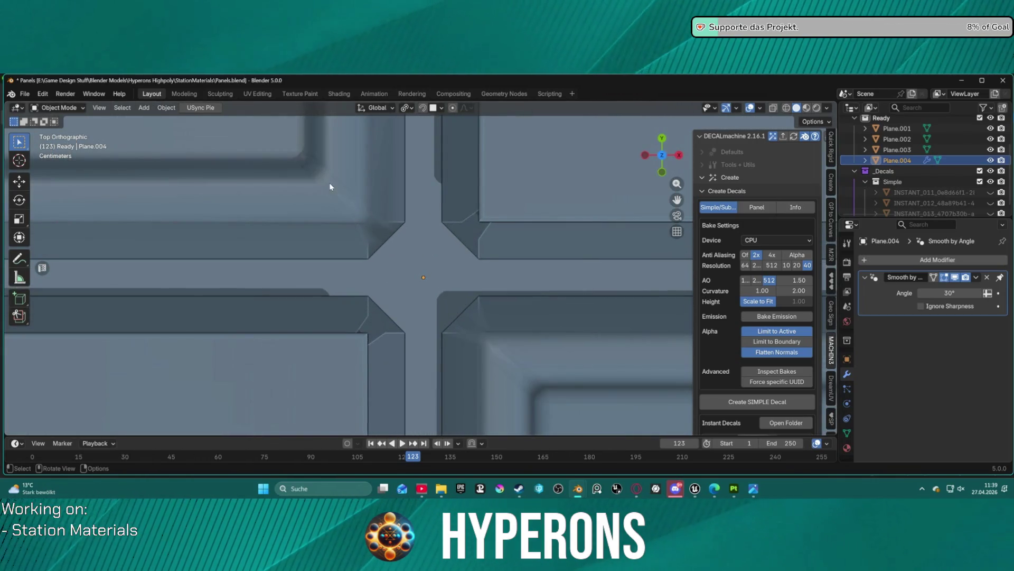
{"action": "scroll", "coordinate": [420, 282], "scroll_direction": "down", "scroll_amount": 5}
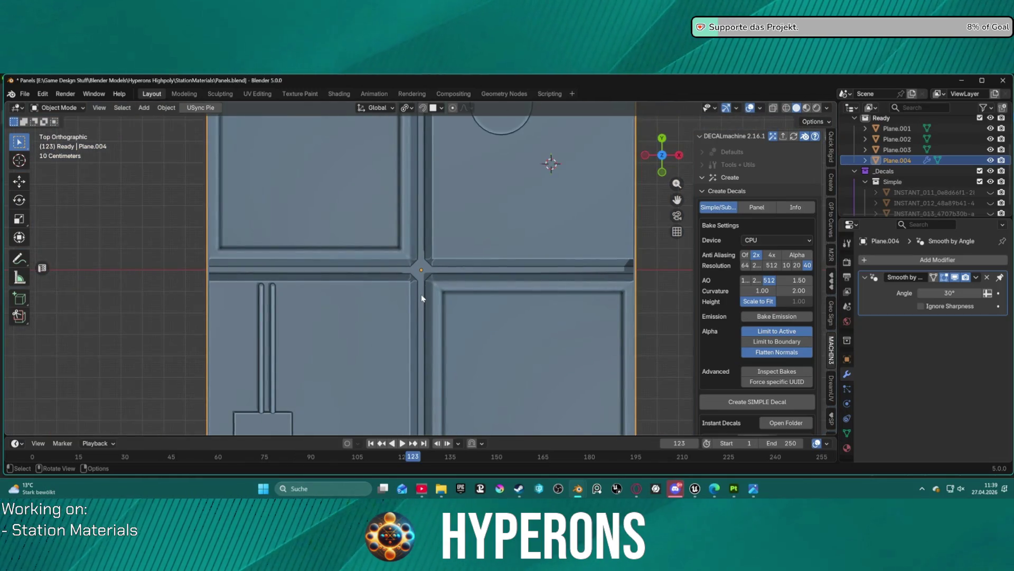
{"action": "scroll", "coordinate": [421, 296], "scroll_direction": "down", "scroll_amount": 5}
{"action": "scroll", "coordinate": [421, 295], "scroll_direction": "up", "scroll_amount": 2}
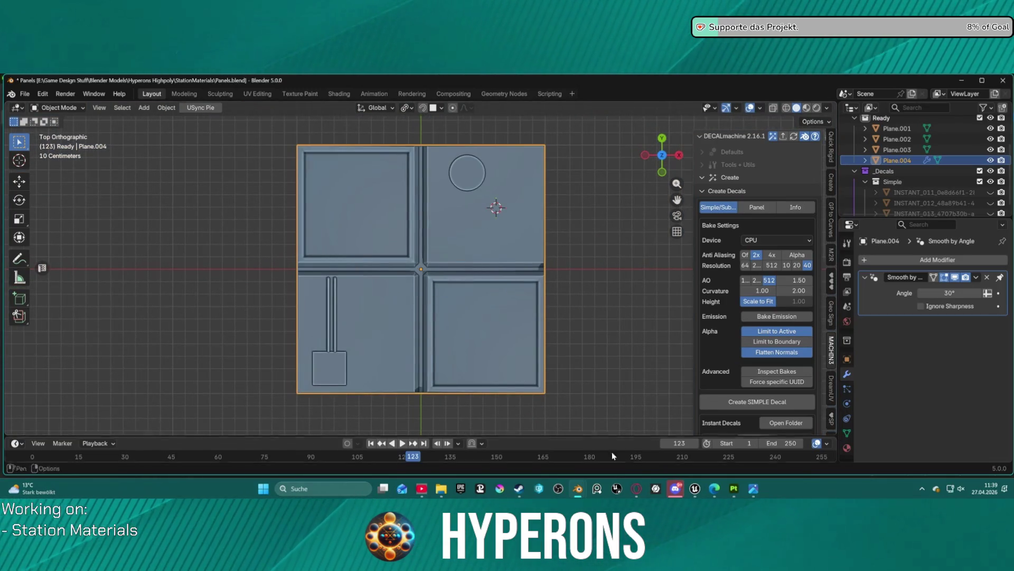
{"action": "left_click", "coordinate": [735, 493]}
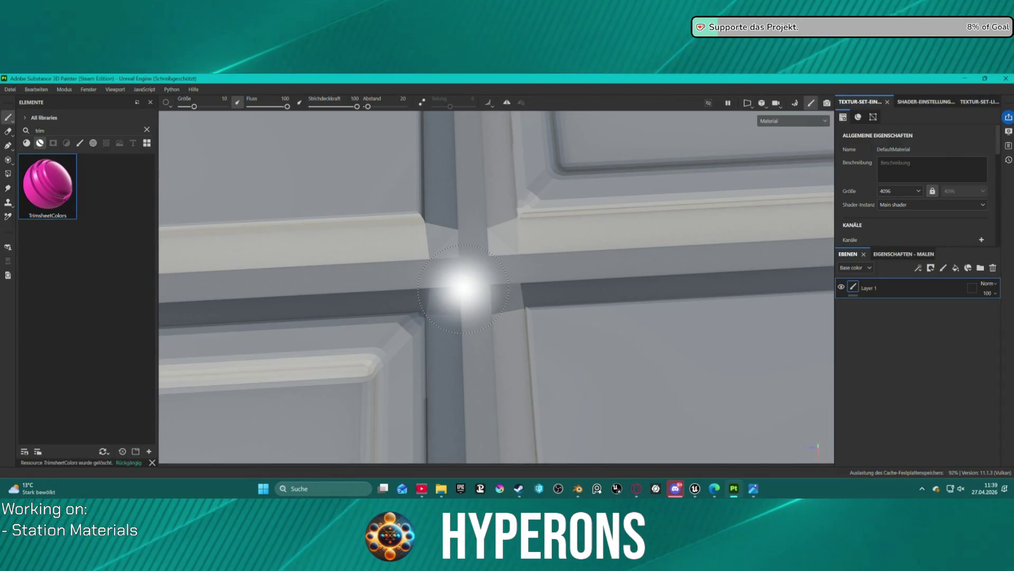
Step: Orbit and zoom around the grey panel tile, then delete Layer 1 from the layer stack
{"action": "key", "text": "ctrl"}
{"action": "key", "text": "ctrl+shift"}
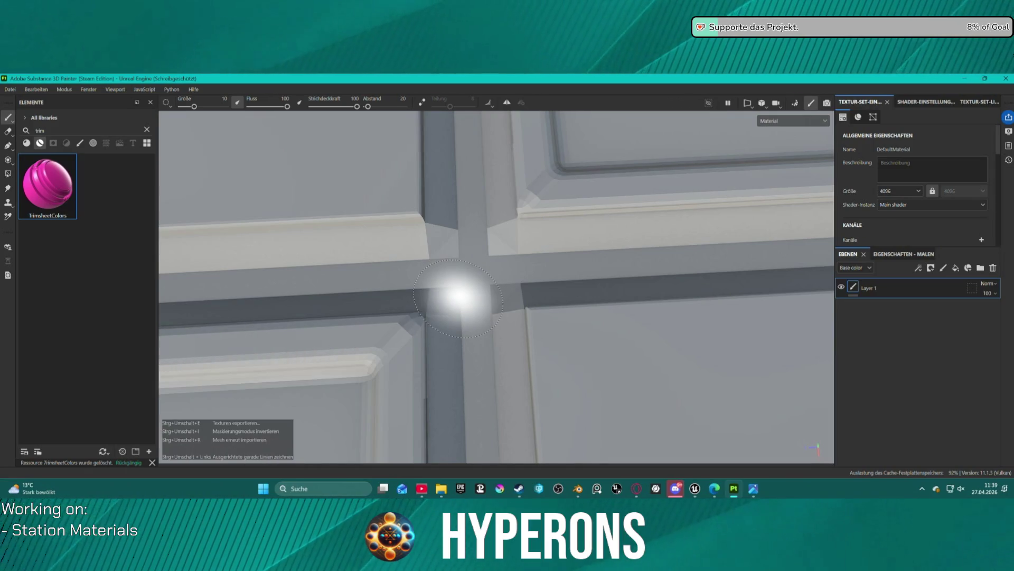
{"action": "left_click_drag", "start_coordinate": [459, 296], "coordinate": [454, 290]}
{"action": "mouse_move", "coordinate": [600, 199]}
{"action": "left_mouse_down"}
{"action": "mouse_move", "coordinate": [578, 208]}
{"action": "mouse_move", "coordinate": [585, 214]}
{"action": "left_mouse_up"}
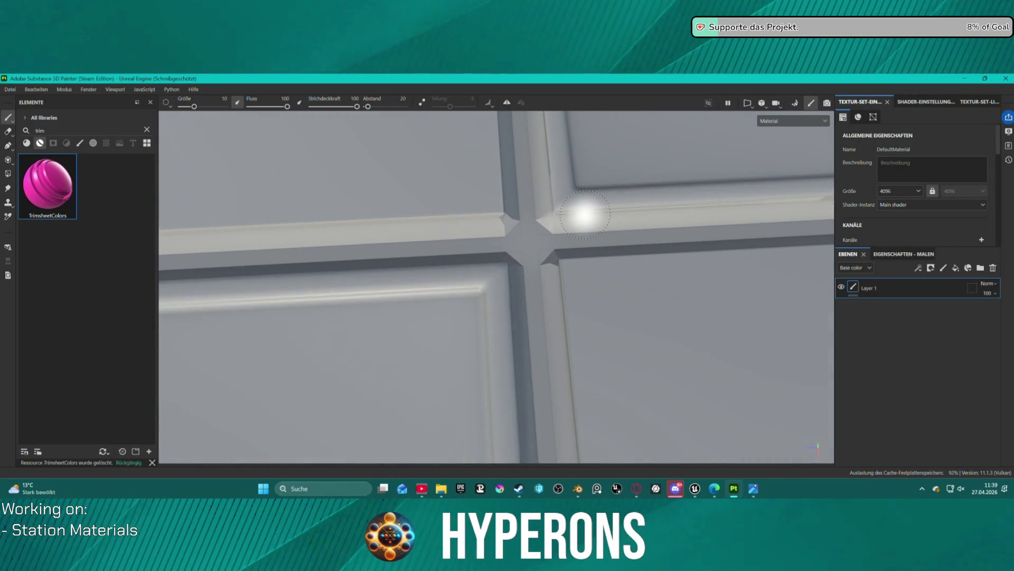
{"action": "scroll", "coordinate": [605, 235], "scroll_direction": "down", "scroll_amount": 5}
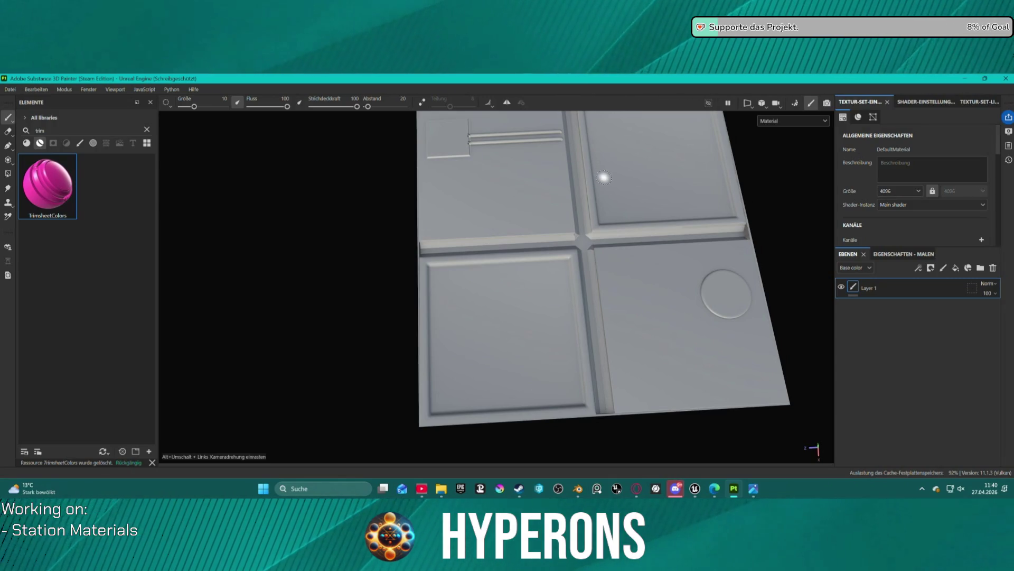
{"action": "scroll", "coordinate": [765, 173], "scroll_direction": "down", "scroll_amount": 2}
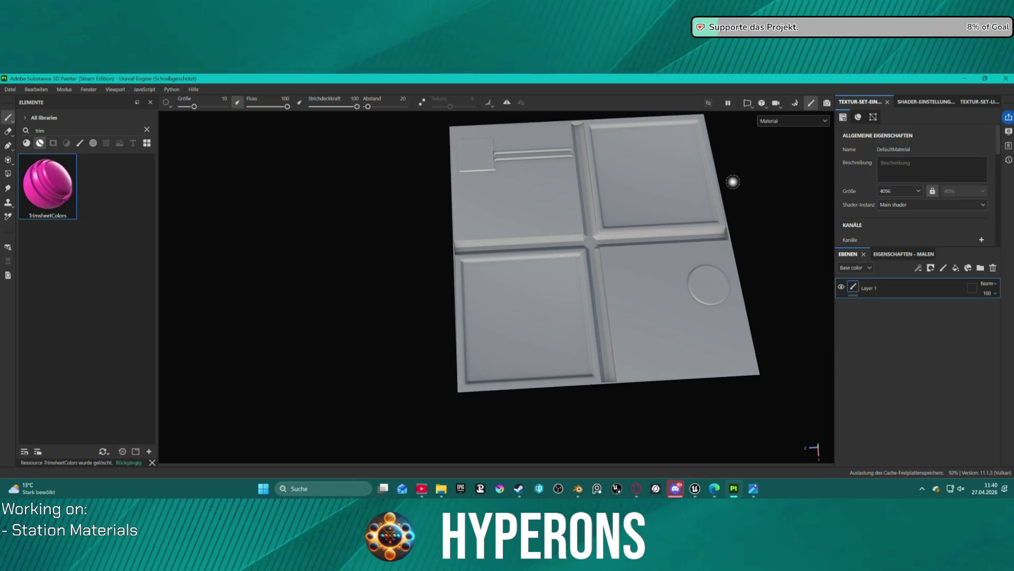
{"action": "scroll", "coordinate": [371, 170], "scroll_direction": "up", "scroll_amount": 1}
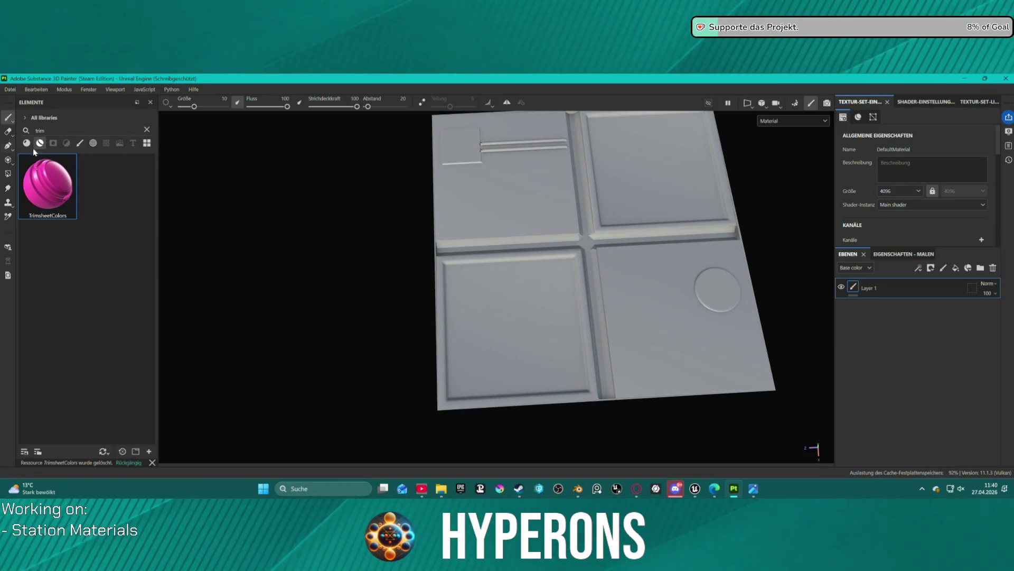
{"action": "left_click", "coordinate": [993, 268]}
Step: Bake the selected mesh maps, return to paint mode, and switch over to Blender
{"action": "left_click", "coordinate": [795, 102]}
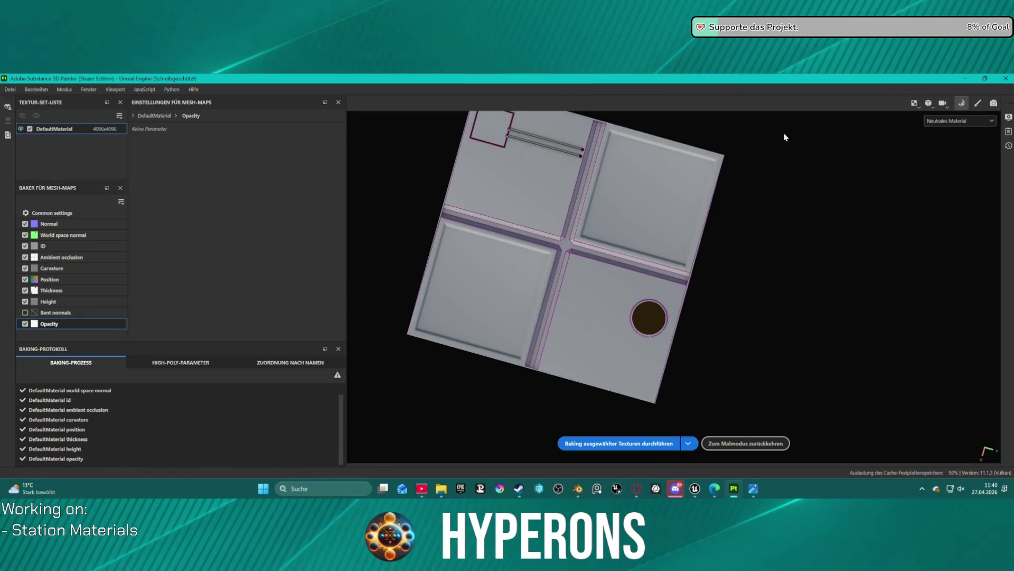
{"action": "left_click", "coordinate": [660, 444]}
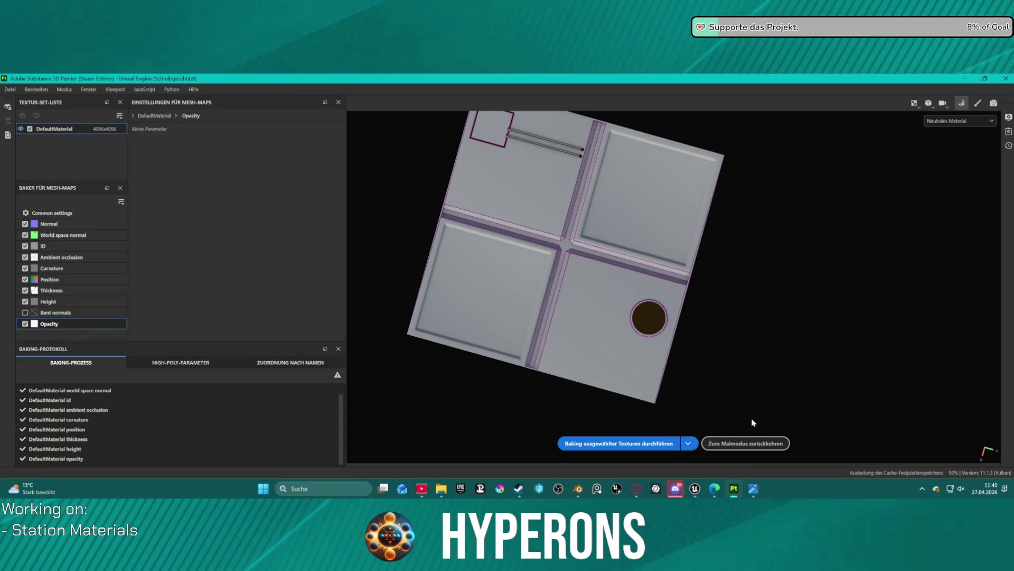
{"action": "left_click", "coordinate": [746, 443]}
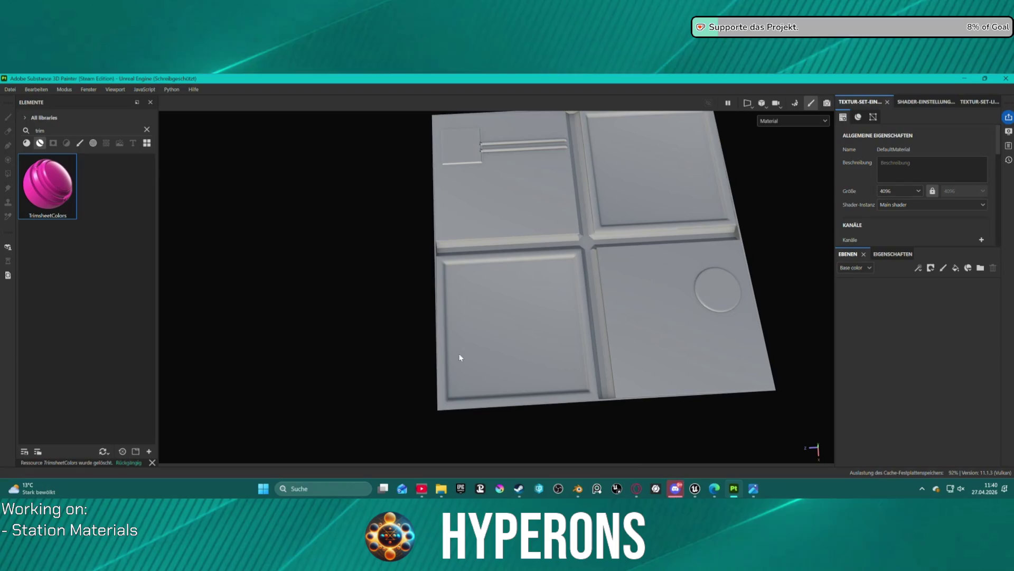
{"action": "mouse_move", "coordinate": [580, 490]}
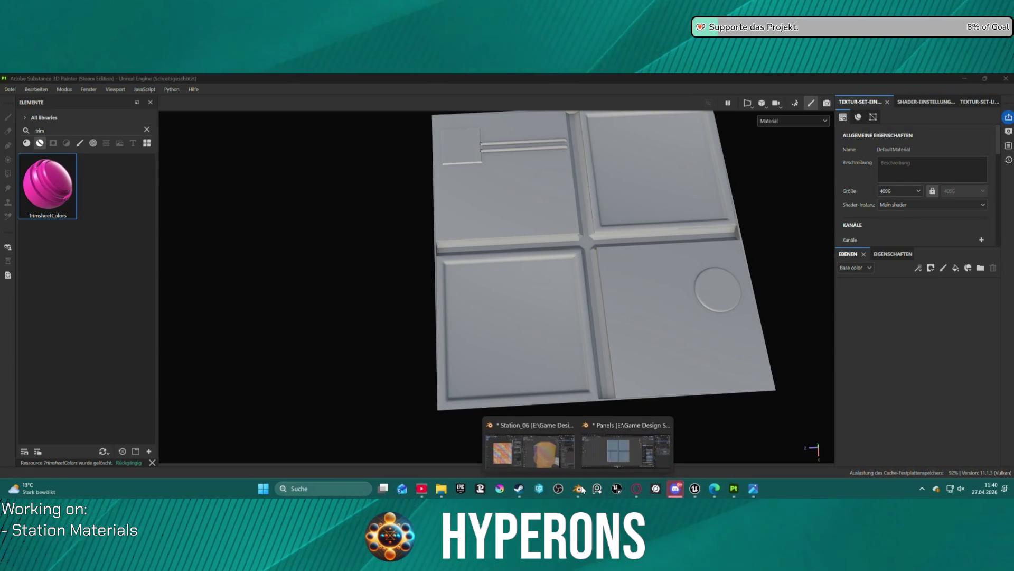
{"action": "left_click", "coordinate": [528, 444]}
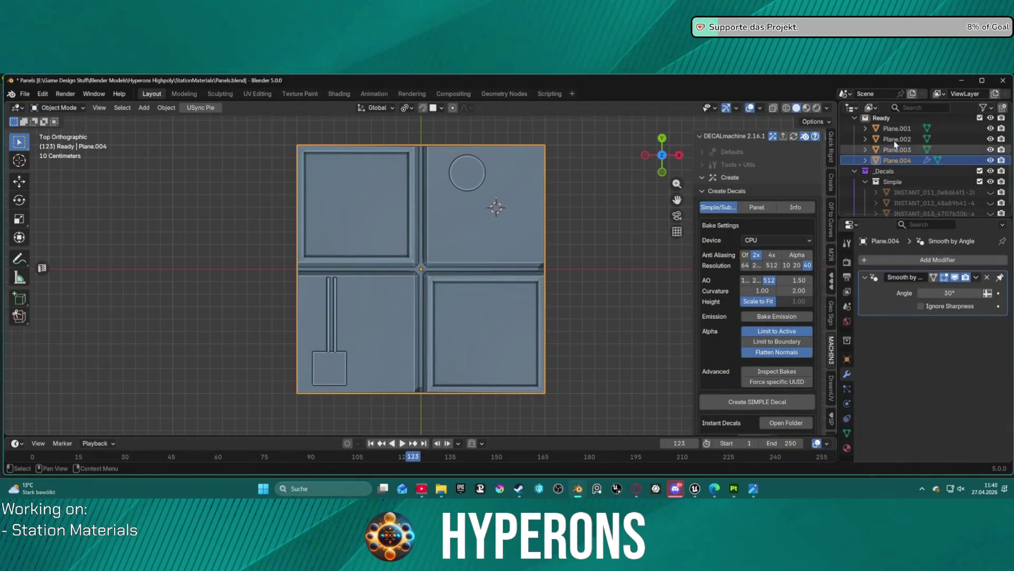
{"action": "scroll", "coordinate": [909, 158], "scroll_direction": "up", "scroll_amount": 5}
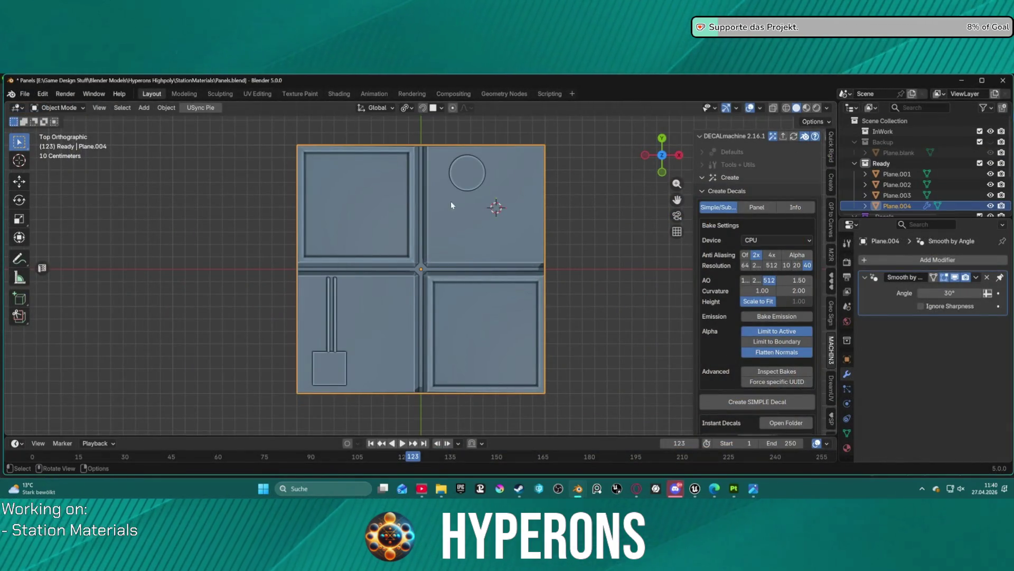
{"action": "mouse_move", "coordinate": [459, 173]}
{"action": "left_mouse_down"}
{"action": "mouse_move", "coordinate": [526, 404]}
{"action": "mouse_move", "coordinate": [550, 378]}
{"action": "mouse_move", "coordinate": [629, 391]}
{"action": "mouse_move", "coordinate": [702, 385]}
{"action": "mouse_move", "coordinate": [721, 346]}
{"action": "mouse_move", "coordinate": [742, 370]}
{"action": "mouse_move", "coordinate": [736, 404]}
{"action": "left_mouse_up"}
{"action": "scroll", "coordinate": [420, 367], "scroll_direction": "up", "scroll_amount": 5}
{"action": "mouse_move", "coordinate": [396, 373]}
{"action": "left_mouse_down"}
{"action": "mouse_move", "coordinate": [407, 344]}
{"action": "mouse_move", "coordinate": [406, 362]}
{"action": "mouse_move", "coordinate": [338, 395]}
{"action": "mouse_move", "coordinate": [179, 424]}
{"action": "left_mouse_up"}
{"action": "scroll", "coordinate": [251, 368], "scroll_direction": "down", "scroll_amount": 3}
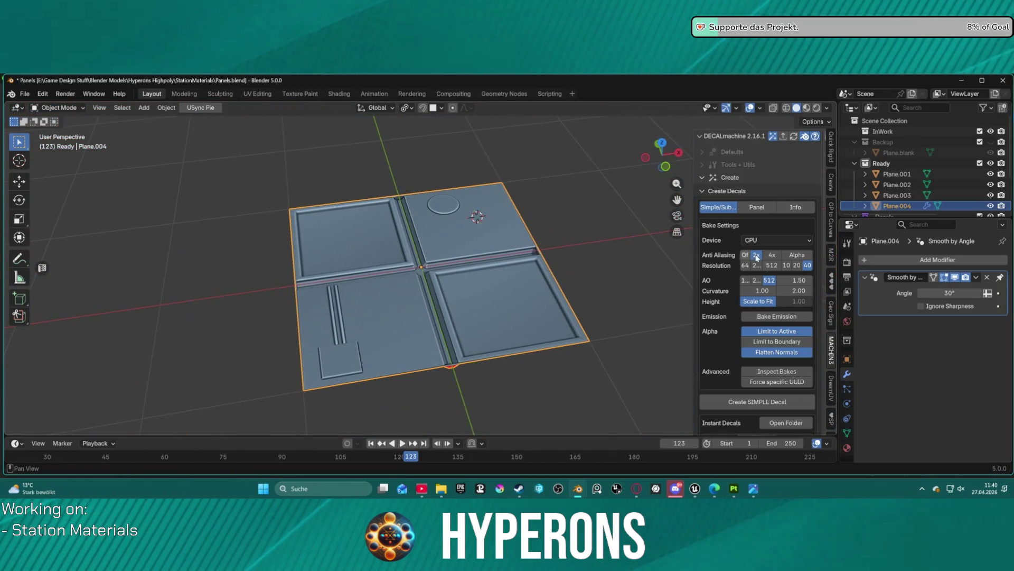
Step: Orbit the grey tile in Painter, snap to a straight top view, and center it
{"action": "left_click", "coordinate": [734, 488]}
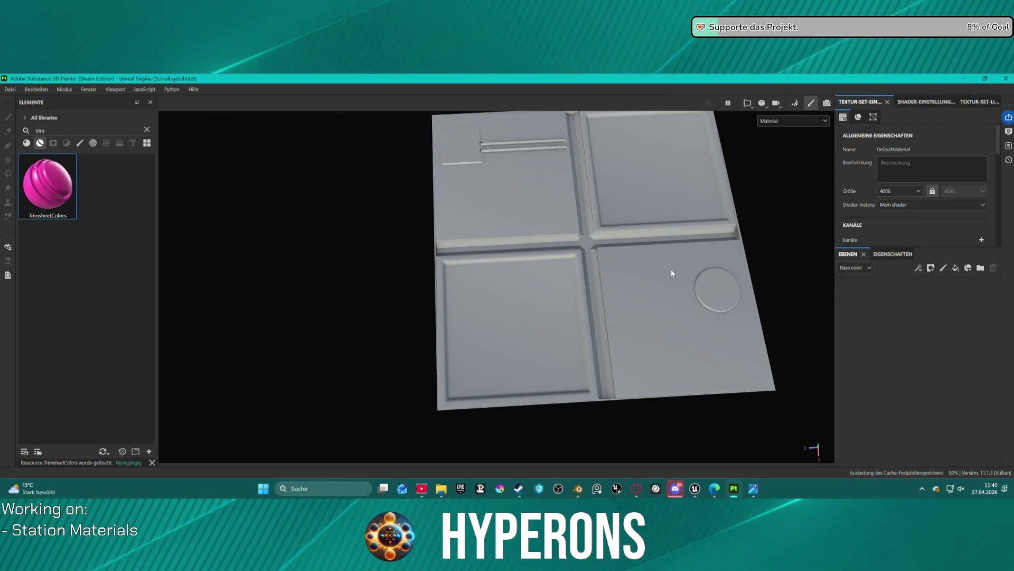
{"action": "scroll", "coordinate": [618, 277], "scroll_direction": "down", "scroll_amount": 4}
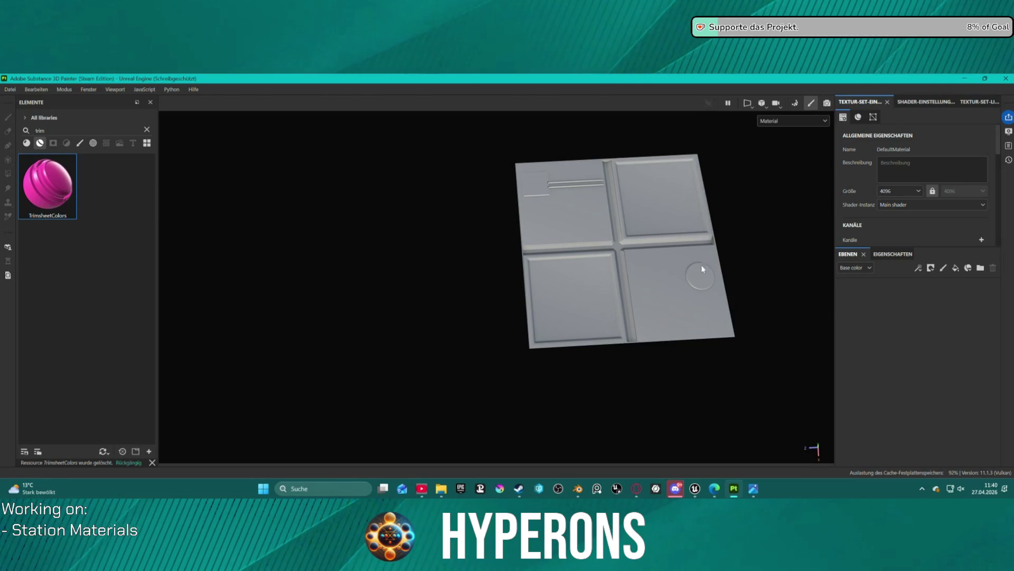
{"action": "scroll", "coordinate": [698, 289], "scroll_direction": "up", "scroll_amount": 5}
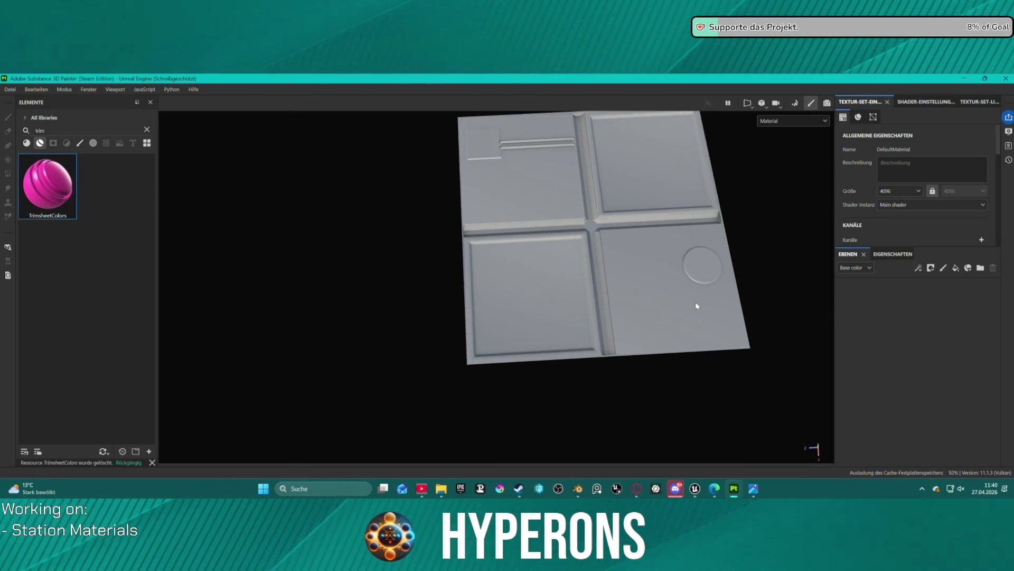
{"action": "key", "text": "shift"}
{"action": "mouse_move", "coordinate": [668, 318]}
{"action": "left_mouse_down"}
{"action": "mouse_move", "coordinate": [572, 313]}
{"action": "mouse_move", "coordinate": [575, 302]}
{"action": "left_mouse_up"}
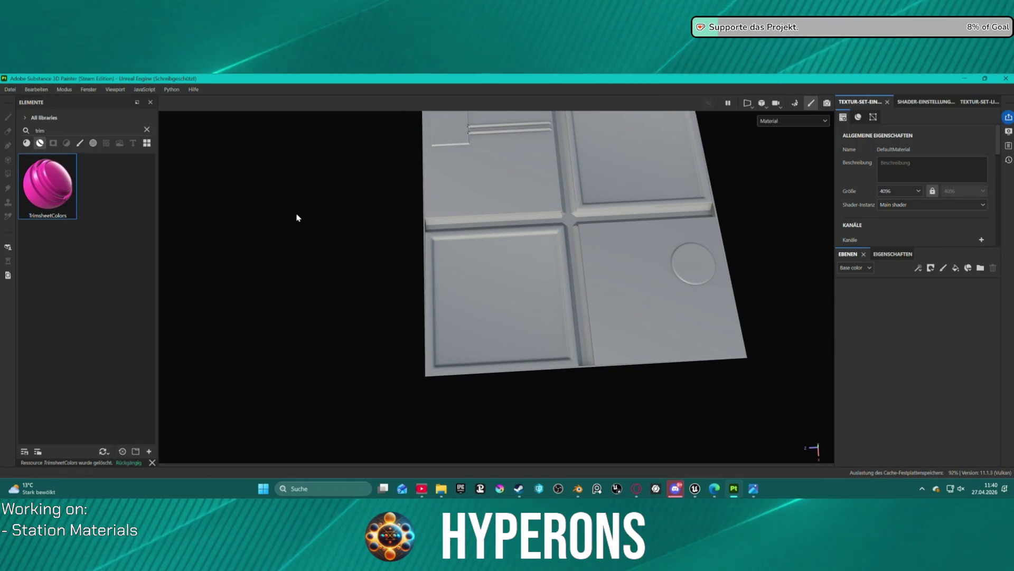
{"action": "left_click_drag", "start_coordinate": [299, 215], "coordinate": [298, 217]}
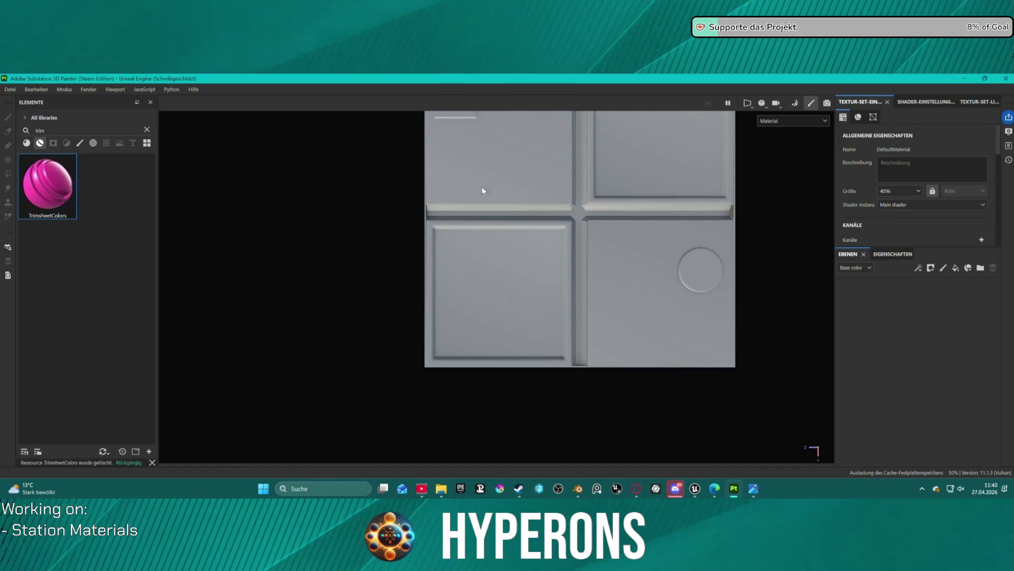
{"action": "mouse_move", "coordinate": [523, 177]}
{"action": "left_mouse_down"}
{"action": "mouse_move", "coordinate": [445, 262]}
{"action": "mouse_move", "coordinate": [423, 247]}
{"action": "left_mouse_up"}
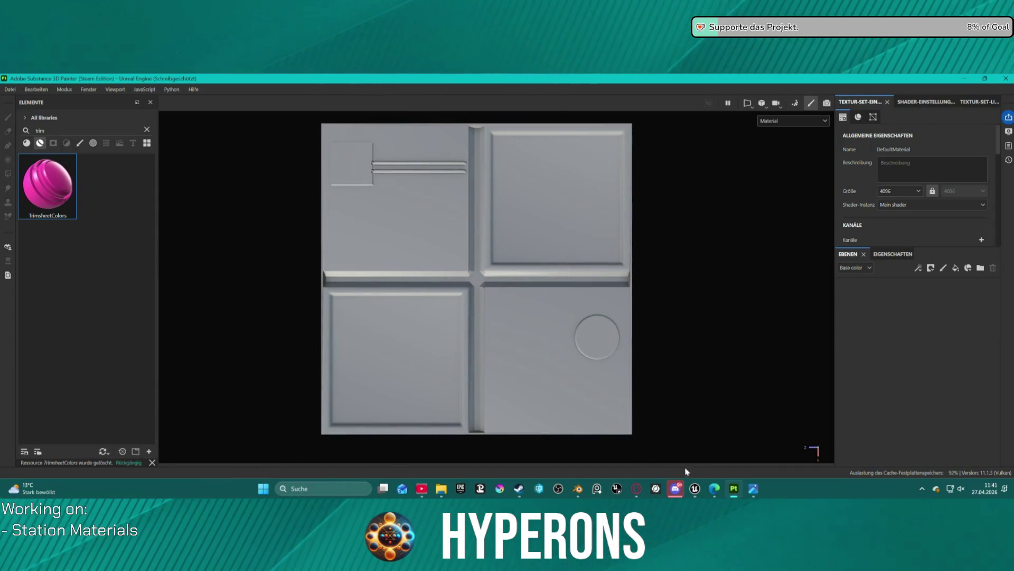
{"action": "mouse_move", "coordinate": [581, 491]}
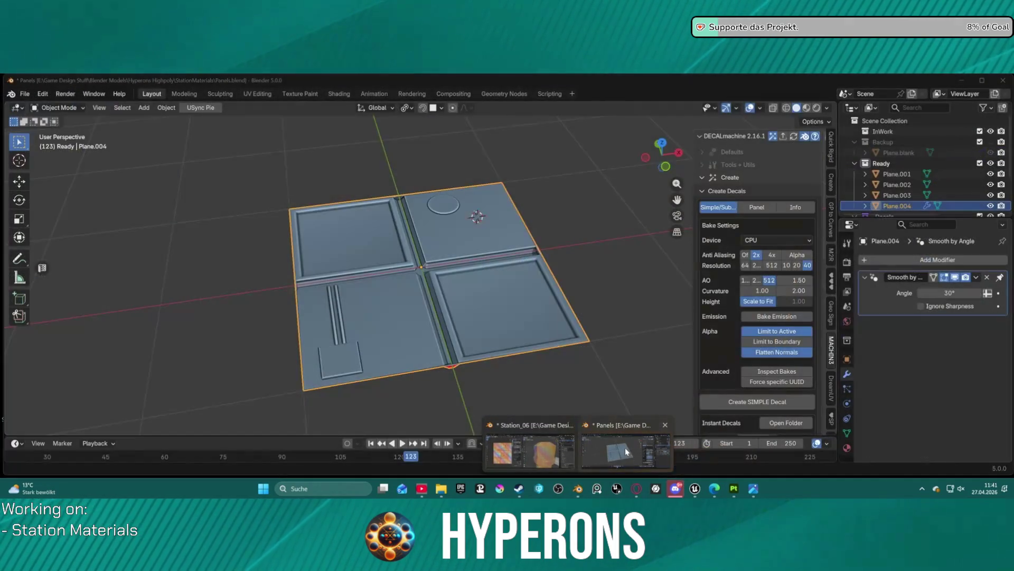
{"action": "left_click", "coordinate": [625, 448]}
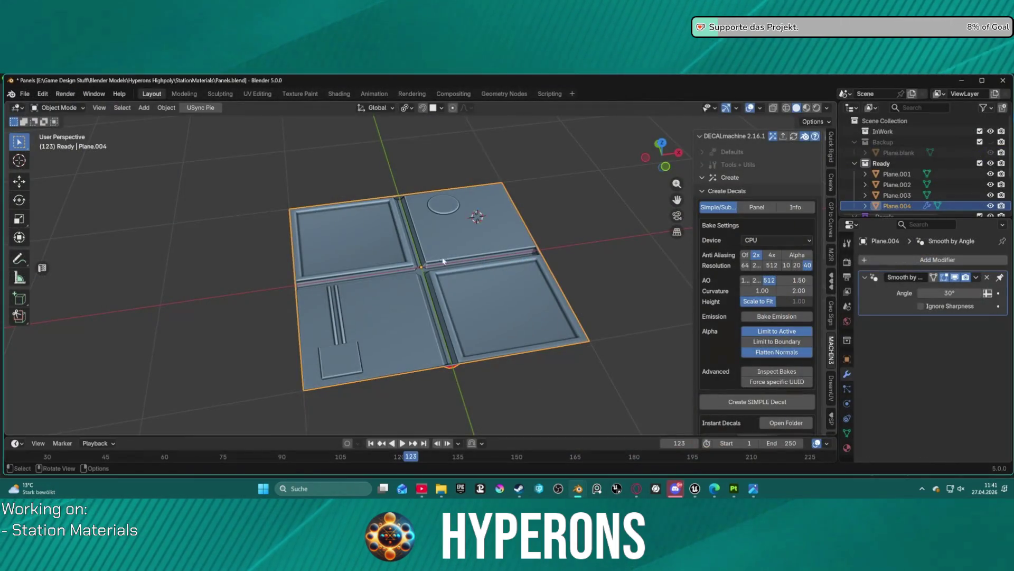
{"action": "left_click", "coordinate": [730, 403]}
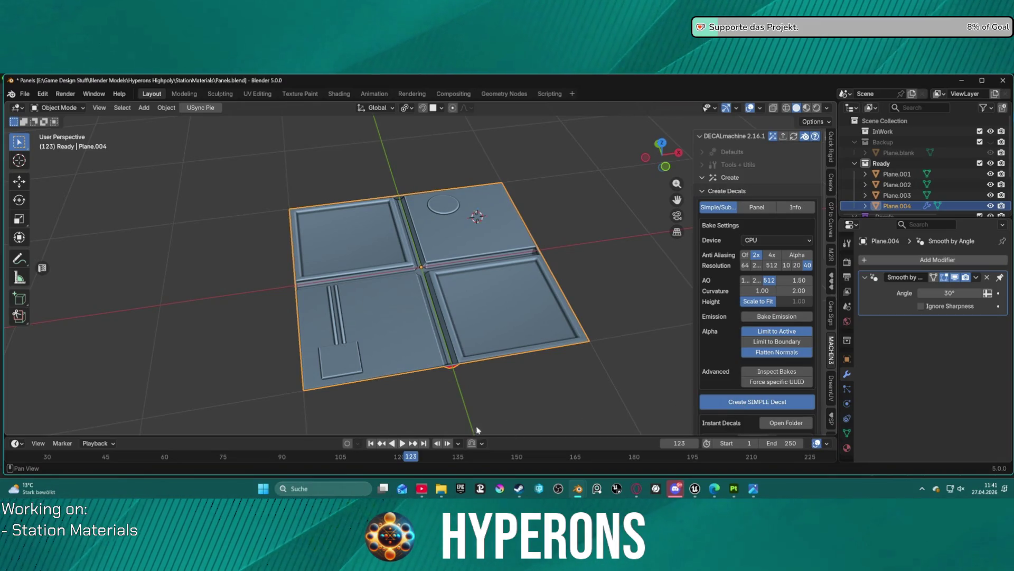
{"action": "left_click", "coordinate": [735, 489]}
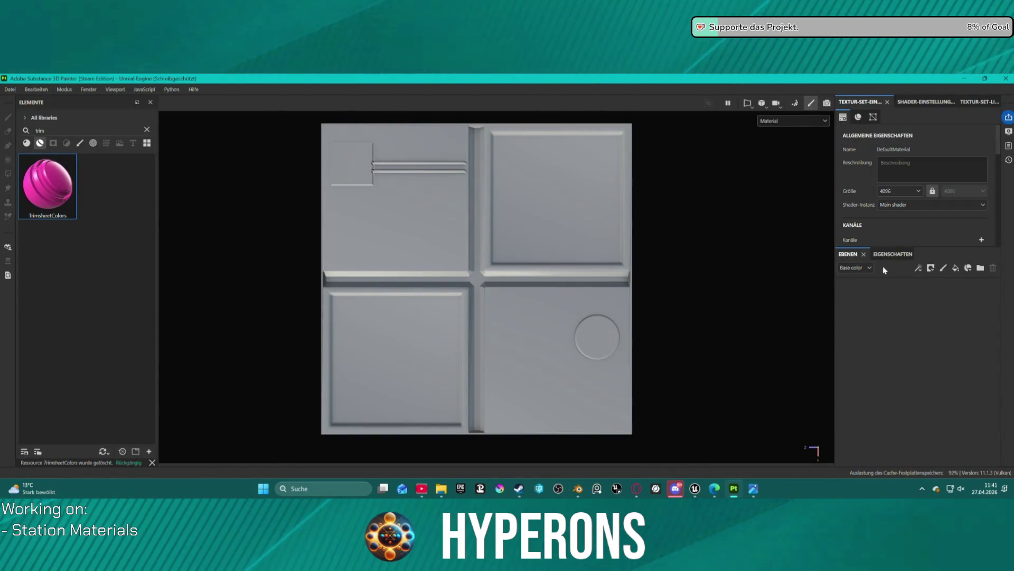
Step: Drop TrimsheetColors onto the tile and polygon-fill the whole mesh on the Weiss mask
{"action": "mouse_move", "coordinate": [48, 199]}
{"action": "left_mouse_down"}
{"action": "mouse_move", "coordinate": [508, 307]}
{"action": "mouse_move", "coordinate": [560, 357]}
{"action": "left_mouse_up"}
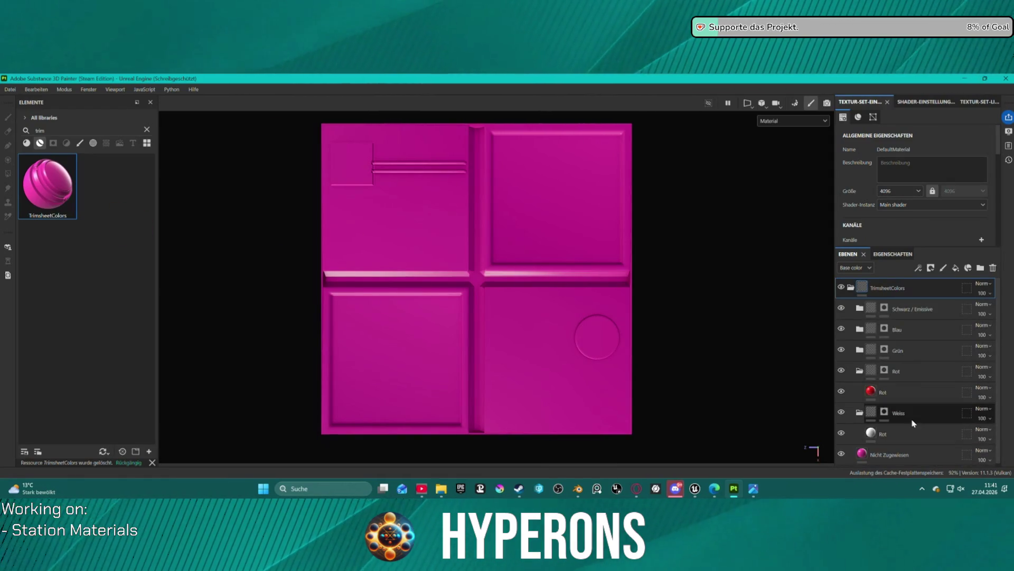
{"action": "left_click", "coordinate": [882, 414]}
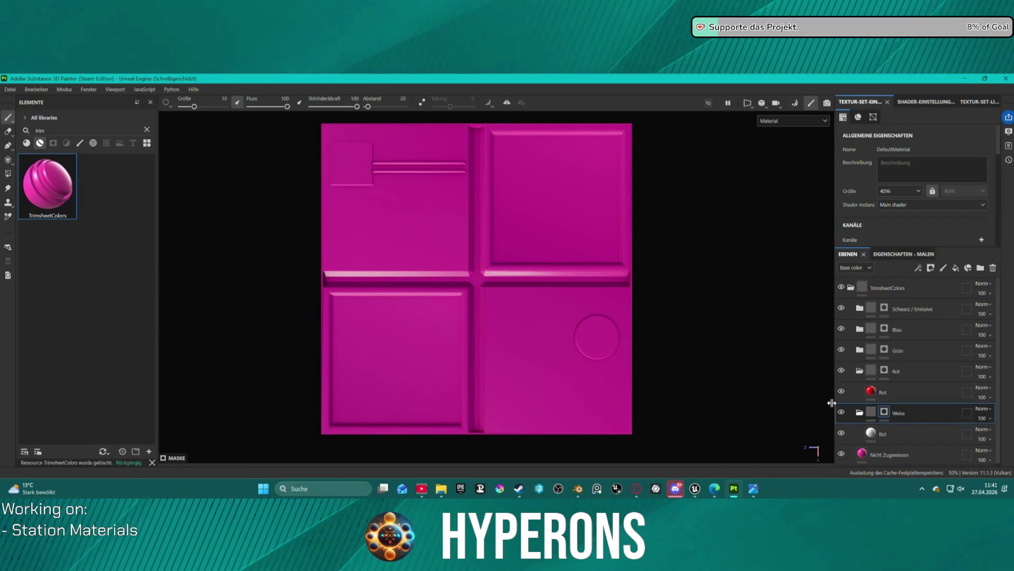
{"action": "left_click", "coordinate": [7, 174]}
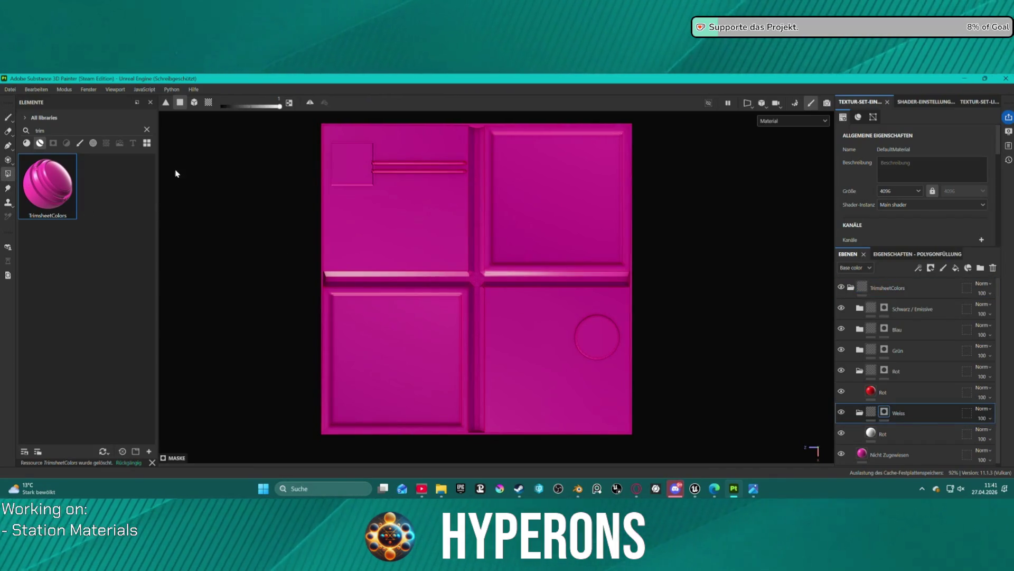
{"action": "left_click", "coordinate": [539, 341]}
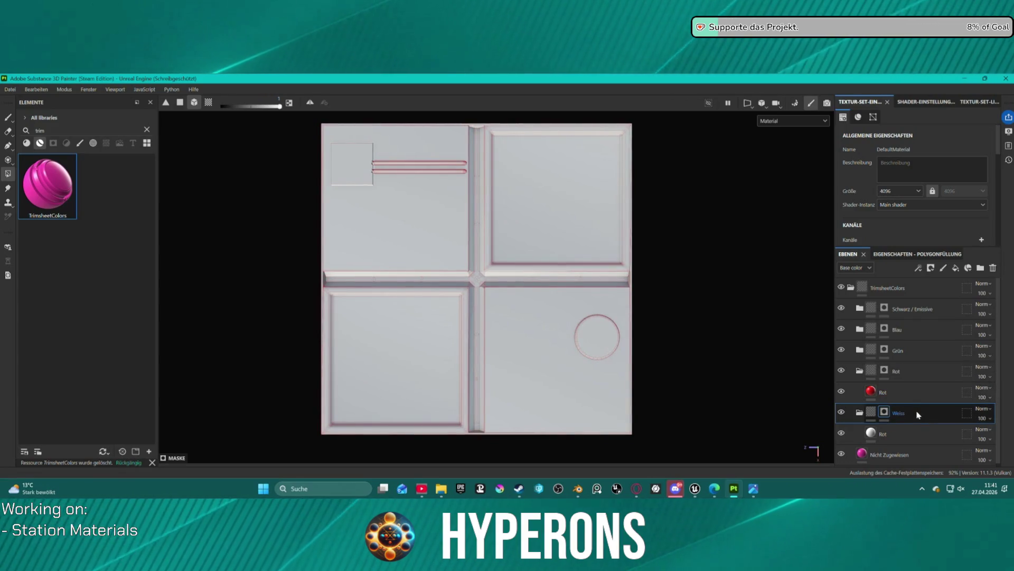
Step: Select the Rot folder mask and undo an accidental all-red fill
{"action": "left_click", "coordinate": [914, 379]}
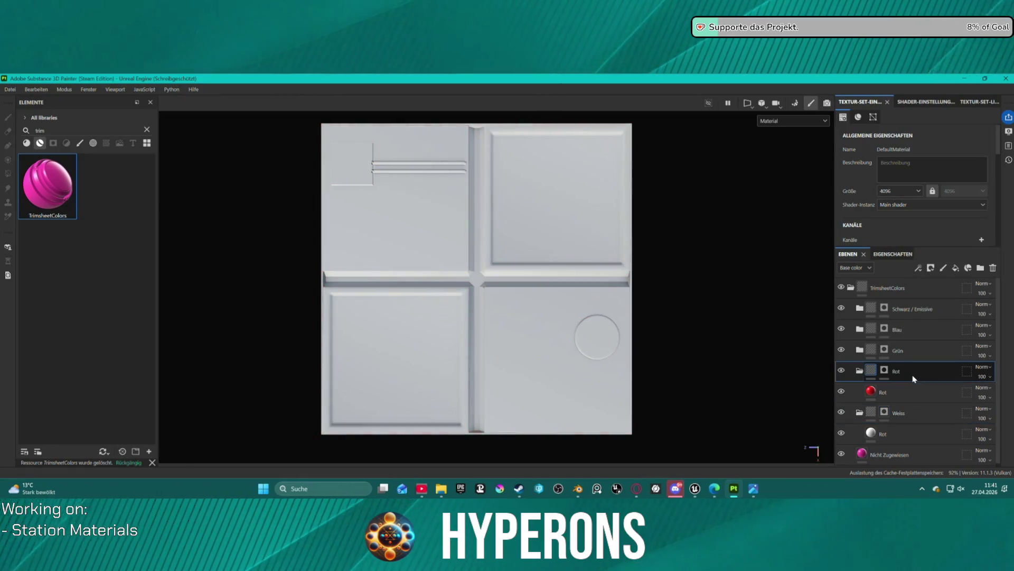
{"action": "left_click", "coordinate": [885, 369]}
{"action": "scroll", "coordinate": [317, 269], "scroll_direction": "up", "scroll_amount": 5}
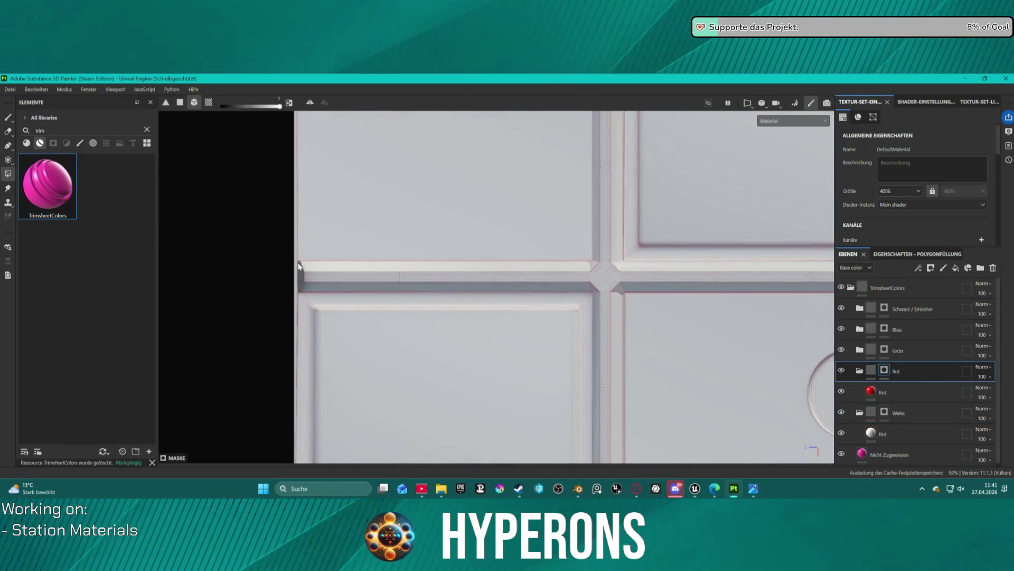
{"action": "left_click", "coordinate": [299, 267]}
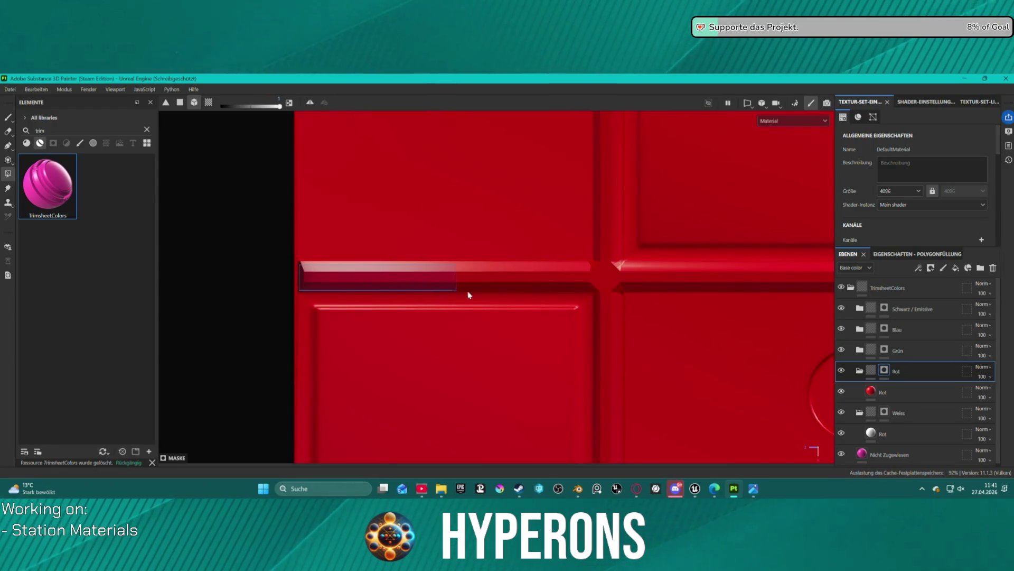
{"action": "left_click_drag", "start_coordinate": [458, 294], "coordinate": [542, 292]}
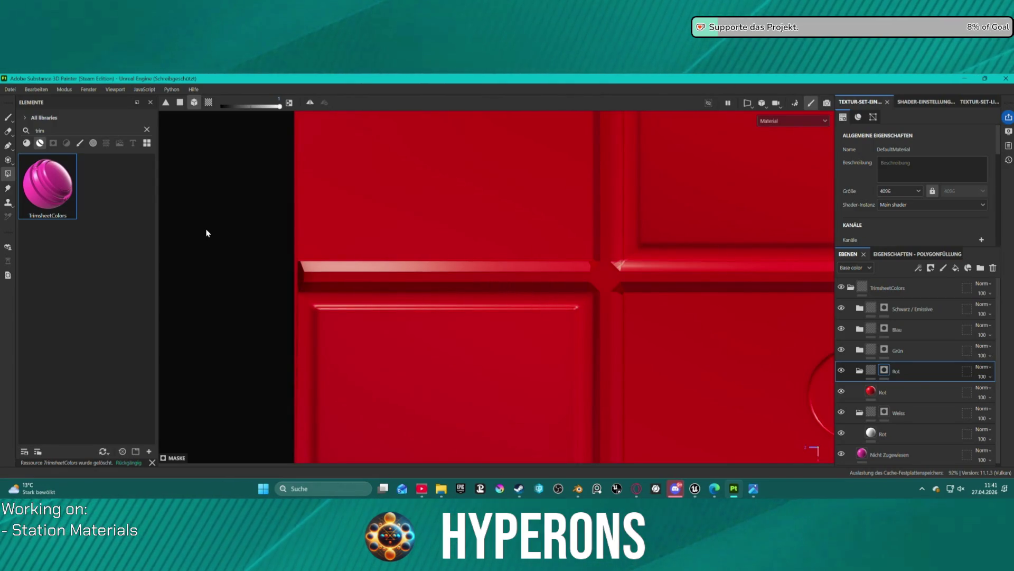
{"action": "key", "text": "ctrl+z"}
Step: Fill the horizontal channel strip red in quad mode, then frame and tilt the tile
{"action": "left_click", "coordinate": [180, 102]}
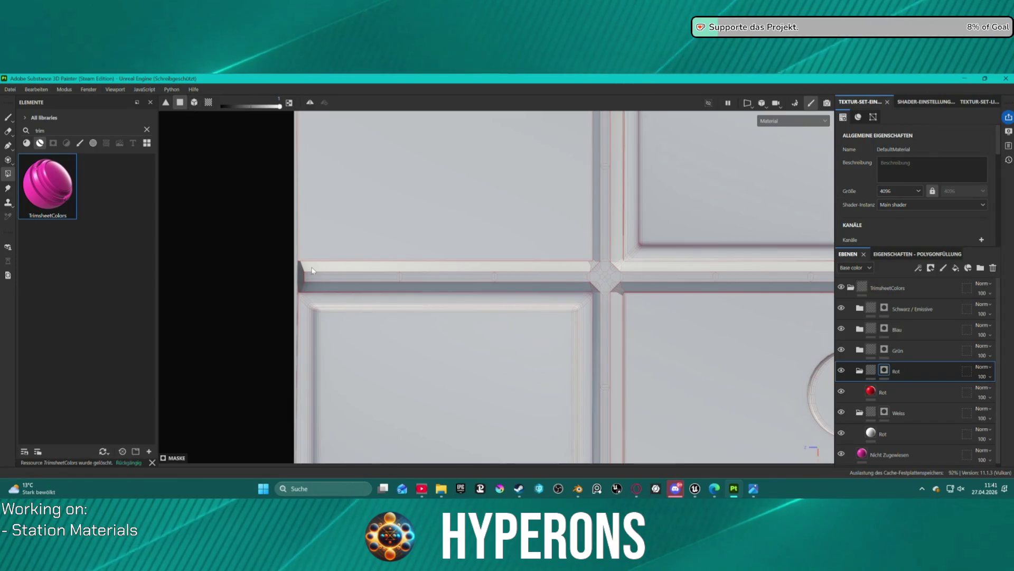
{"action": "mouse_move", "coordinate": [301, 263]}
{"action": "left_mouse_down"}
{"action": "mouse_move", "coordinate": [369, 283]}
{"action": "mouse_move", "coordinate": [795, 288]}
{"action": "left_mouse_up"}
{"action": "scroll", "coordinate": [810, 292], "scroll_direction": "down", "scroll_amount": 2}
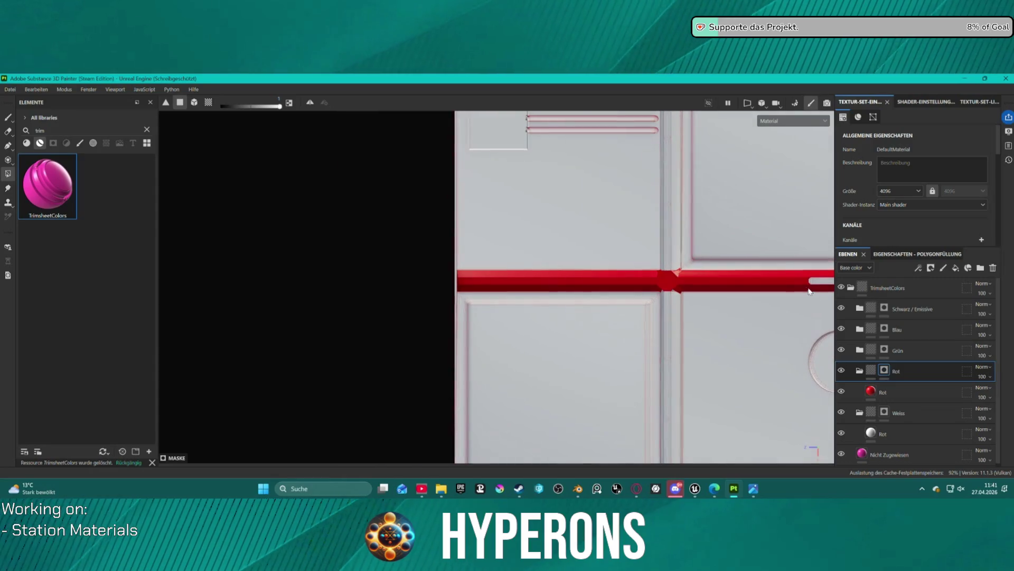
{"action": "key", "text": "shift"}
{"action": "scroll", "coordinate": [739, 280], "scroll_direction": "down", "scroll_amount": 2}
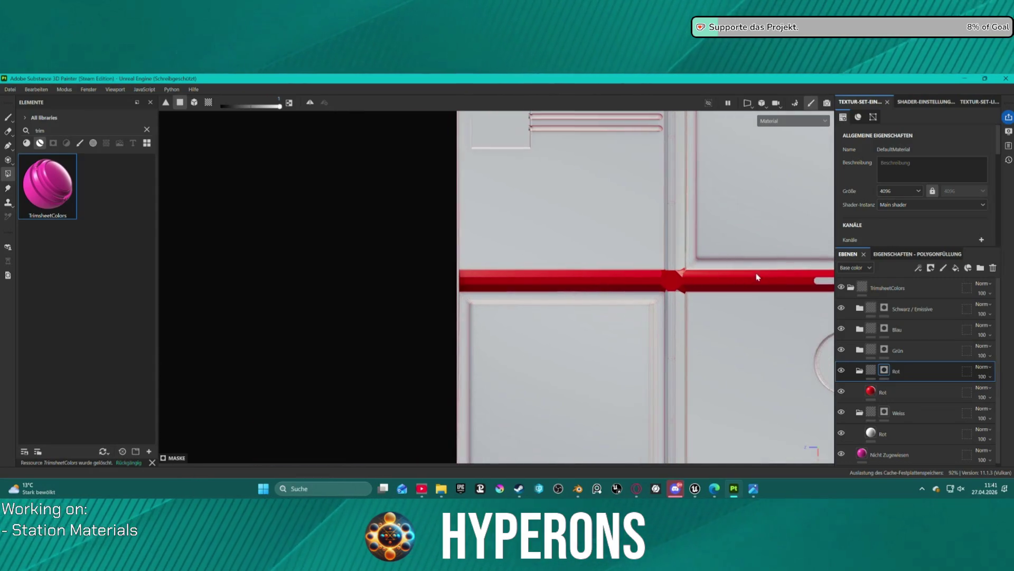
{"action": "scroll", "coordinate": [760, 278], "scroll_direction": "down", "scroll_amount": 1}
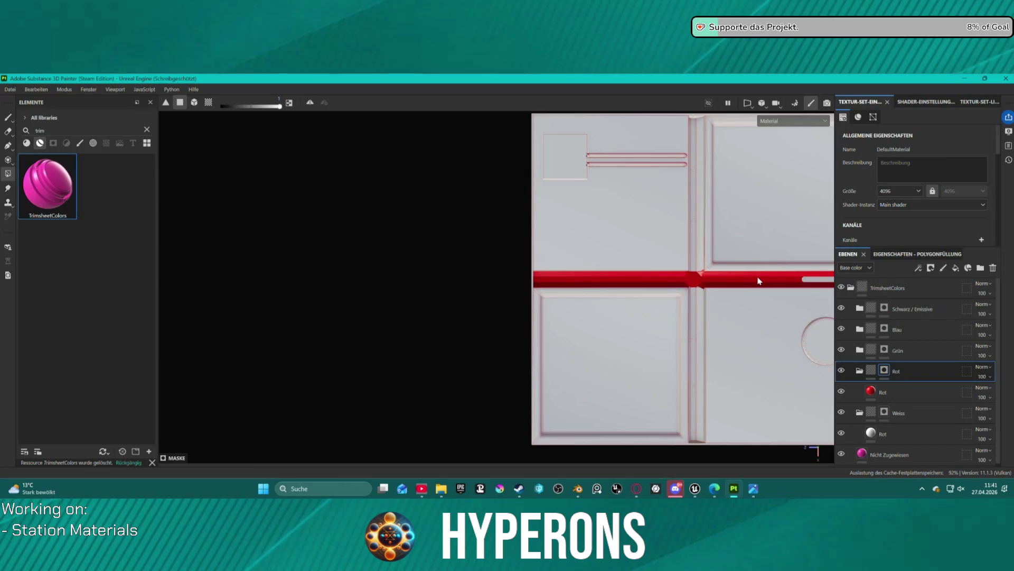
{"action": "key", "text": "f"}
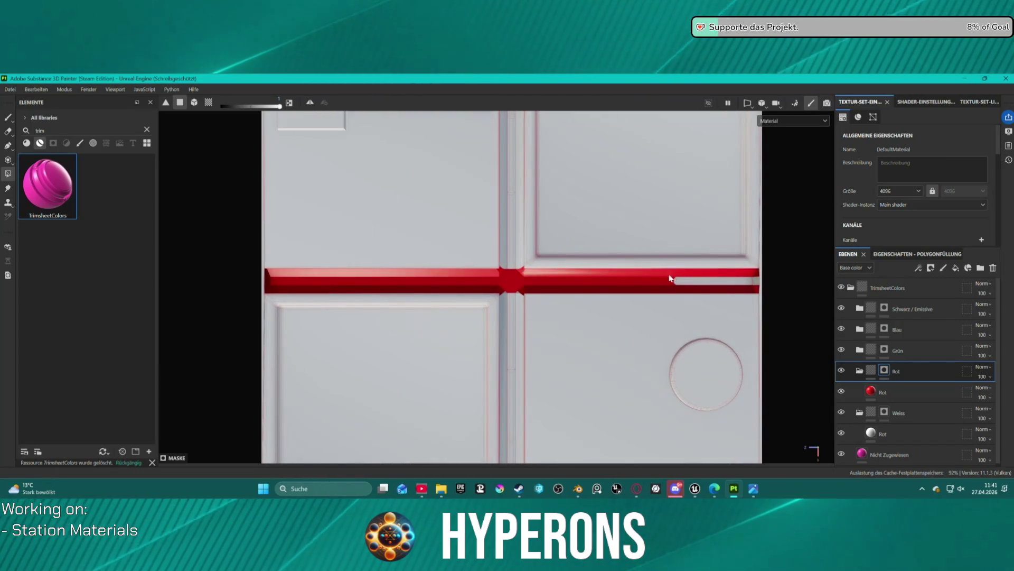
{"action": "scroll", "coordinate": [510, 276], "scroll_direction": "up", "scroll_amount": 5}
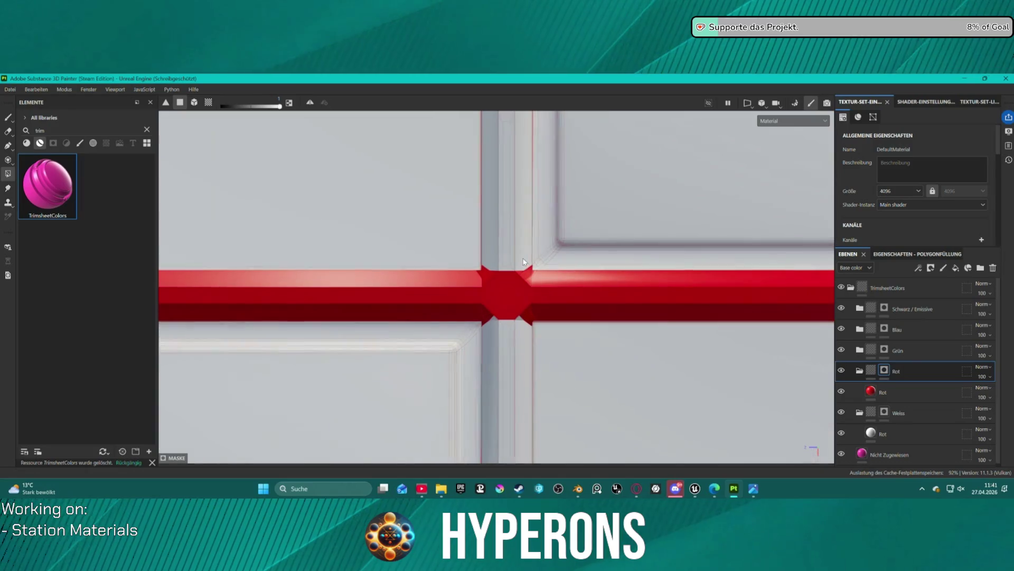
{"action": "scroll", "coordinate": [534, 290], "scroll_direction": "down", "scroll_amount": 5}
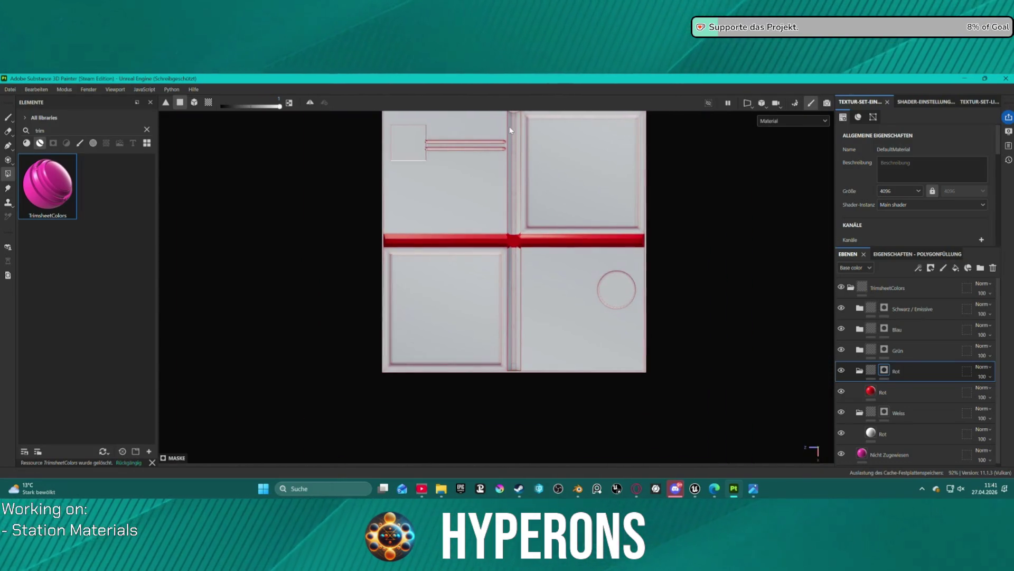
{"action": "mouse_move", "coordinate": [516, 125]}
{"action": "left_mouse_down", "text": "alt"}
{"action": "mouse_move", "coordinate": [516, 146]}
{"action": "mouse_move", "coordinate": [532, 152]}
{"action": "left_mouse_up", "text": "alt"}
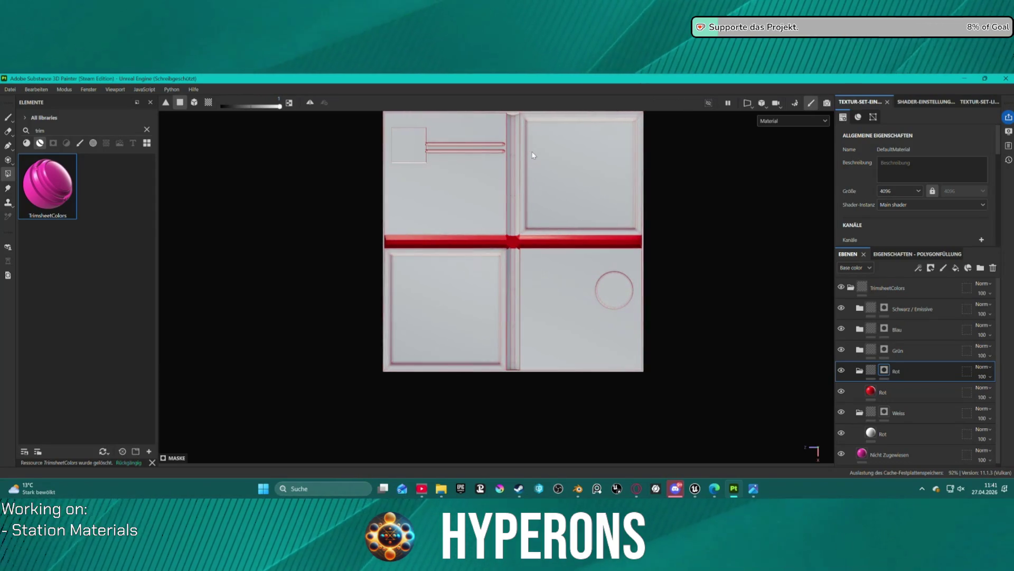
{"action": "scroll", "coordinate": [510, 158], "scroll_direction": "up", "scroll_amount": 2}
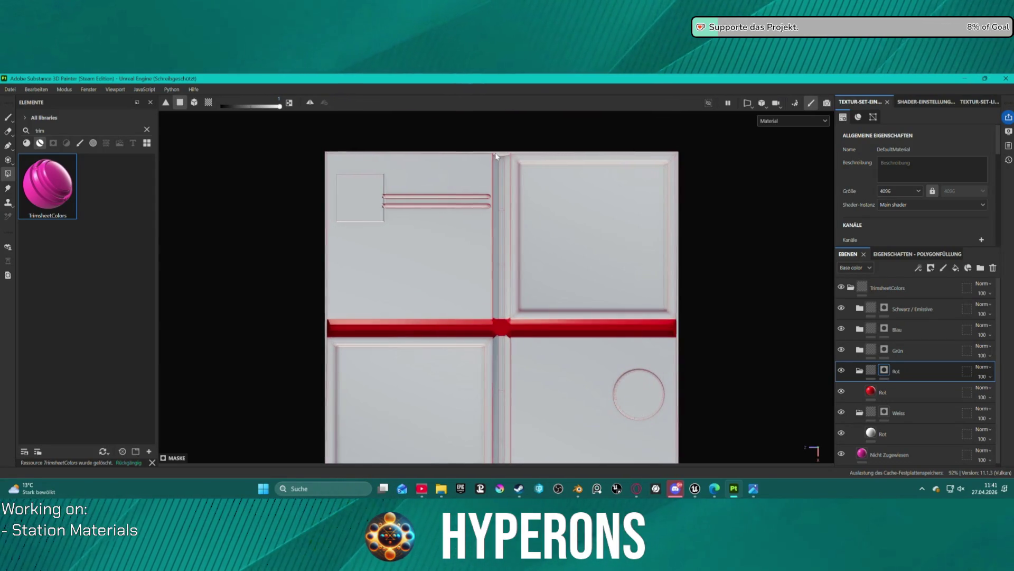
{"action": "left_click_drag", "start_coordinate": [496, 156], "coordinate": [506, 377]}
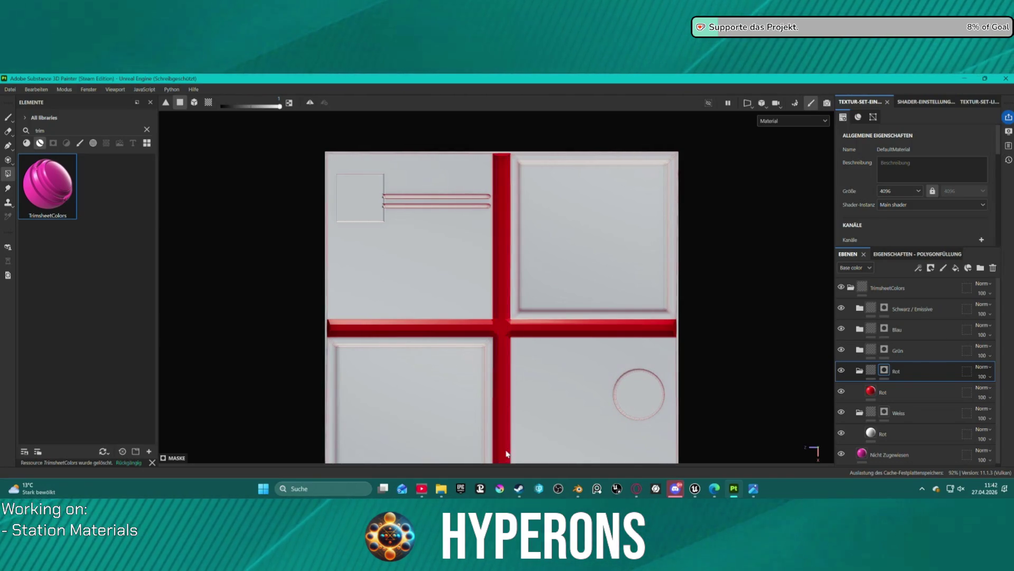
{"action": "scroll", "coordinate": [506, 456], "scroll_direction": "down", "scroll_amount": 1}
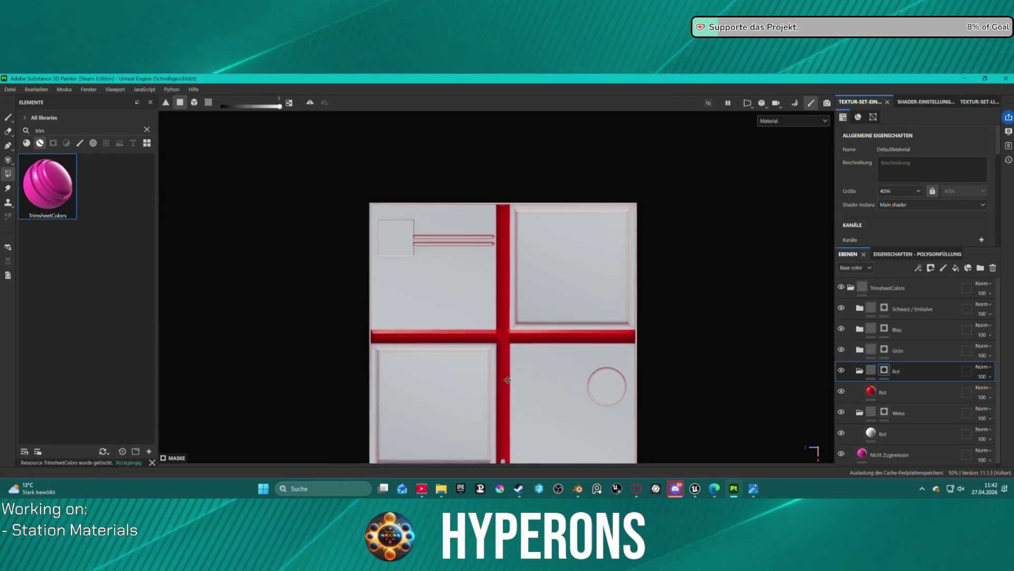
{"action": "scroll", "coordinate": [505, 394], "scroll_direction": "up", "scroll_amount": 3}
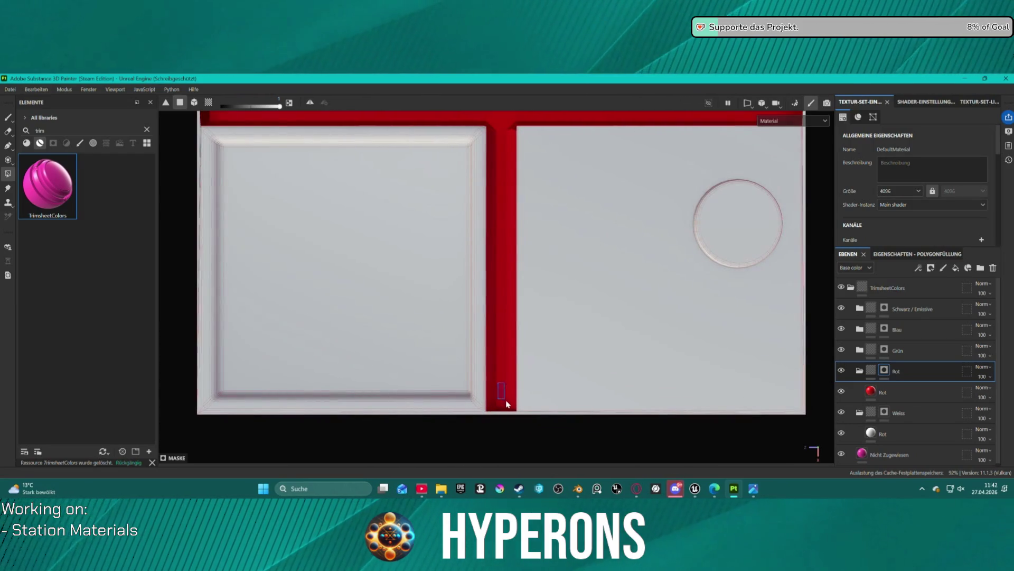
{"action": "left_click_drag", "start_coordinate": [496, 224], "coordinate": [491, 355]}
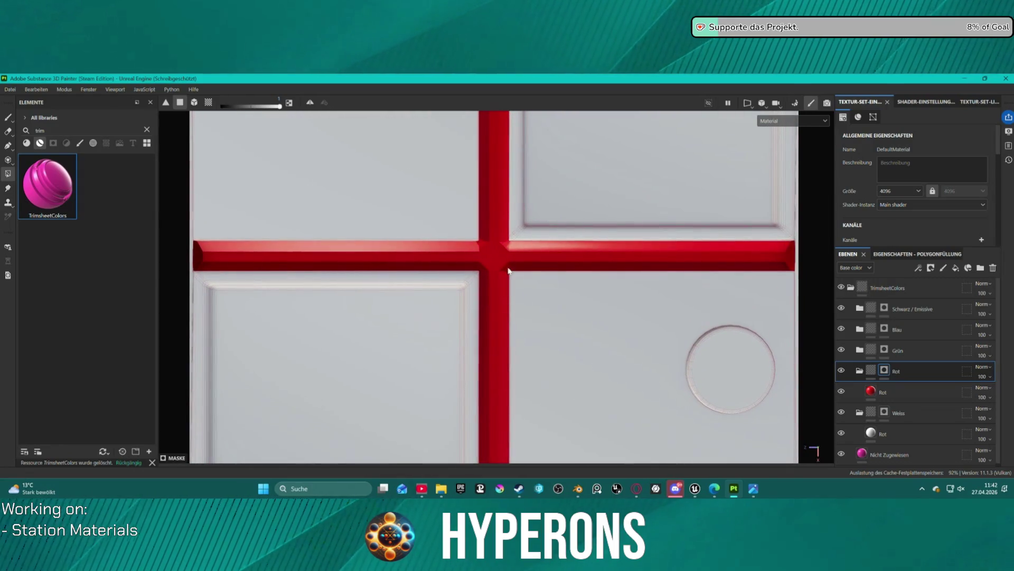
{"action": "scroll", "coordinate": [502, 229], "scroll_direction": "up", "scroll_amount": 2}
{"action": "scroll", "coordinate": [503, 230], "scroll_direction": "up", "scroll_amount": 2}
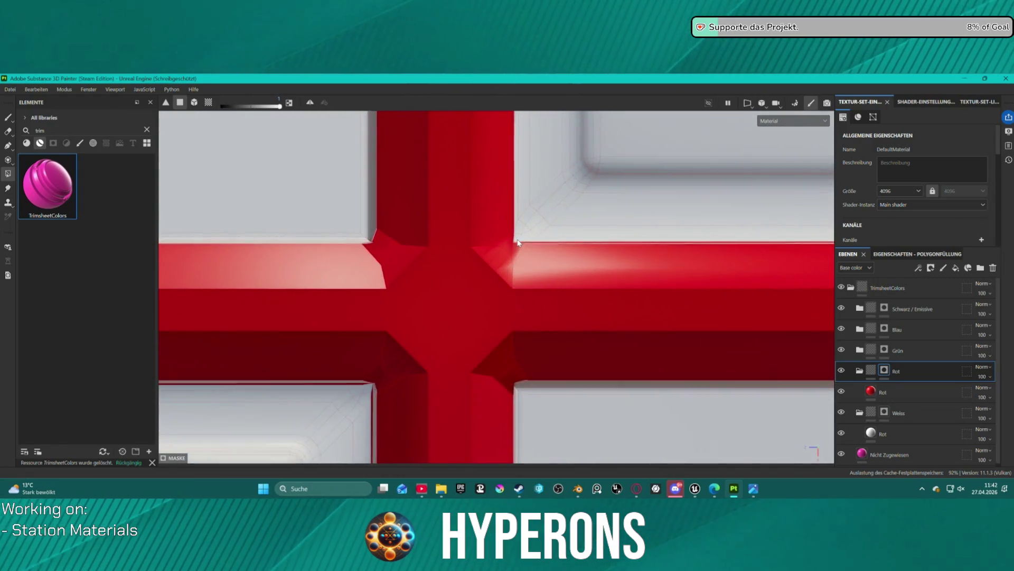
{"action": "scroll", "coordinate": [523, 250], "scroll_direction": "down", "scroll_amount": 5}
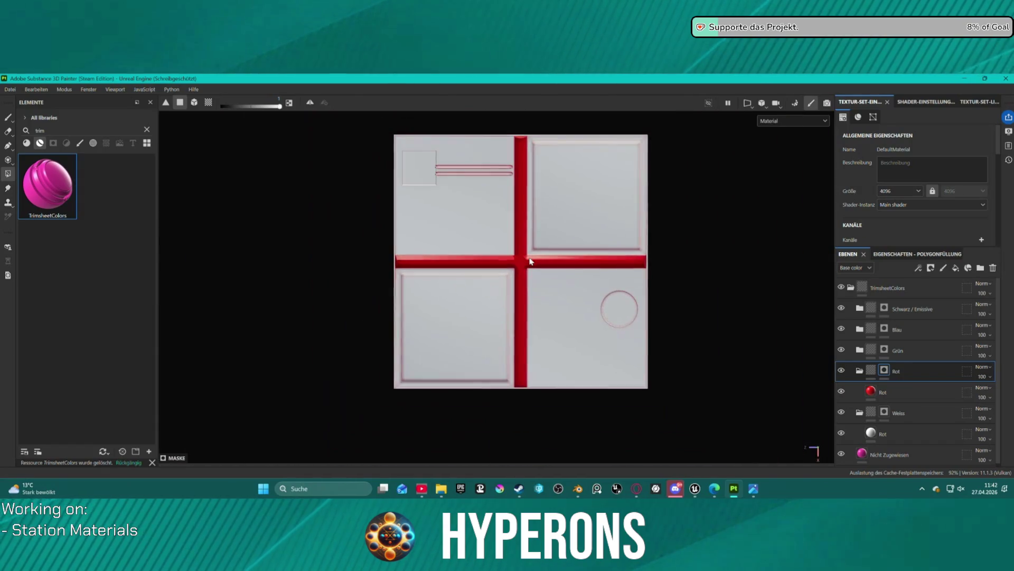
{"action": "scroll", "coordinate": [530, 260], "scroll_direction": "up", "scroll_amount": 5}
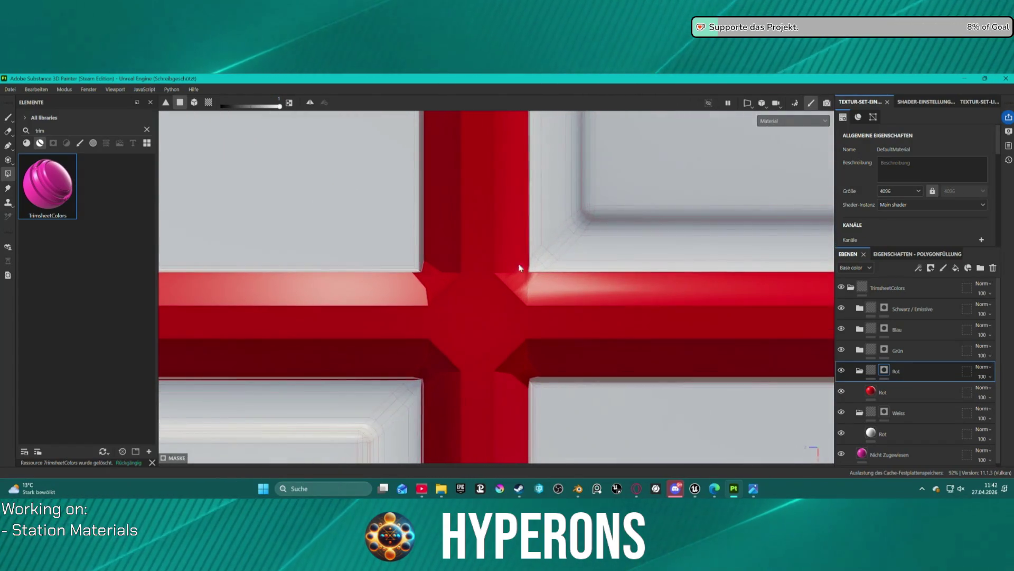
{"action": "scroll", "coordinate": [528, 270], "scroll_direction": "down", "scroll_amount": 1}
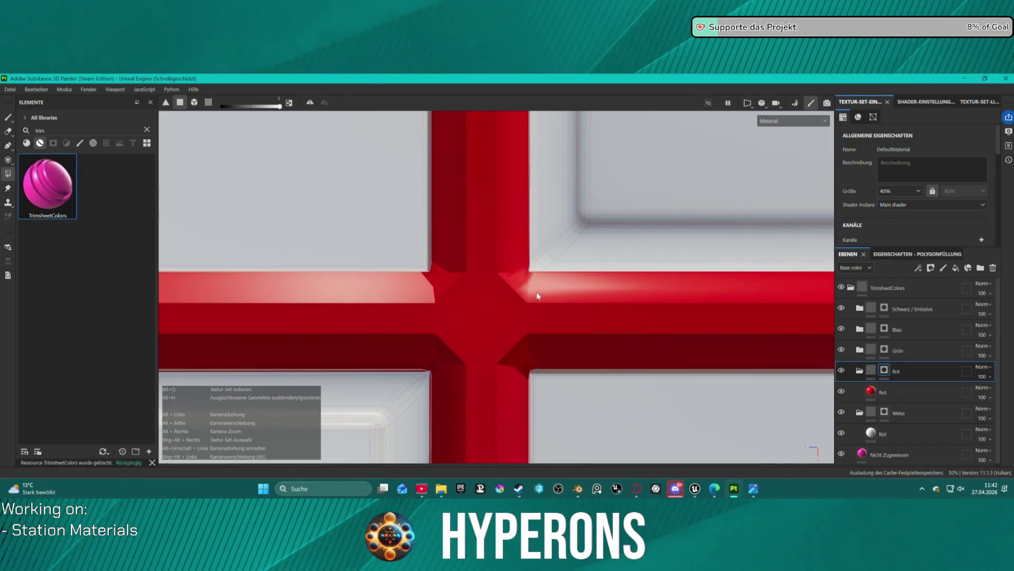
{"action": "mouse_move", "coordinate": [534, 291]}
{"action": "left_mouse_down"}
{"action": "mouse_move", "coordinate": [508, 218]}
{"action": "mouse_move", "coordinate": [538, 181]}
{"action": "mouse_move", "coordinate": [503, 189]}
{"action": "left_mouse_up"}
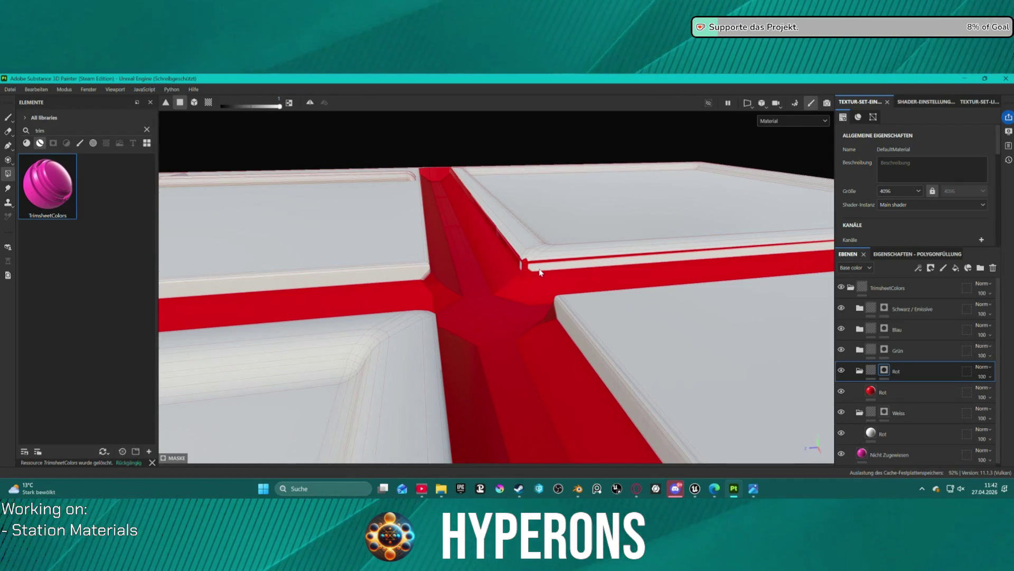
Step: Fill the thin rim strip along the cross edge red, undoing a wrong top-face fill
{"action": "mouse_move", "coordinate": [573, 285]}
{"action": "left_mouse_down"}
{"action": "mouse_move", "coordinate": [618, 235]}
{"action": "mouse_move", "coordinate": [636, 247]}
{"action": "left_mouse_up"}
{"action": "left_click", "coordinate": [665, 236]}
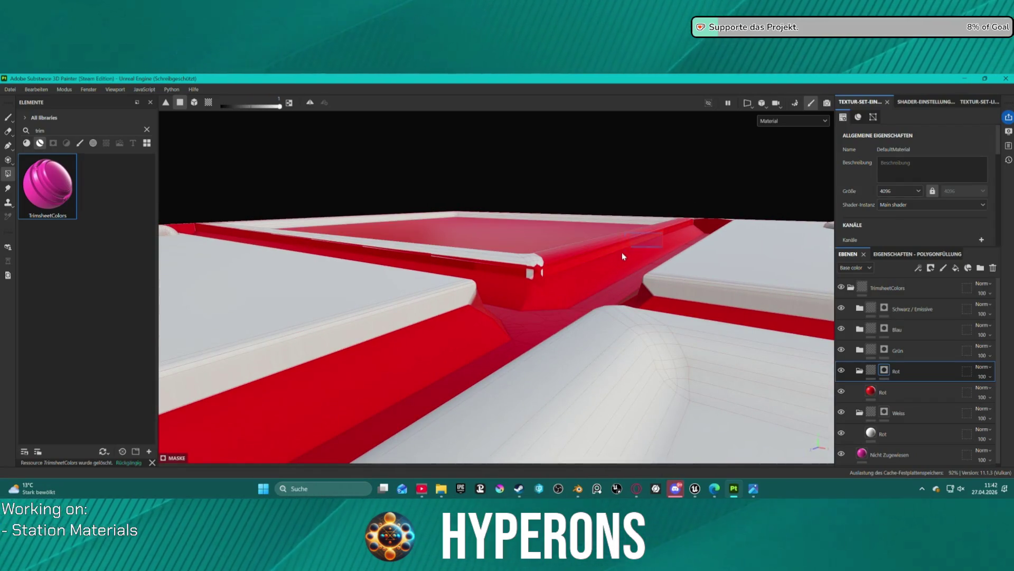
{"action": "key", "text": "ctrl+z"}
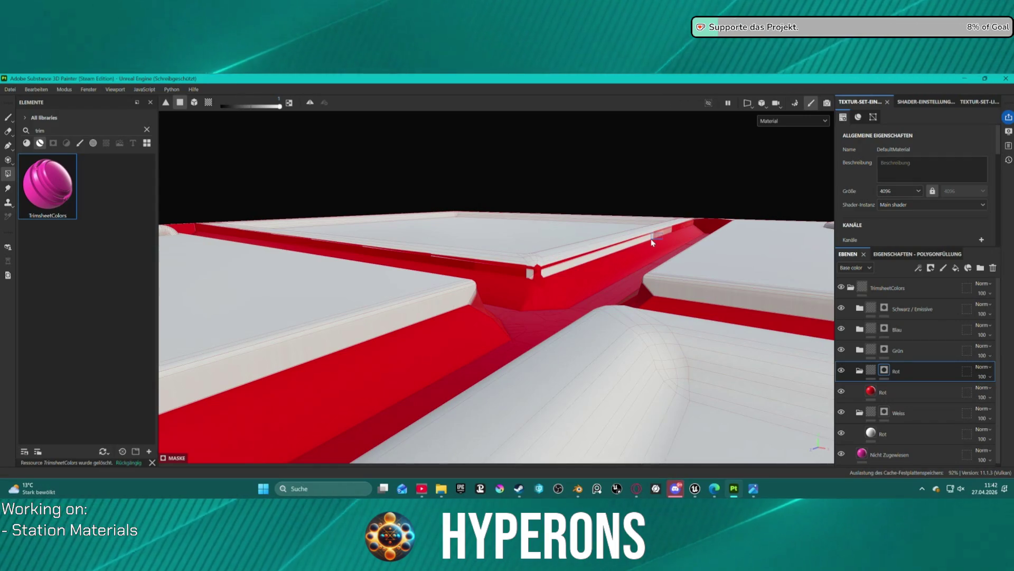
{"action": "left_click", "coordinate": [654, 242]}
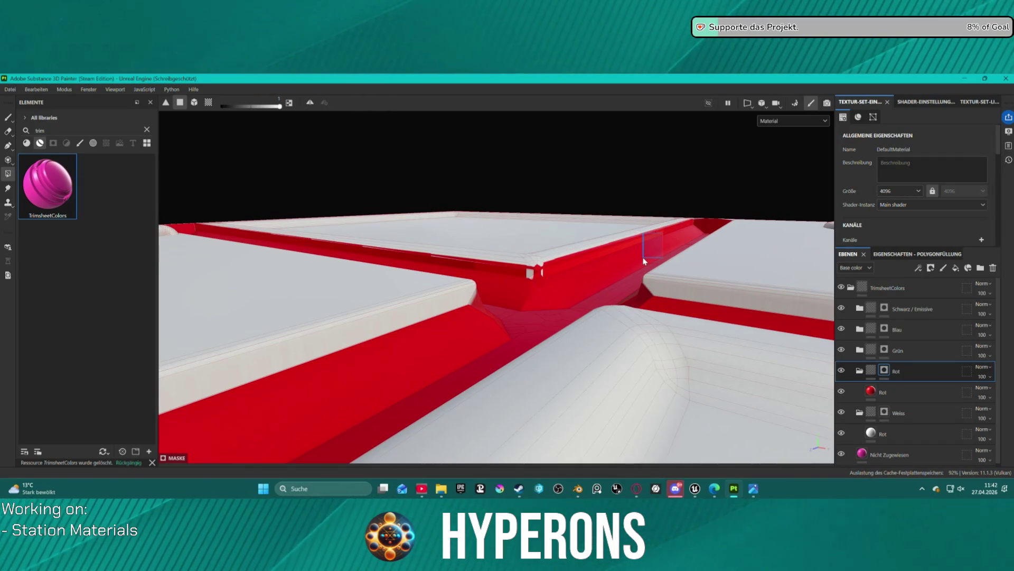
Step: Remove red from stray edge faces, set fill to 1, and fill the bordered edge strips red
{"action": "mouse_move", "coordinate": [622, 241]}
{"action": "left_mouse_down", "text": "alt"}
{"action": "mouse_move", "coordinate": [464, 287]}
{"action": "mouse_move", "coordinate": [464, 340]}
{"action": "mouse_move", "coordinate": [480, 301]}
{"action": "mouse_move", "coordinate": [418, 264]}
{"action": "left_mouse_up", "text": "alt"}
{"action": "scroll", "coordinate": [417, 265], "scroll_direction": "up", "scroll_amount": 6}
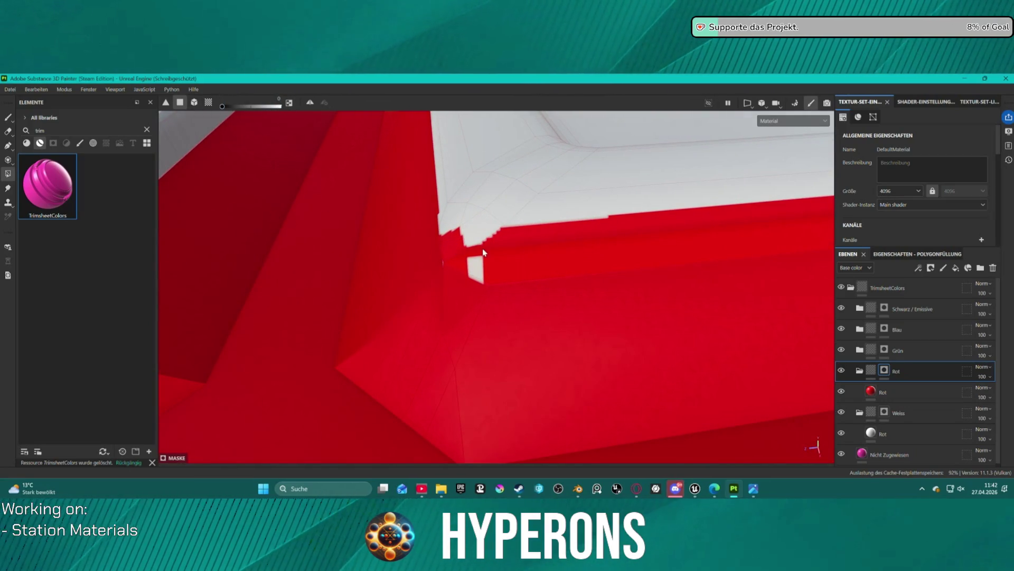
{"action": "left_click_drag", "start_coordinate": [454, 235], "coordinate": [482, 265]}
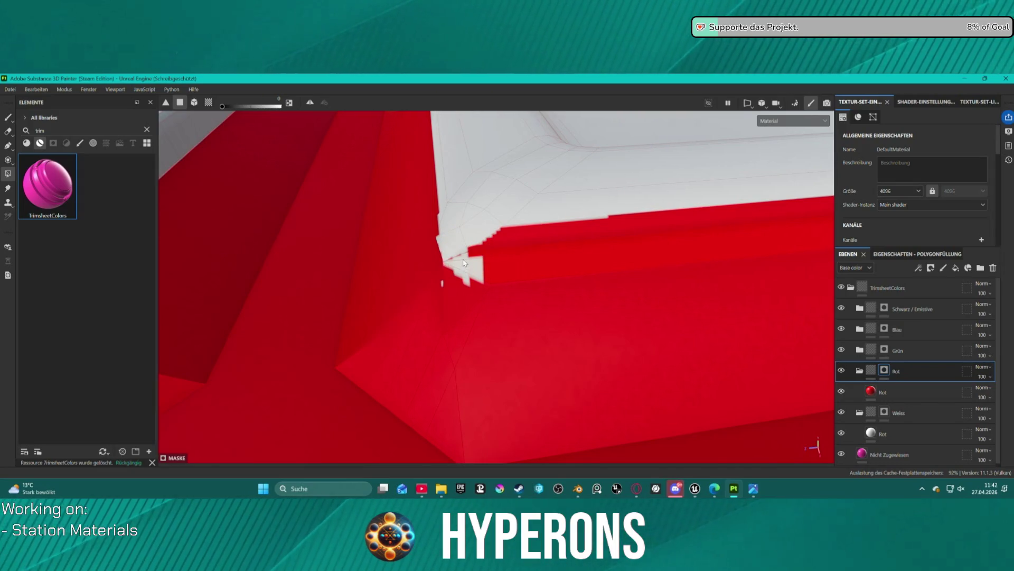
{"action": "left_click", "coordinate": [466, 264]}
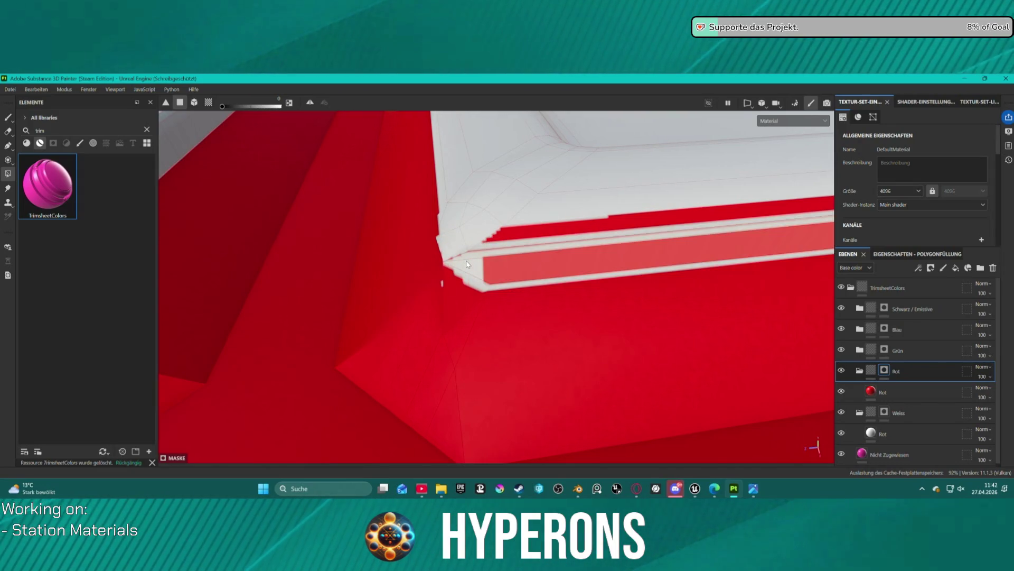
{"action": "left_click", "coordinate": [250, 107]}
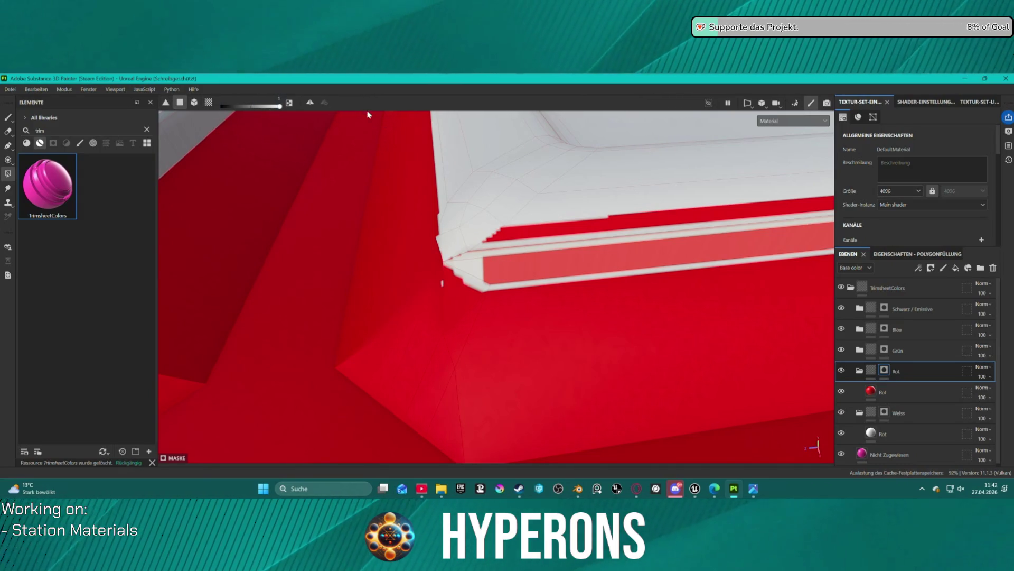
{"action": "left_click", "coordinate": [527, 253]}
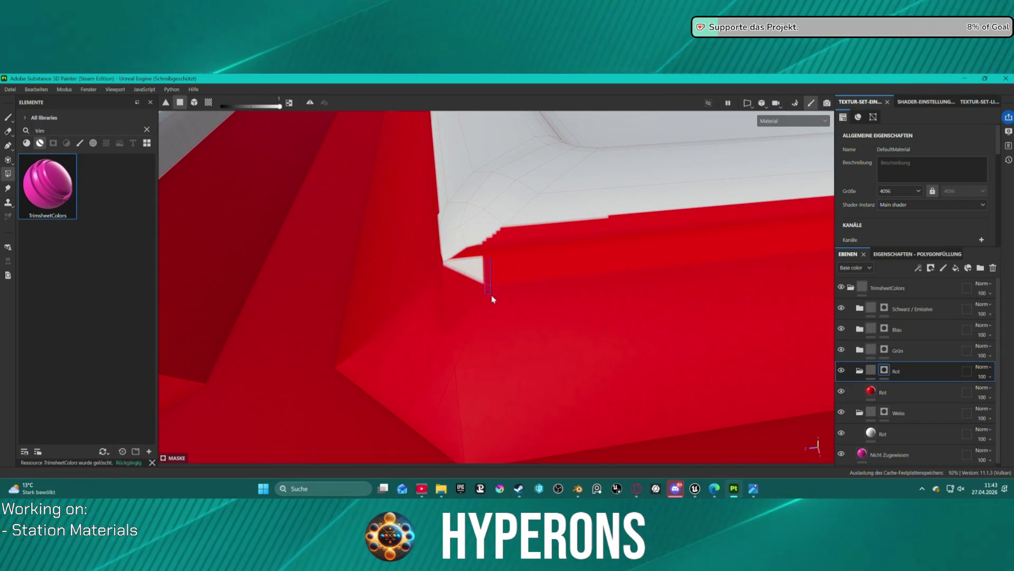
{"action": "mouse_move", "coordinate": [489, 309]}
{"action": "left_mouse_down"}
{"action": "mouse_move", "coordinate": [446, 335]}
{"action": "mouse_move", "coordinate": [564, 312]}
{"action": "mouse_move", "coordinate": [672, 308]}
{"action": "mouse_move", "coordinate": [700, 282]}
{"action": "left_mouse_up"}
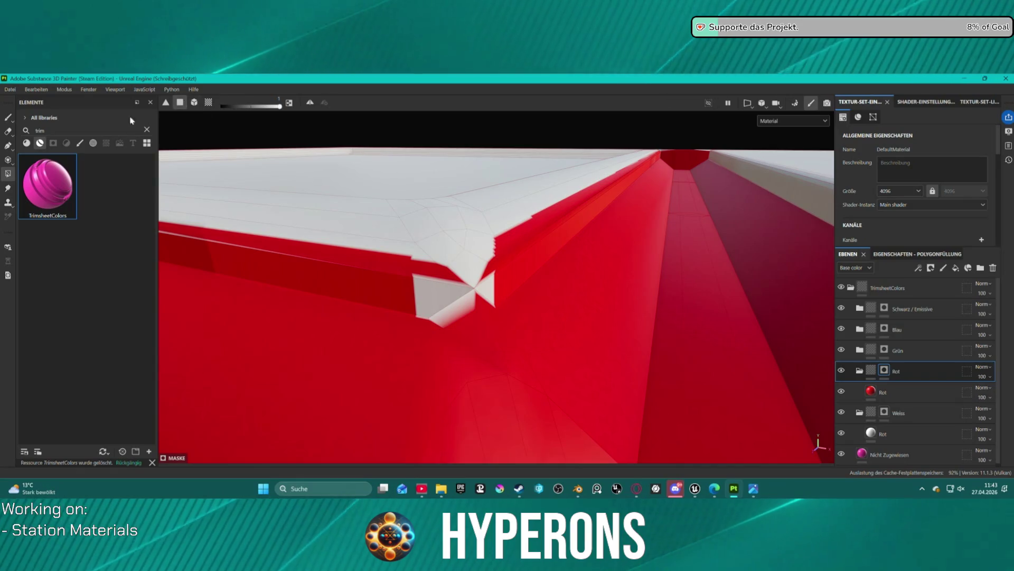
{"action": "left_click", "coordinate": [9, 116]}
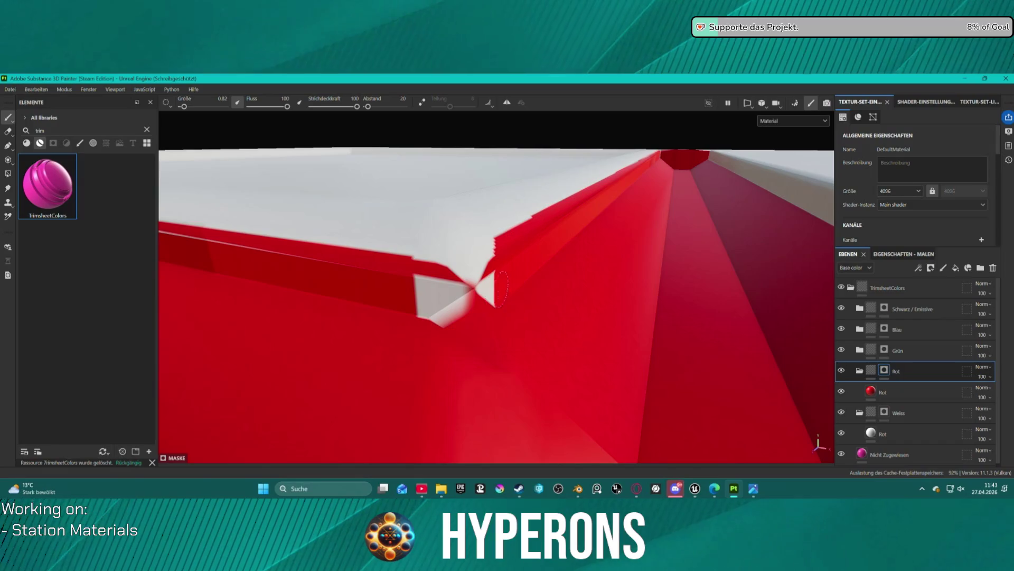
Step: Polygon-fill the thin bevel strip faces above the red bar to remove their red
{"action": "mouse_move", "coordinate": [487, 296]}
{"action": "left_mouse_down"}
{"action": "mouse_move", "coordinate": [512, 319]}
{"action": "mouse_move", "coordinate": [438, 403]}
{"action": "mouse_move", "coordinate": [449, 365]}
{"action": "mouse_move", "coordinate": [718, 276]}
{"action": "mouse_move", "coordinate": [658, 256]}
{"action": "mouse_move", "coordinate": [649, 199]}
{"action": "mouse_move", "coordinate": [615, 221]}
{"action": "mouse_move", "coordinate": [602, 217]}
{"action": "left_mouse_up"}
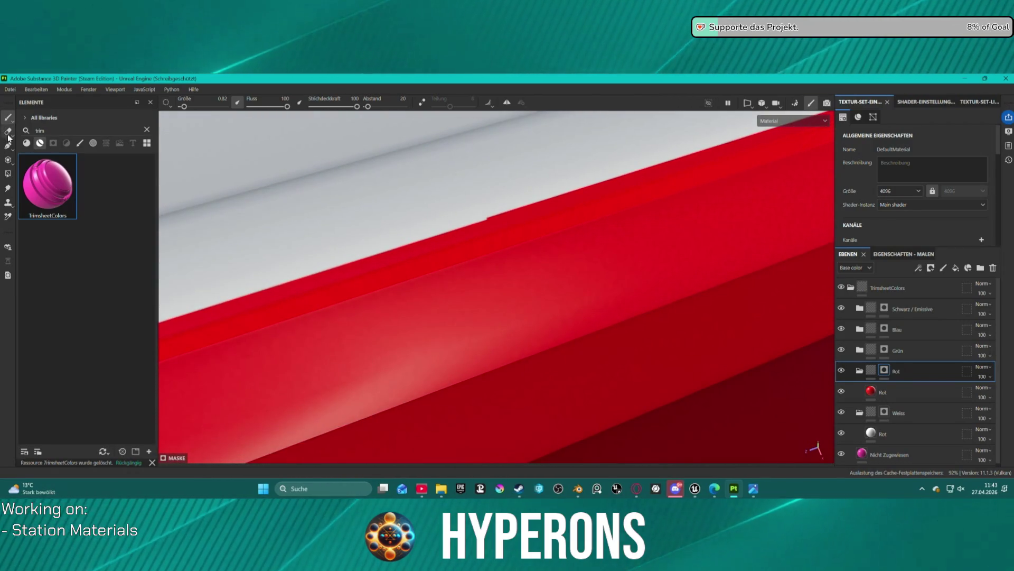
{"action": "left_click", "coordinate": [8, 173]}
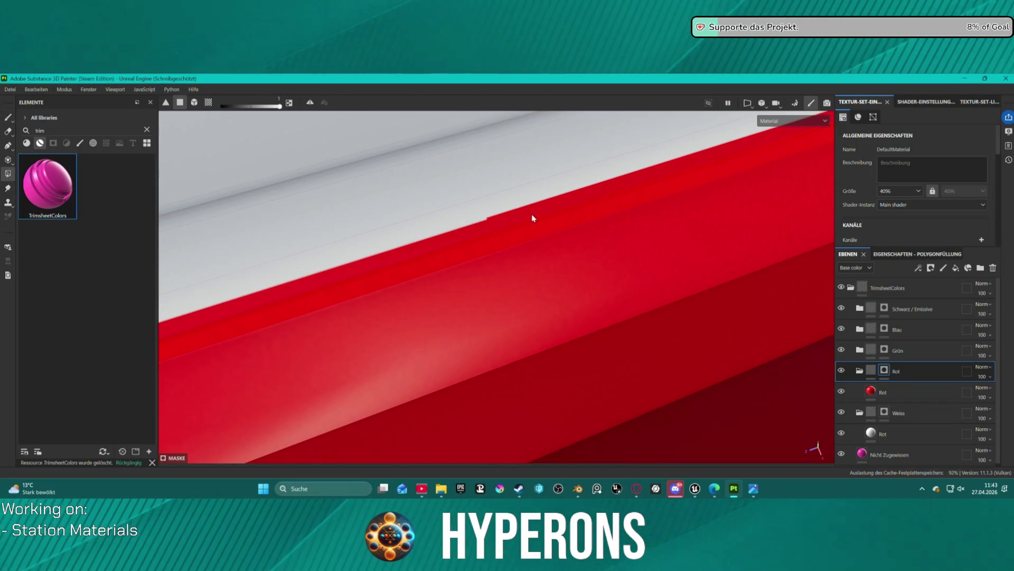
{"action": "scroll", "coordinate": [522, 206], "scroll_direction": "down", "scroll_amount": 6}
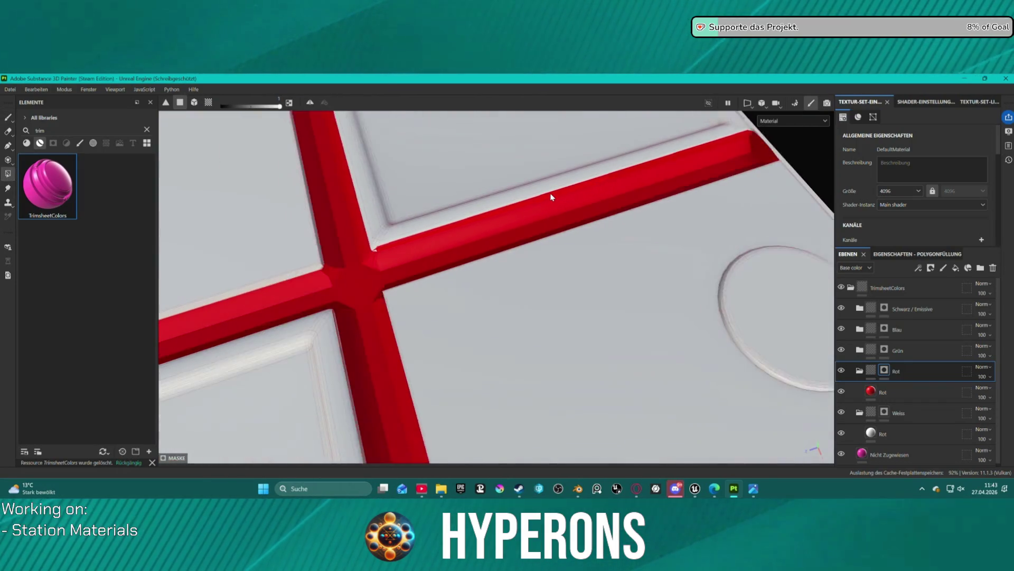
{"action": "scroll", "coordinate": [549, 190], "scroll_direction": "up", "scroll_amount": 3}
{"action": "scroll", "coordinate": [447, 205], "scroll_direction": "up", "scroll_amount": 6}
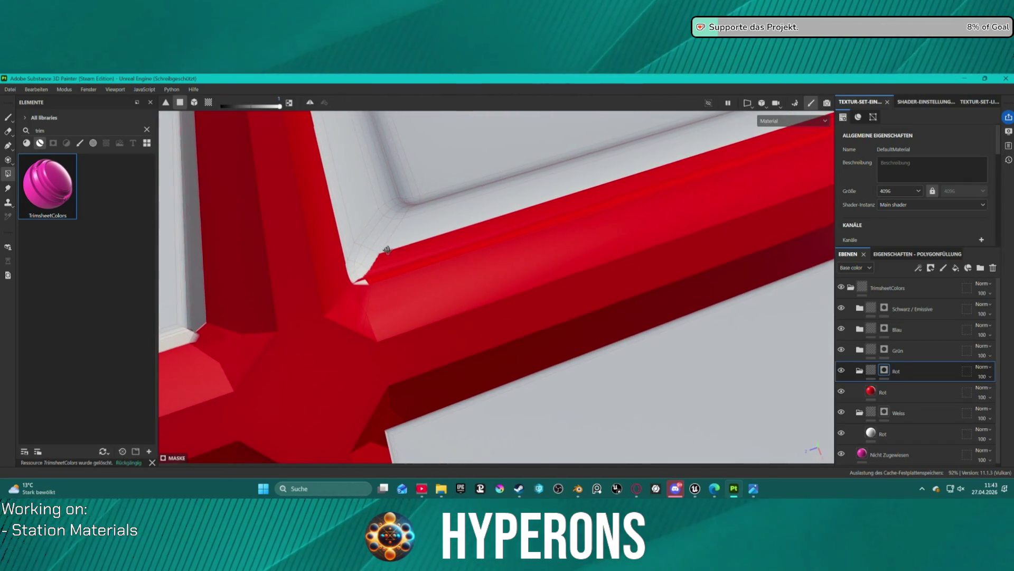
{"action": "scroll", "coordinate": [370, 238], "scroll_direction": "up", "scroll_amount": 1}
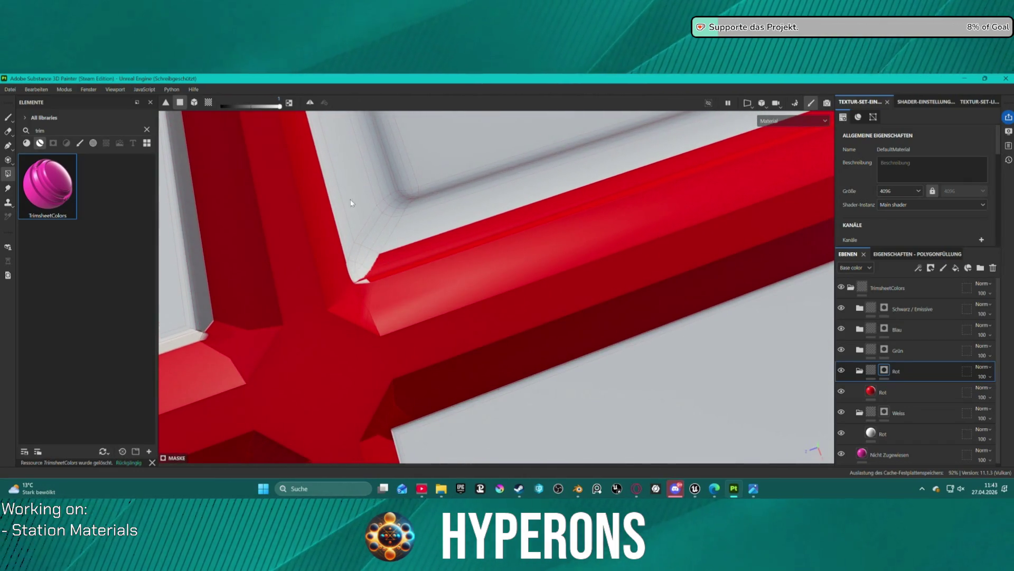
{"action": "left_click", "coordinate": [392, 256]}
{"action": "left_click", "coordinate": [385, 272]}
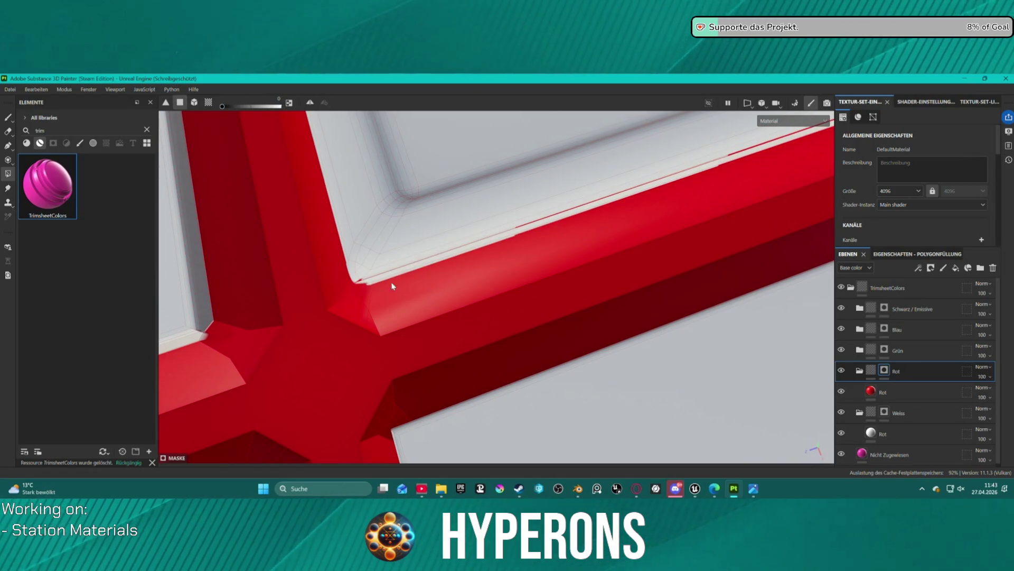
{"action": "left_click", "coordinate": [533, 227]}
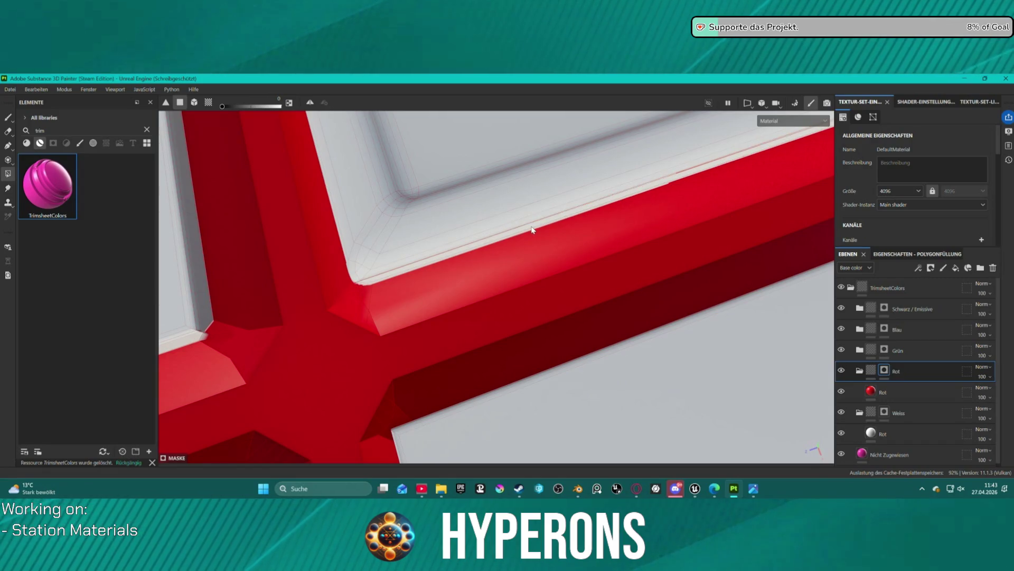
Step: Reframe the trim tile front-on and minimize Substance Painter
{"action": "mouse_move", "coordinate": [629, 236]}
{"action": "left_mouse_down"}
{"action": "mouse_move", "coordinate": [572, 174]}
{"action": "mouse_move", "coordinate": [643, 172]}
{"action": "mouse_move", "coordinate": [458, 197]}
{"action": "left_mouse_up"}
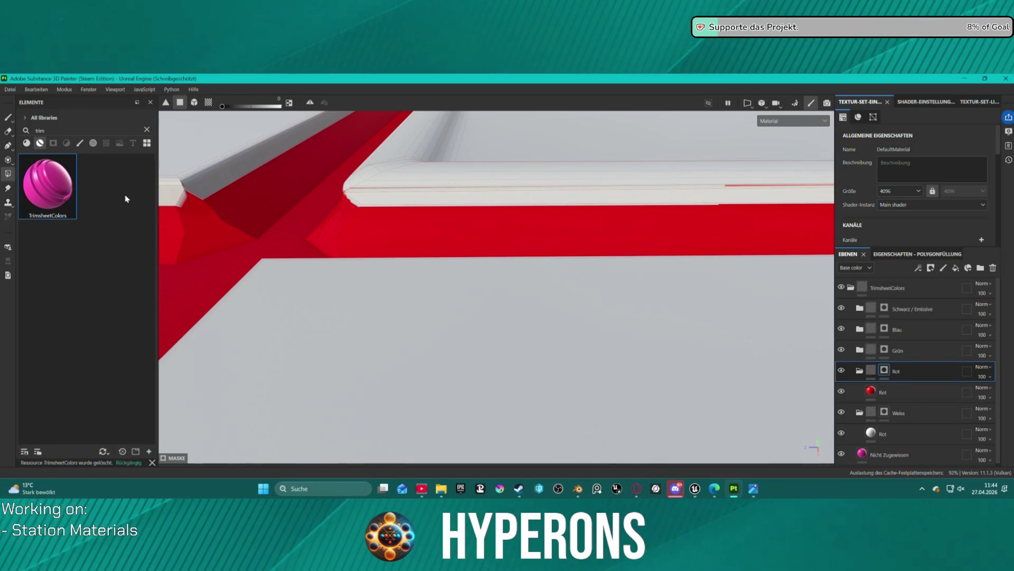
{"action": "left_click_drag", "start_coordinate": [271, 232], "coordinate": [357, 255]}
{"action": "key", "text": "f"}
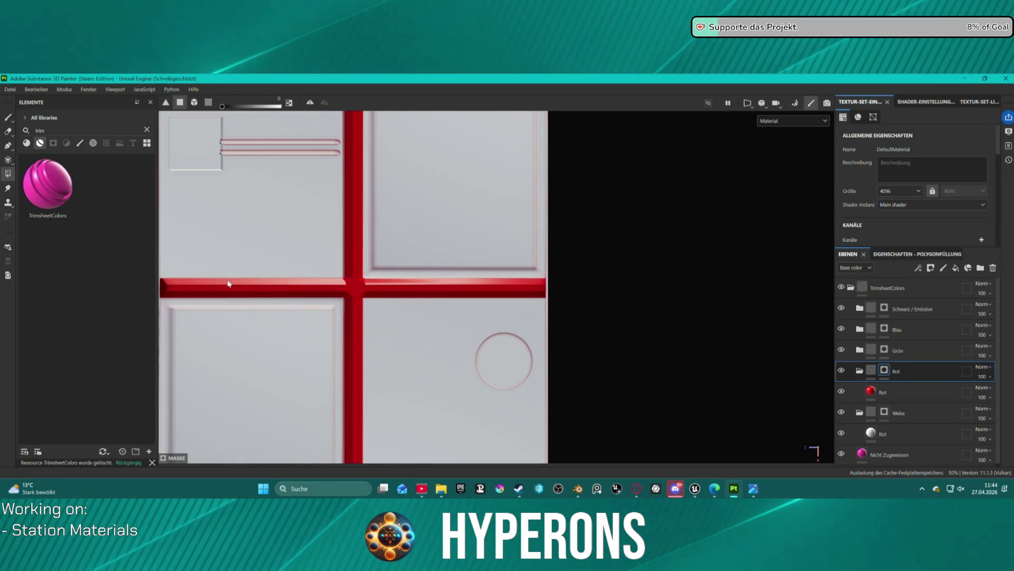
{"action": "scroll", "coordinate": [403, 287], "scroll_direction": "up", "scroll_amount": 6}
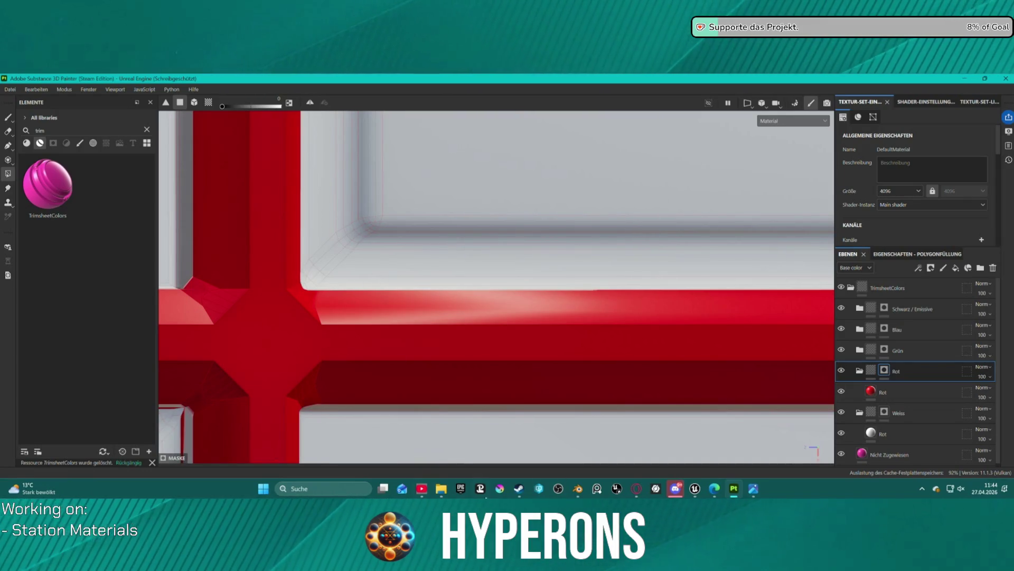
{"action": "left_click", "coordinate": [732, 488]}
Step: Raise the Panel03 Color_Base to near-white EDF2F5 and check the preview tile
{"action": "mouse_move", "coordinate": [694, 487]}
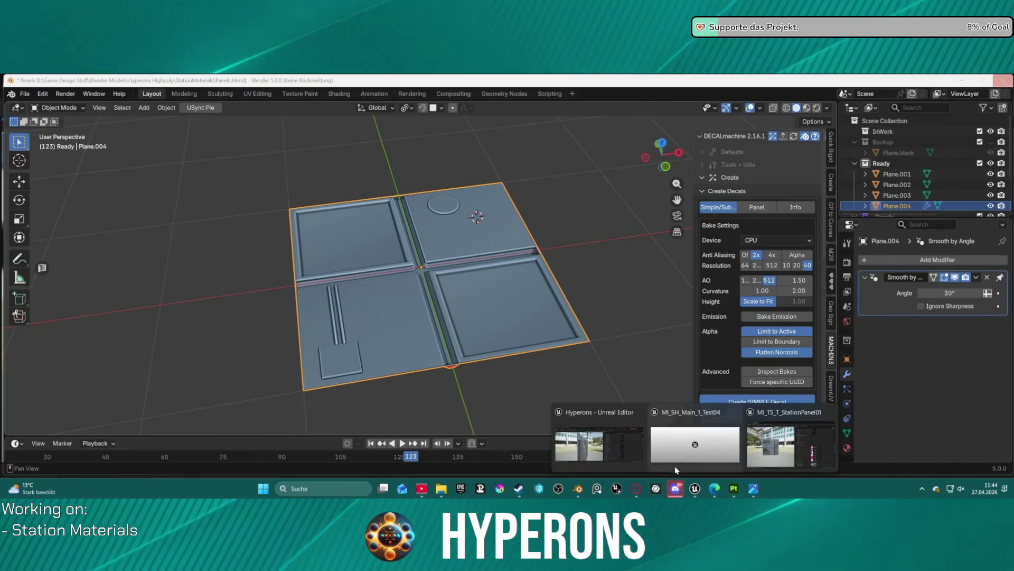
{"action": "left_click", "coordinate": [604, 457]}
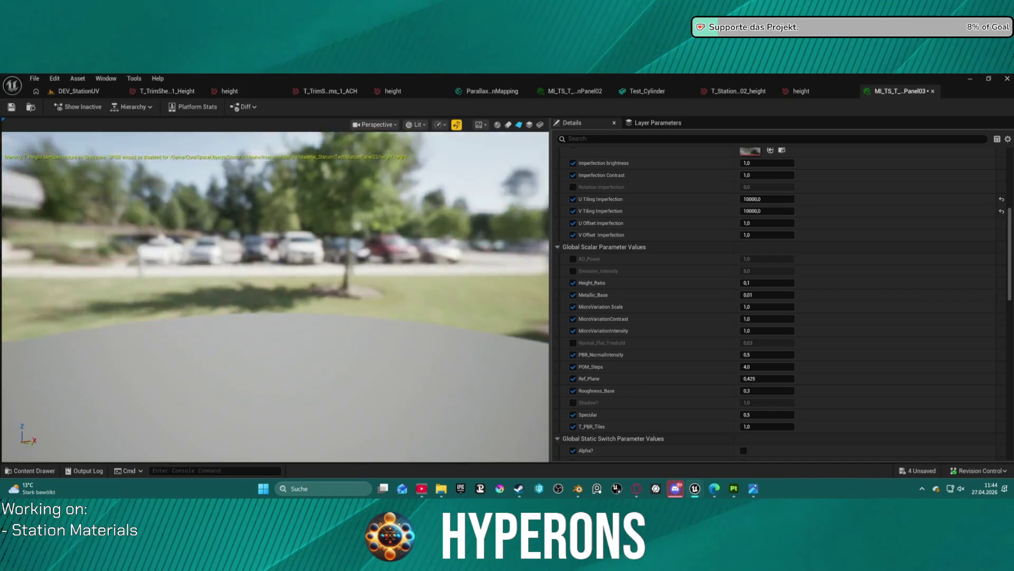
{"action": "left_click_drag", "start_coordinate": [274, 295], "coordinate": [232, 312]}
{"action": "left_click_drag", "start_coordinate": [317, 317], "coordinate": [332, 328]}
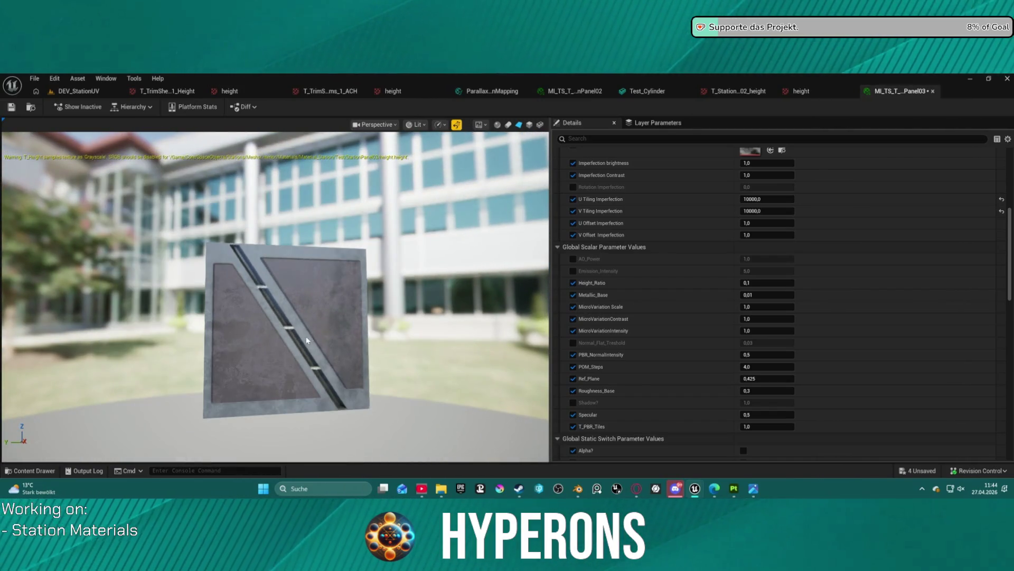
{"action": "scroll", "coordinate": [739, 291], "scroll_direction": "down", "scroll_amount": 6}
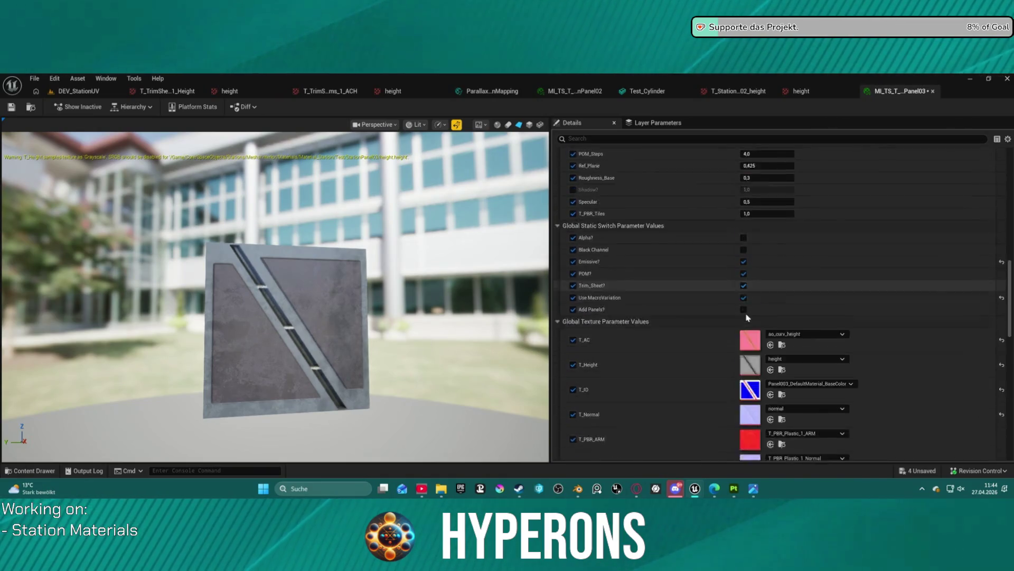
{"action": "scroll", "coordinate": [750, 307], "scroll_direction": "down", "scroll_amount": 8}
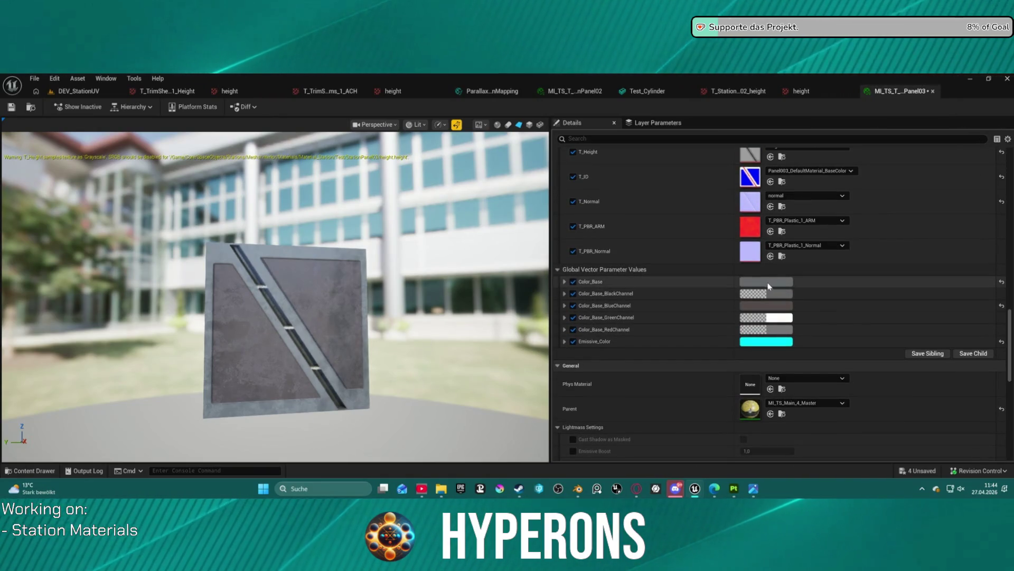
{"action": "left_click", "coordinate": [769, 283]}
{"action": "mouse_move", "coordinate": [900, 296]}
{"action": "left_mouse_down"}
{"action": "mouse_move", "coordinate": [890, 222]}
{"action": "mouse_move", "coordinate": [887, 254]}
{"action": "left_mouse_up"}
{"action": "mouse_move", "coordinate": [281, 324]}
{"action": "left_mouse_down"}
{"action": "mouse_move", "coordinate": [356, 341]}
{"action": "mouse_move", "coordinate": [356, 306]}
{"action": "mouse_move", "coordinate": [350, 324]}
{"action": "mouse_move", "coordinate": [372, 338]}
{"action": "mouse_move", "coordinate": [382, 332]}
{"action": "mouse_move", "coordinate": [348, 312]}
{"action": "left_mouse_up"}
{"action": "scroll", "coordinate": [369, 339], "scroll_direction": "up", "scroll_amount": 5}
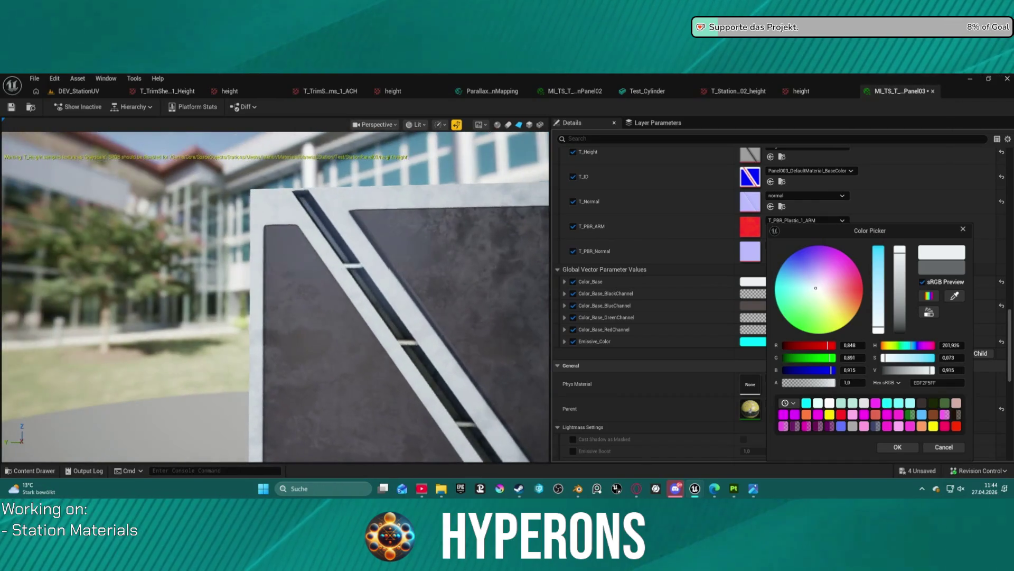
Step: Close the colour picker and open MI_TS_Main_6_Items from Material_TS_Instances > Main_6
{"action": "left_click", "coordinate": [963, 230]}
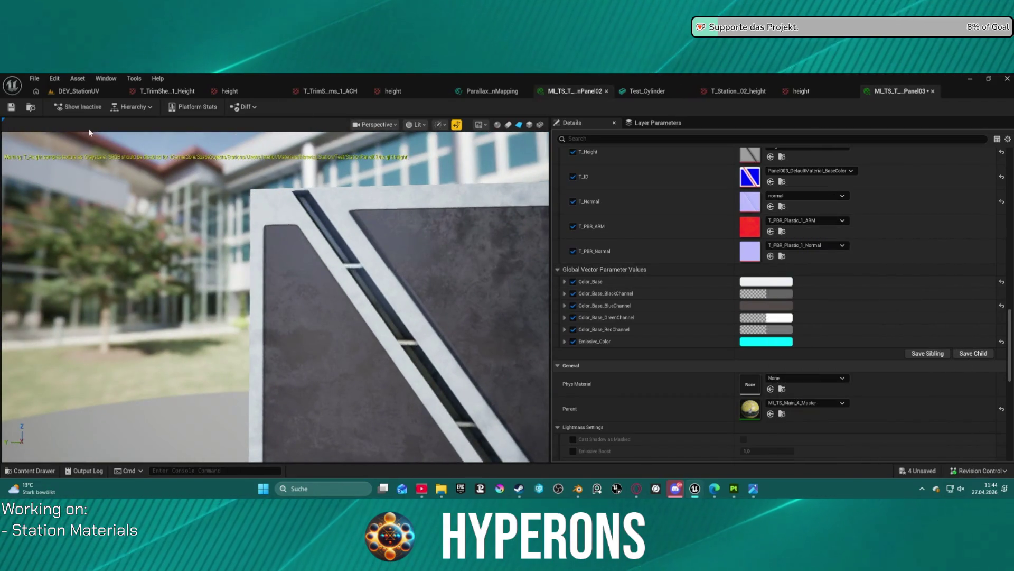
{"action": "left_click", "coordinate": [32, 107]}
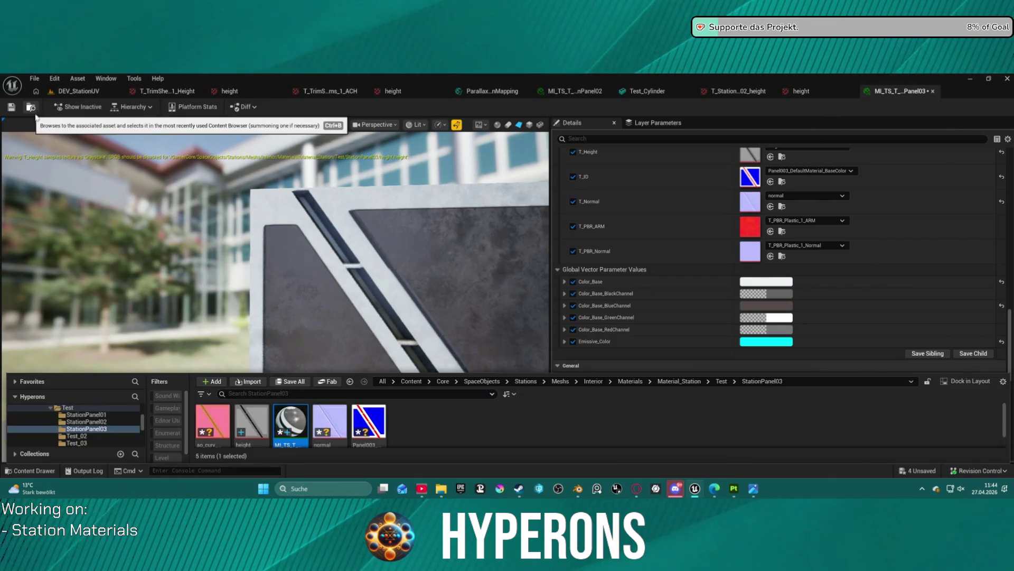
{"action": "scroll", "coordinate": [90, 428], "scroll_direction": "down", "scroll_amount": 5}
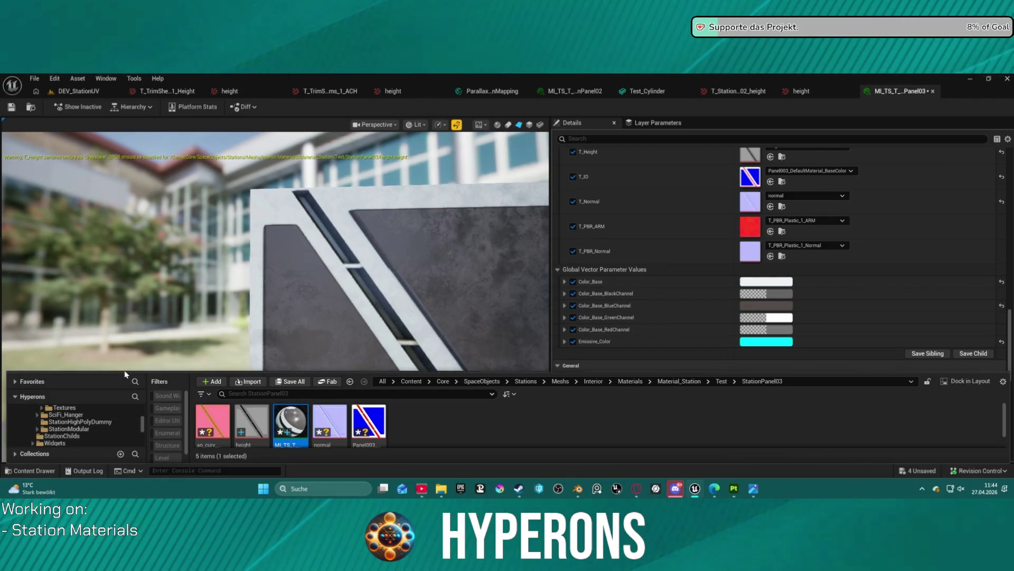
{"action": "scroll", "coordinate": [91, 429], "scroll_direction": "up", "scroll_amount": 4}
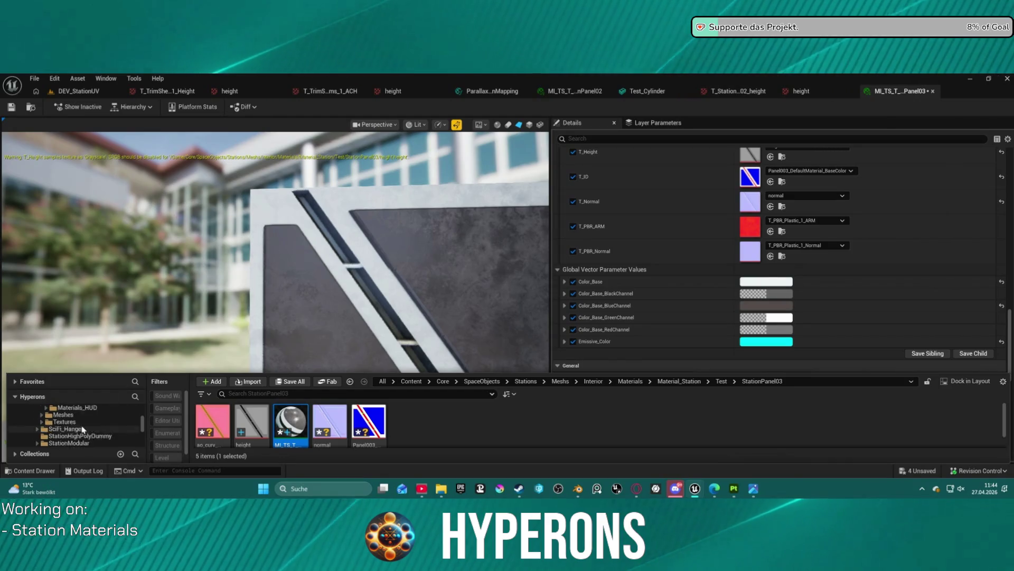
{"action": "left_click", "coordinate": [92, 429]}
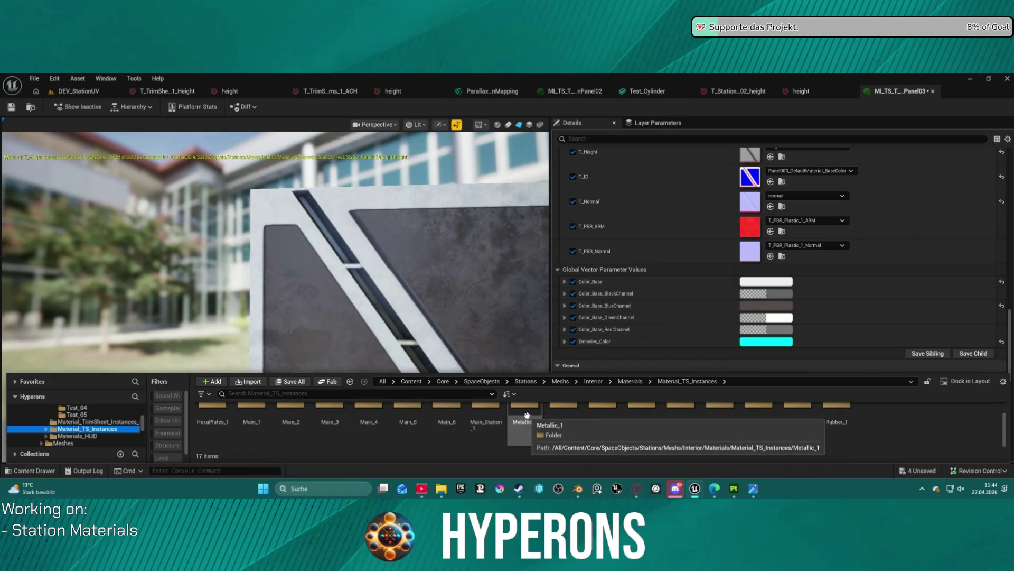
{"action": "double_click", "coordinate": [446, 422]}
{"action": "scroll", "coordinate": [325, 423], "scroll_direction": "up", "scroll_amount": 1}
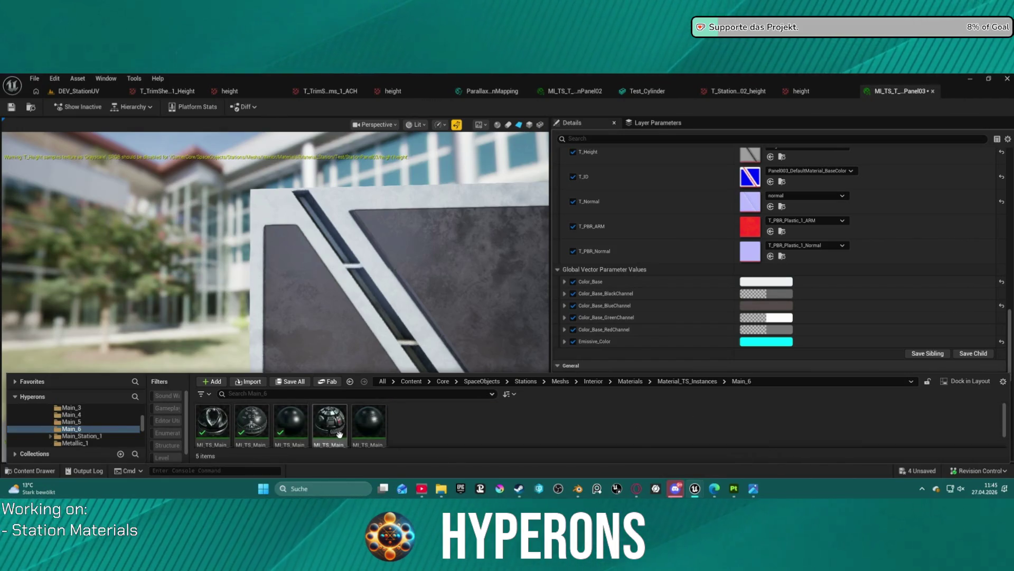
{"action": "double_click", "coordinate": [330, 419]}
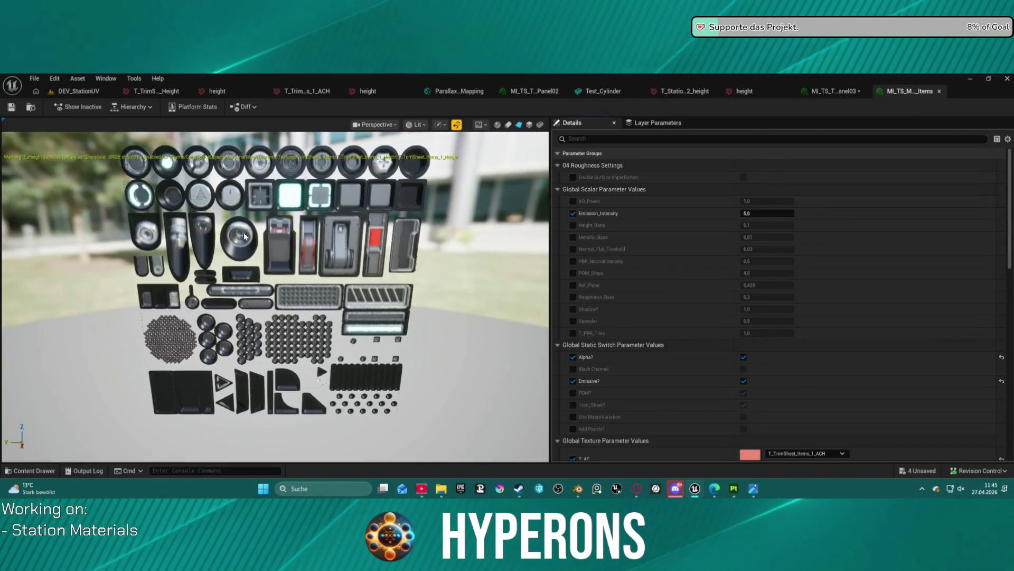
{"action": "scroll", "coordinate": [249, 240], "scroll_direction": "up", "scroll_amount": 3}
{"action": "mouse_move", "coordinate": [267, 210]}
{"action": "left_mouse_down"}
{"action": "mouse_move", "coordinate": [233, 201]}
{"action": "mouse_move", "coordinate": [296, 222]}
{"action": "mouse_move", "coordinate": [248, 206]}
{"action": "mouse_move", "coordinate": [267, 210]}
{"action": "mouse_move", "coordinate": [243, 211]}
{"action": "mouse_move", "coordinate": [264, 227]}
{"action": "mouse_move", "coordinate": [275, 217]}
{"action": "mouse_move", "coordinate": [259, 233]}
{"action": "left_mouse_up"}
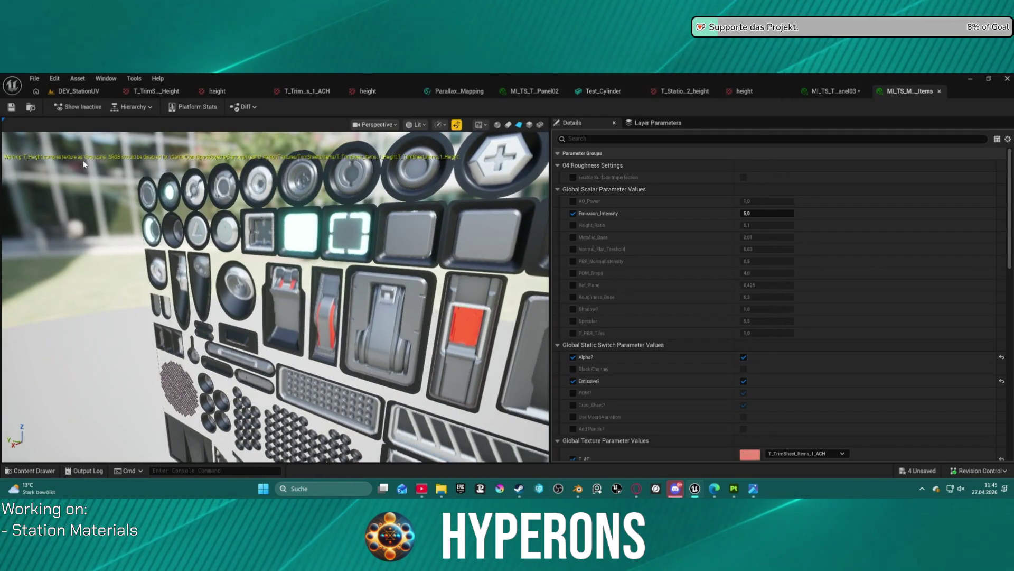
{"action": "scroll", "coordinate": [632, 317], "scroll_direction": "down", "scroll_amount": 5}
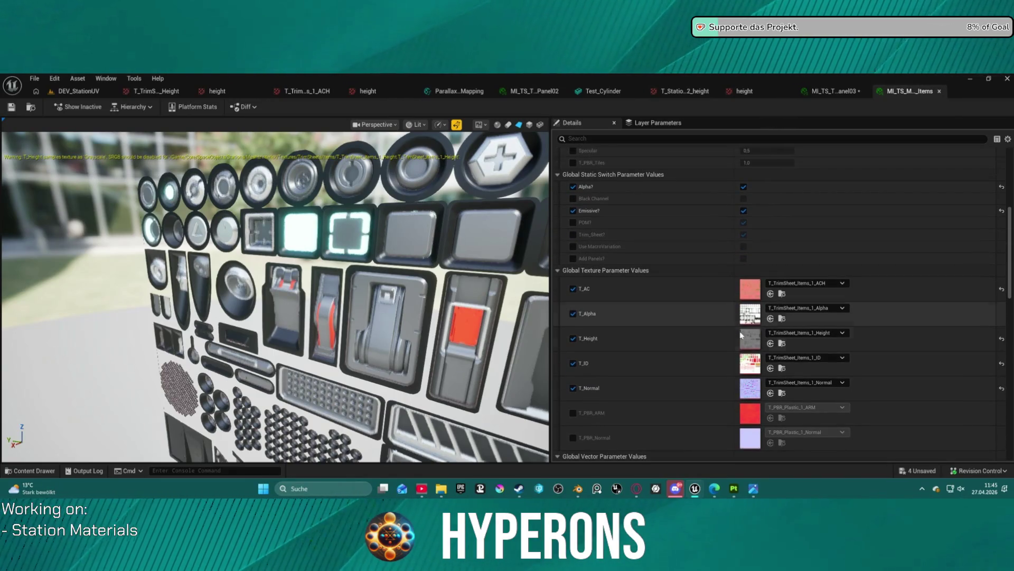
{"action": "double_click", "coordinate": [756, 342]}
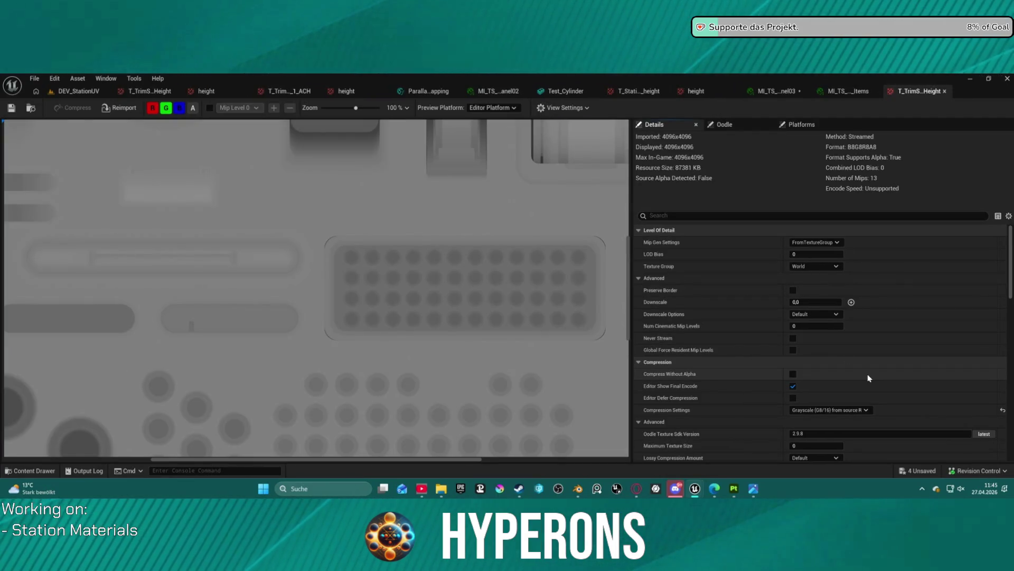
Step: Turn off sRGB on the T_Height texture and compare it against the level and items material
{"action": "scroll", "coordinate": [868, 378], "scroll_direction": "down", "scroll_amount": 6}
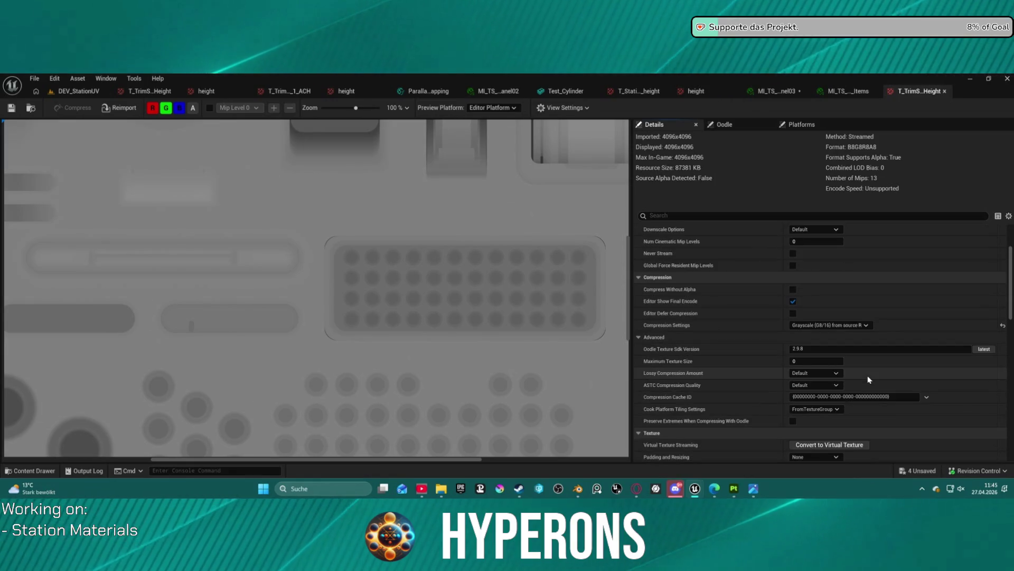
{"action": "left_click", "coordinate": [792, 409]}
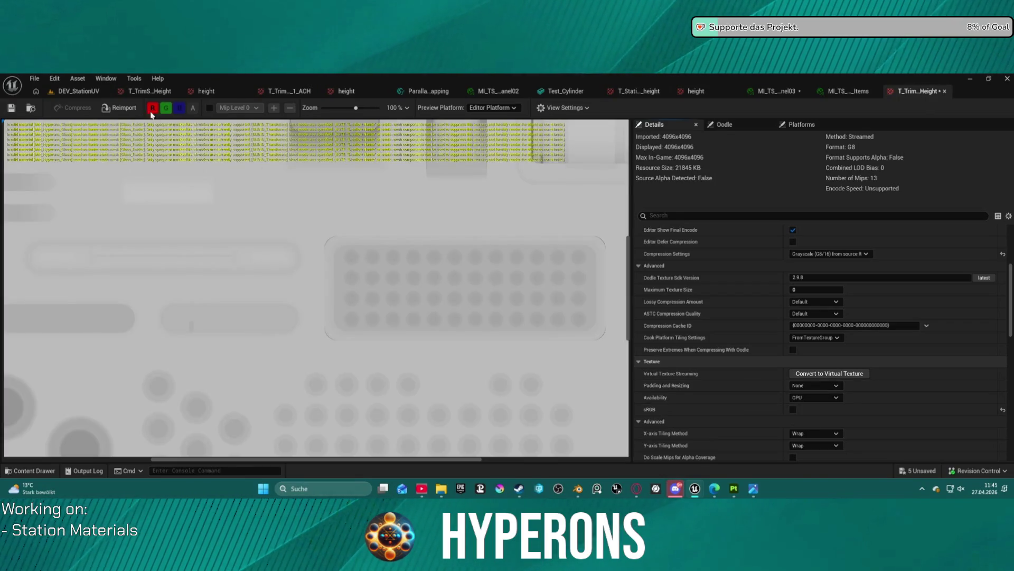
{"action": "left_click", "coordinate": [84, 91]}
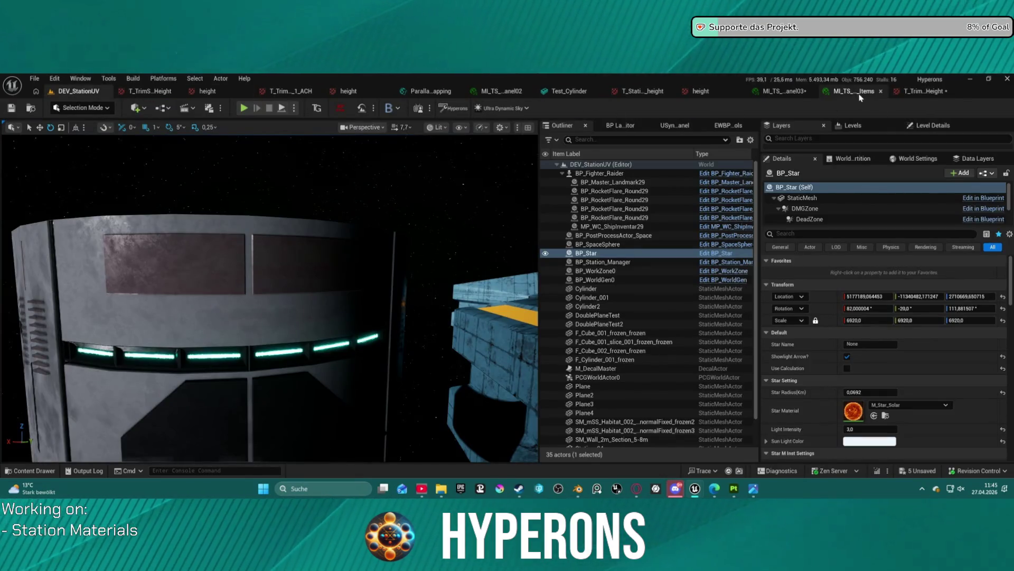
{"action": "left_click", "coordinate": [849, 91]}
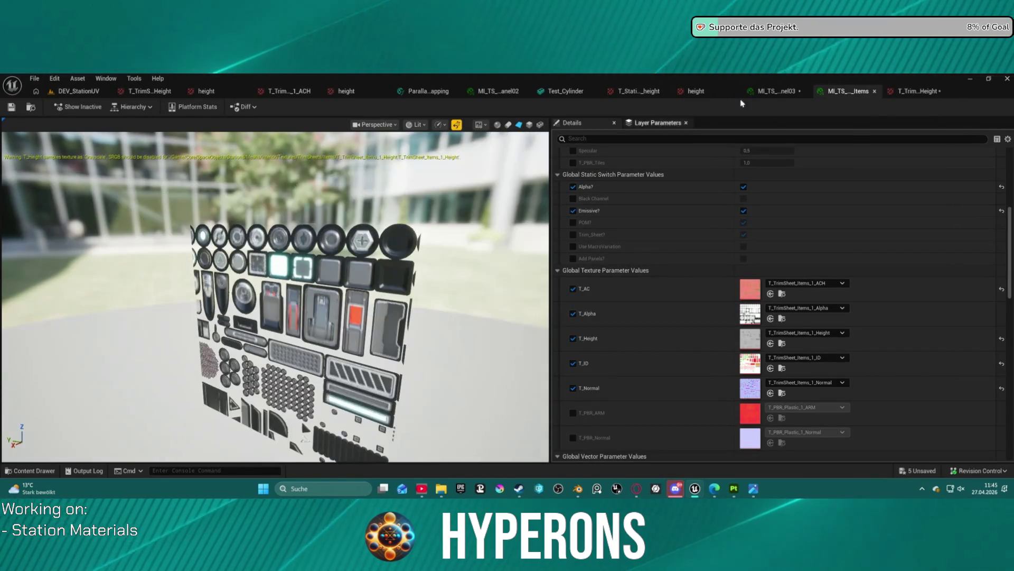
{"action": "left_click", "coordinate": [914, 91]}
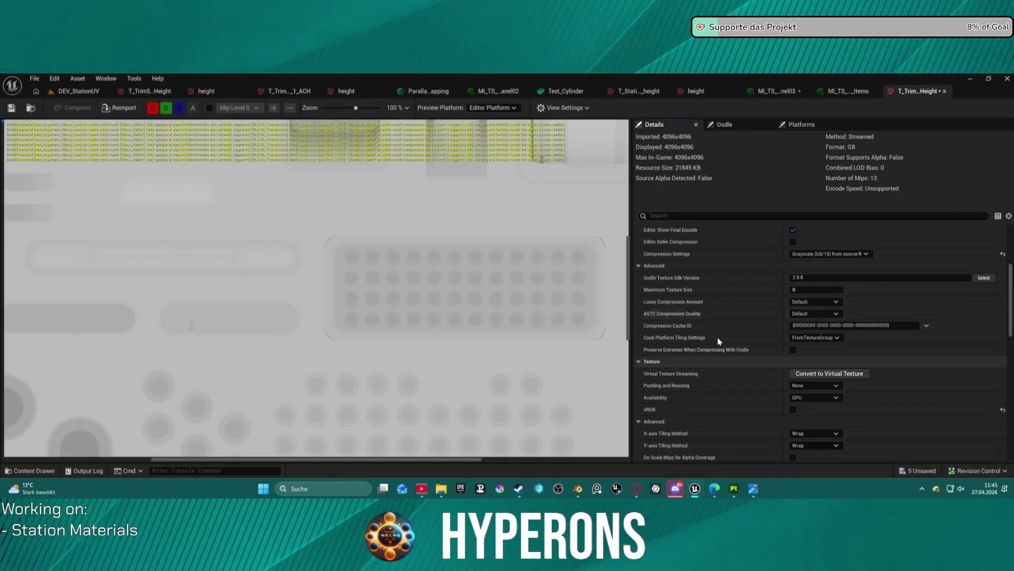
{"action": "left_click", "coordinate": [793, 407]}
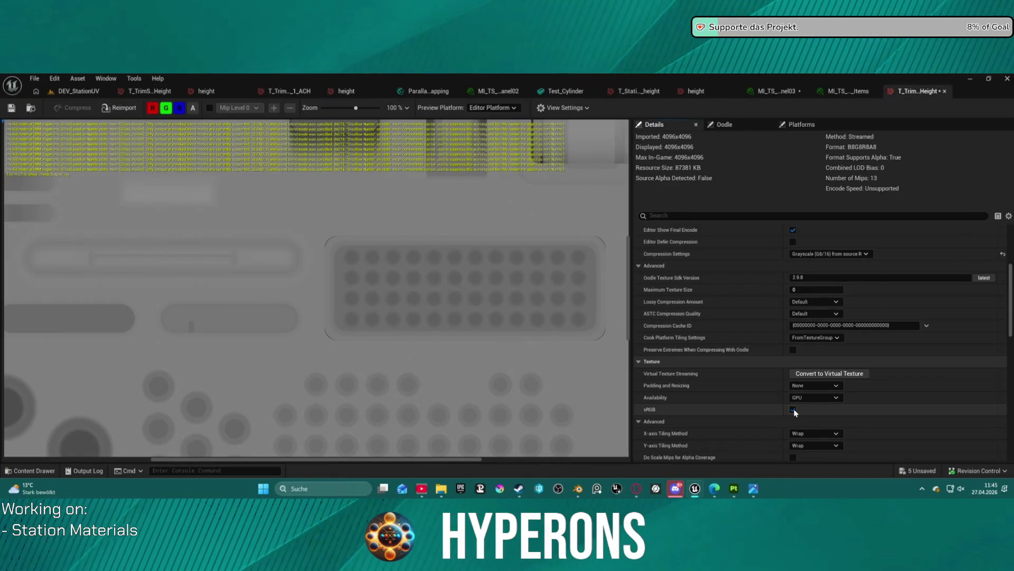
{"action": "left_click", "coordinate": [794, 408]}
Step: Leave sRGB enabled on the height texture and close its editor tab
{"action": "left_click", "coordinate": [793, 408]}
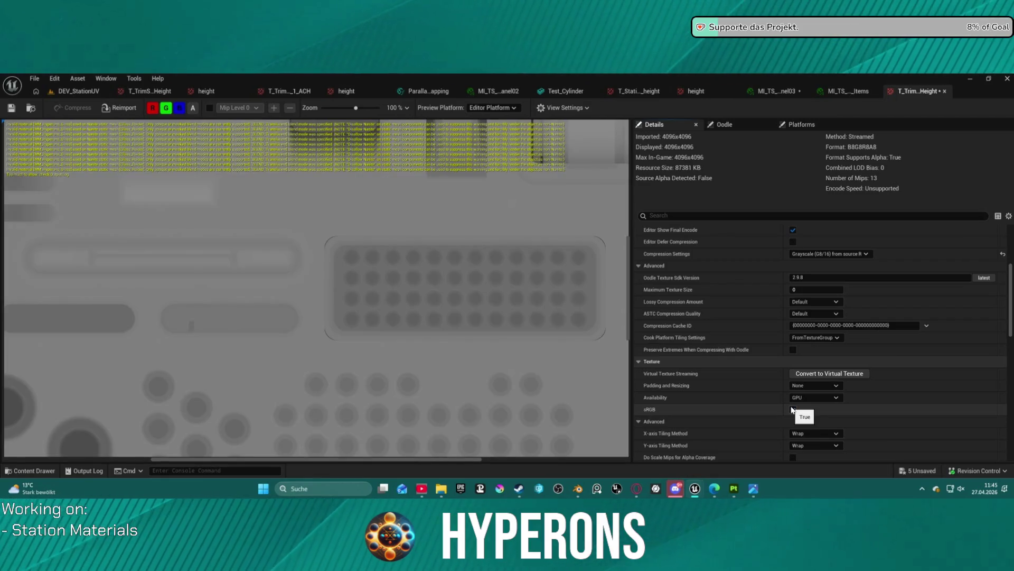
{"action": "left_click", "coordinate": [790, 408]}
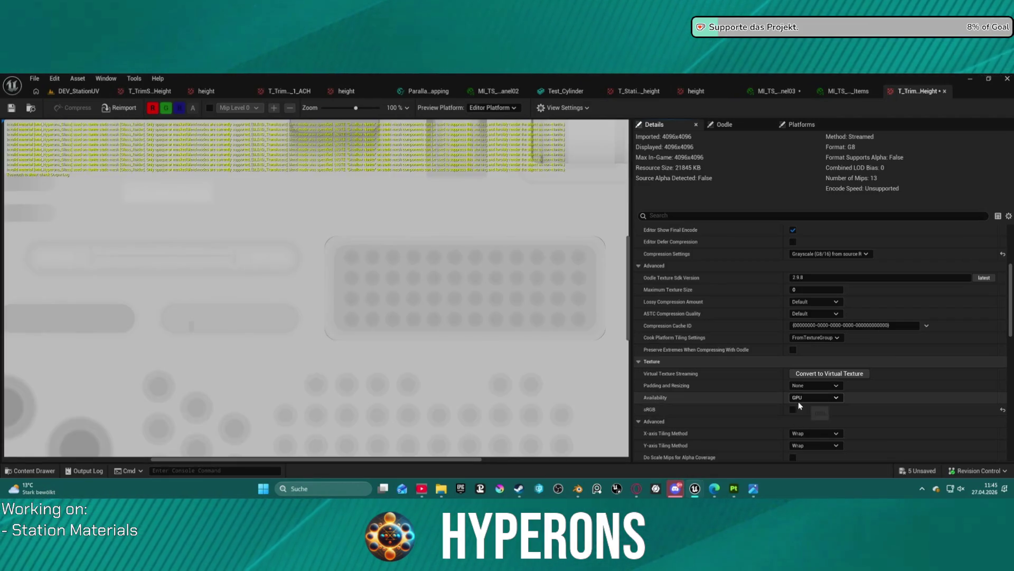
{"action": "left_click", "coordinate": [793, 409]}
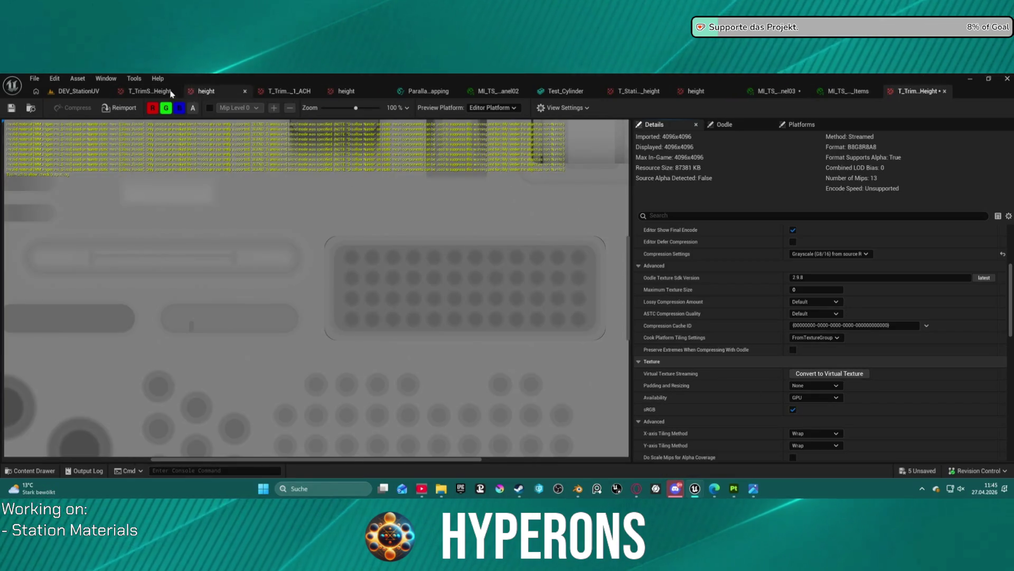
{"action": "left_click", "coordinate": [78, 91]}
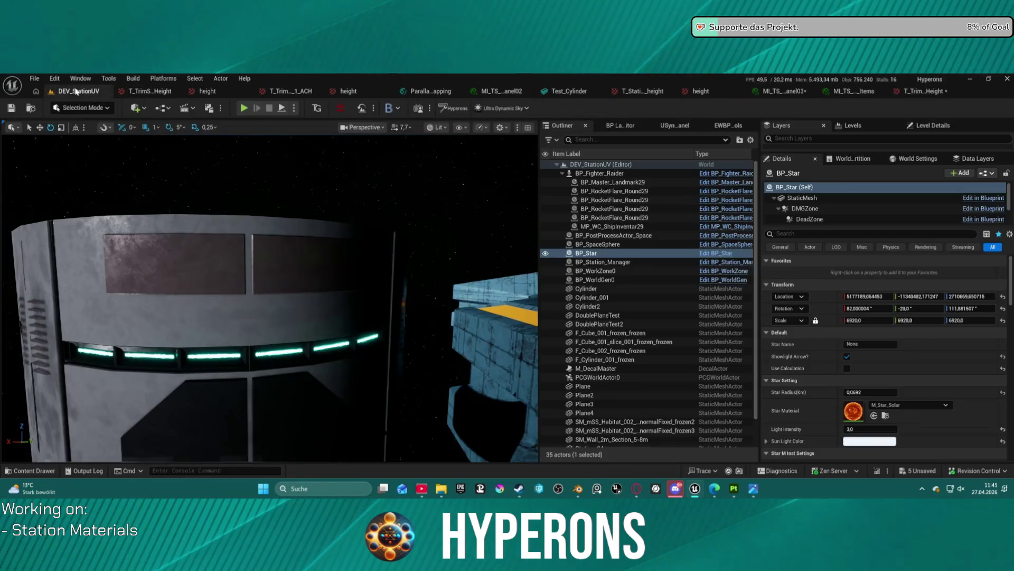
{"action": "left_click", "coordinate": [927, 92]}
{"action": "left_click", "coordinate": [941, 91]}
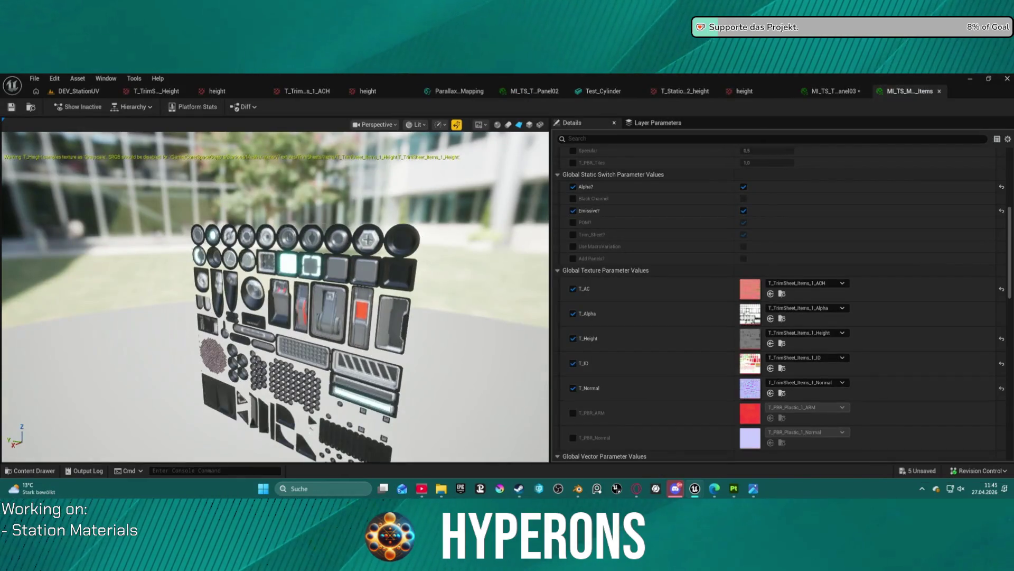
Step: Rotate the material preview to face the trim sheet squarely and frame it
{"action": "scroll", "coordinate": [452, 183], "scroll_direction": "up", "scroll_amount": 5}
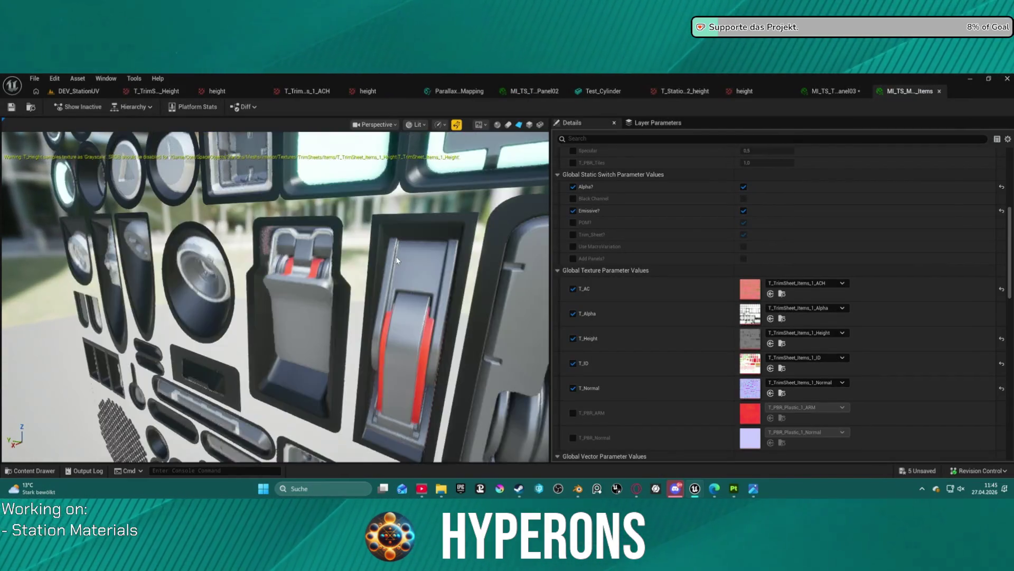
{"action": "scroll", "coordinate": [397, 259], "scroll_direction": "down", "scroll_amount": 2}
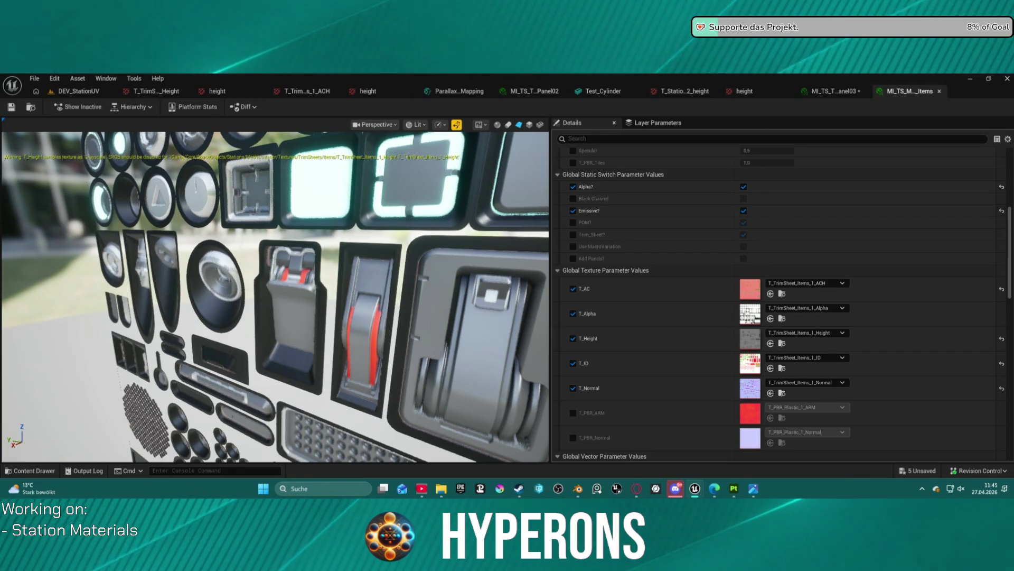
{"action": "left_click_drag", "start_coordinate": [317, 296], "coordinate": [259, 296]}
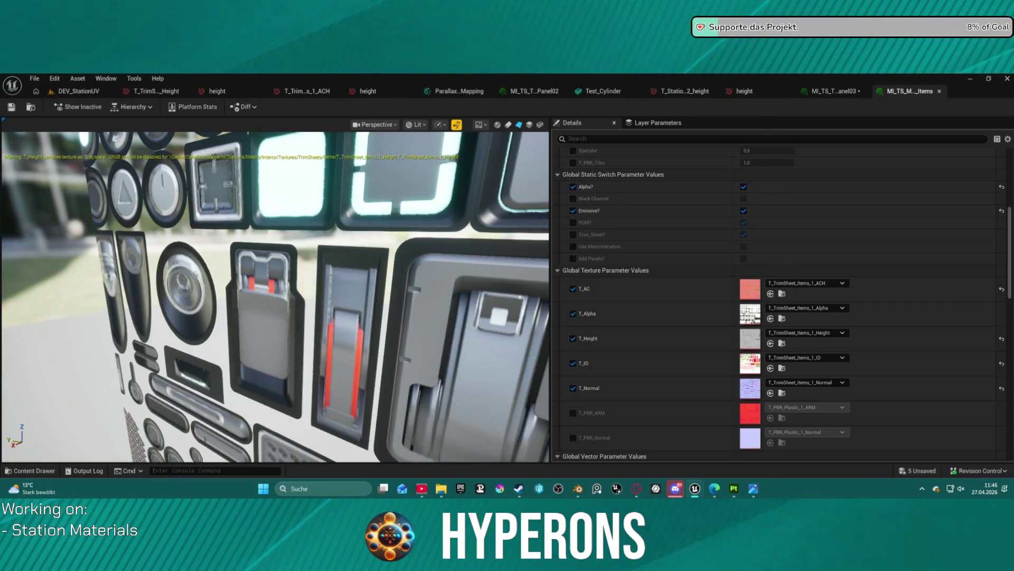
{"action": "left_click_drag", "start_coordinate": [264, 296], "coordinate": [285, 296]}
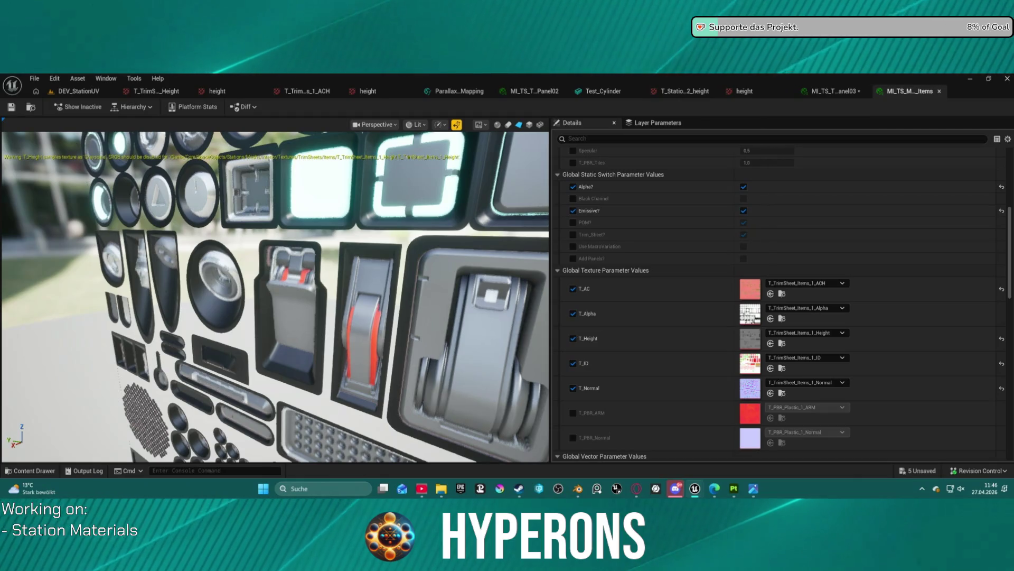
{"action": "scroll", "coordinate": [236, 154], "scroll_direction": "down", "scroll_amount": 10}
{"action": "scroll", "coordinate": [236, 154], "scroll_direction": "up", "scroll_amount": 3}
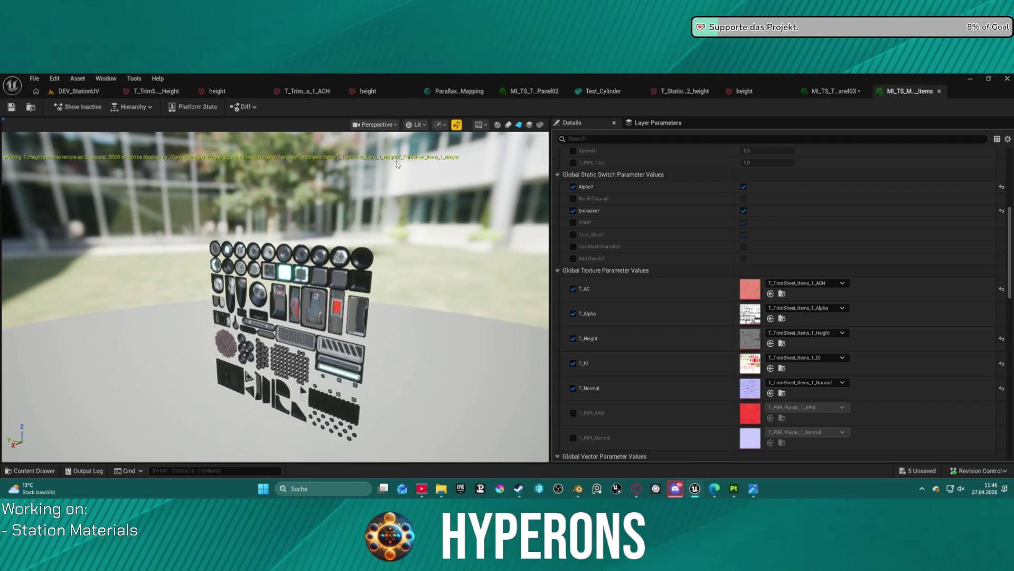
{"action": "left_click_drag", "start_coordinate": [399, 319], "coordinate": [344, 301]}
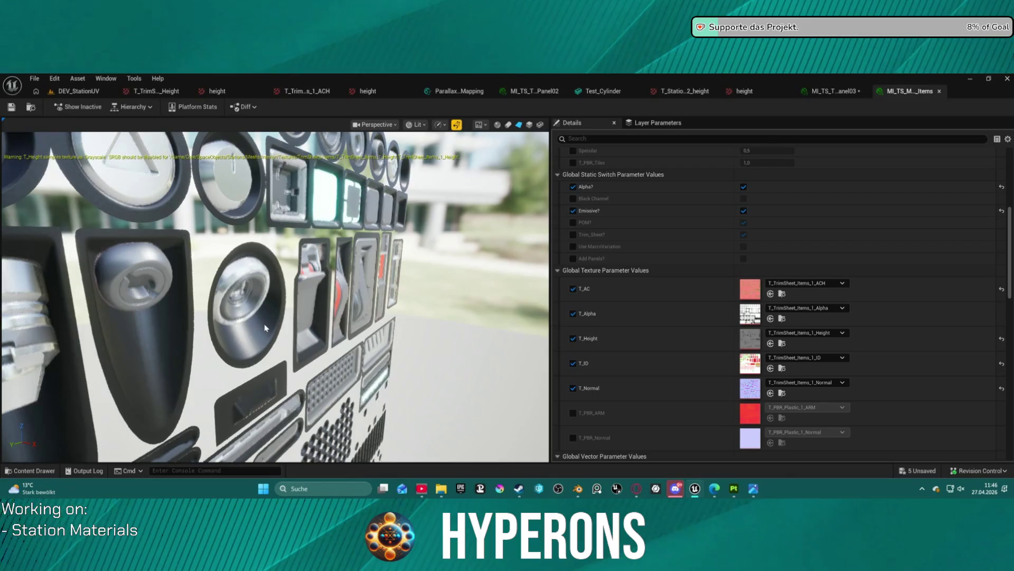
{"action": "key", "text": "f"}
{"action": "scroll", "coordinate": [742, 238], "scroll_direction": "up", "scroll_amount": 3}
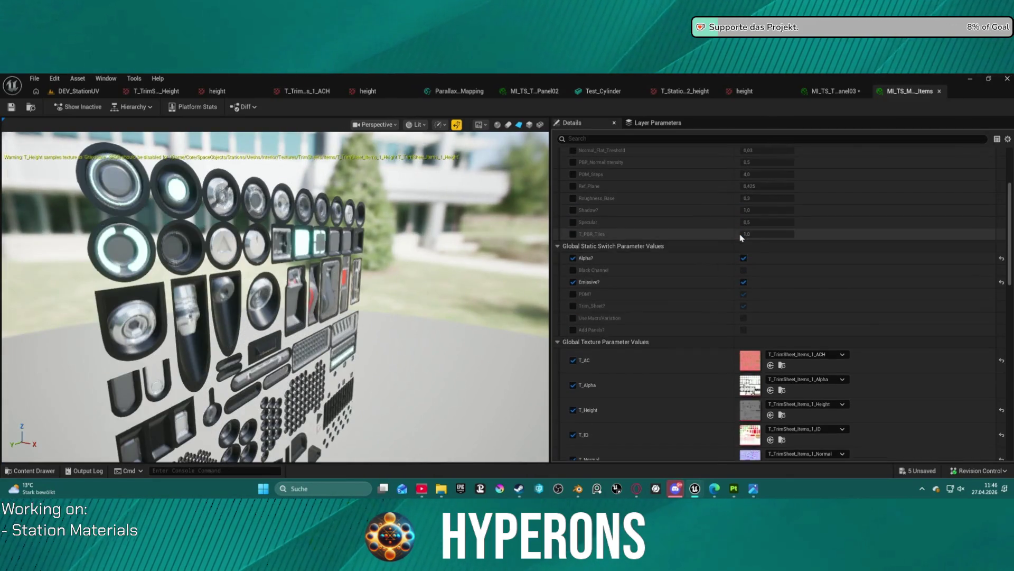
{"action": "scroll", "coordinate": [741, 237], "scroll_direction": "up", "scroll_amount": 5}
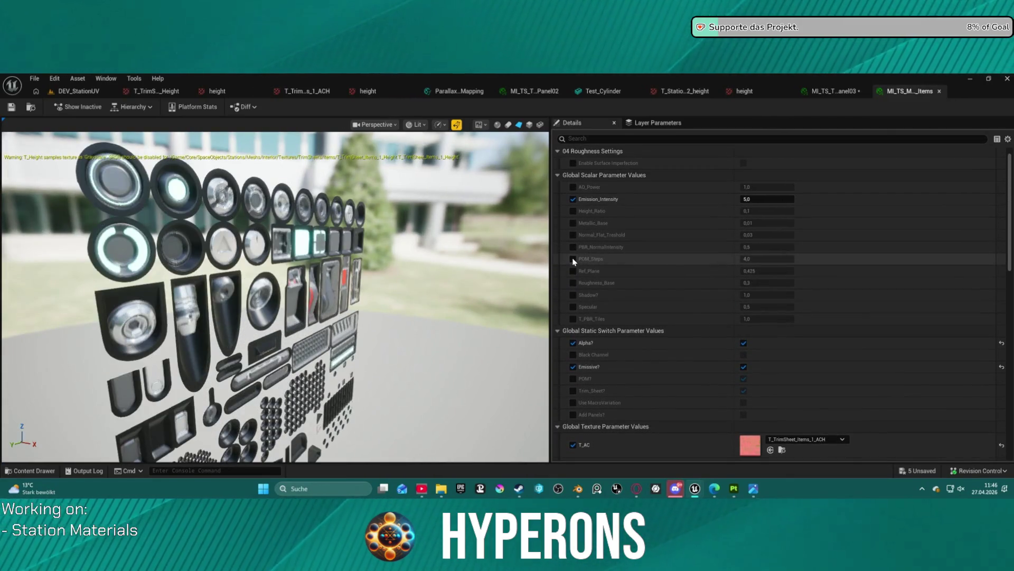
Step: Enable the POM_Steps override and set its value to 8
{"action": "left_click", "coordinate": [574, 259]}
{"action": "scroll", "coordinate": [299, 316], "scroll_direction": "up", "scroll_amount": 3}
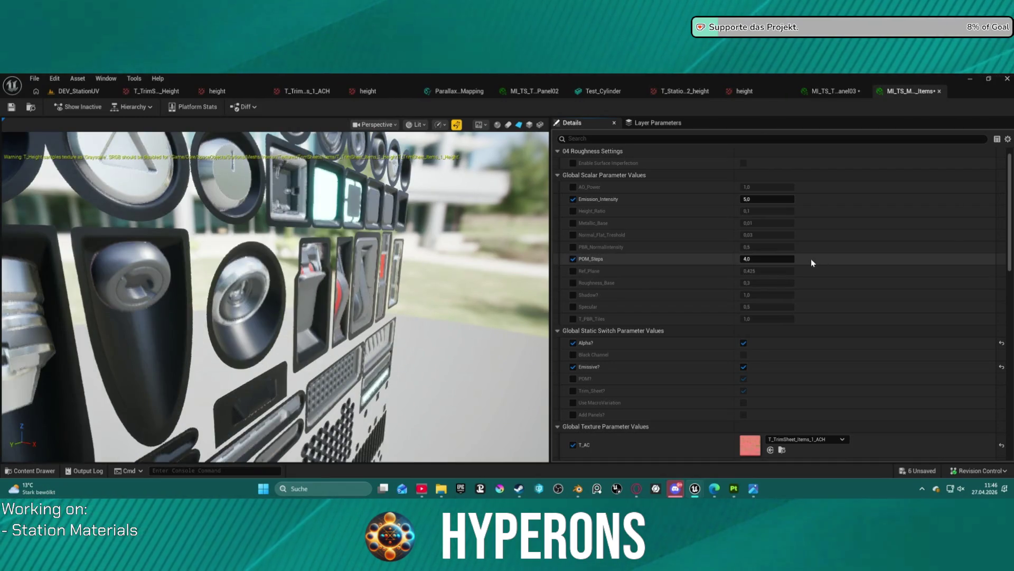
{"action": "left_click_drag", "start_coordinate": [769, 260], "coordinate": [770, 259]}
{"action": "left_click", "coordinate": [771, 259]}
{"action": "type", "text": "8"}
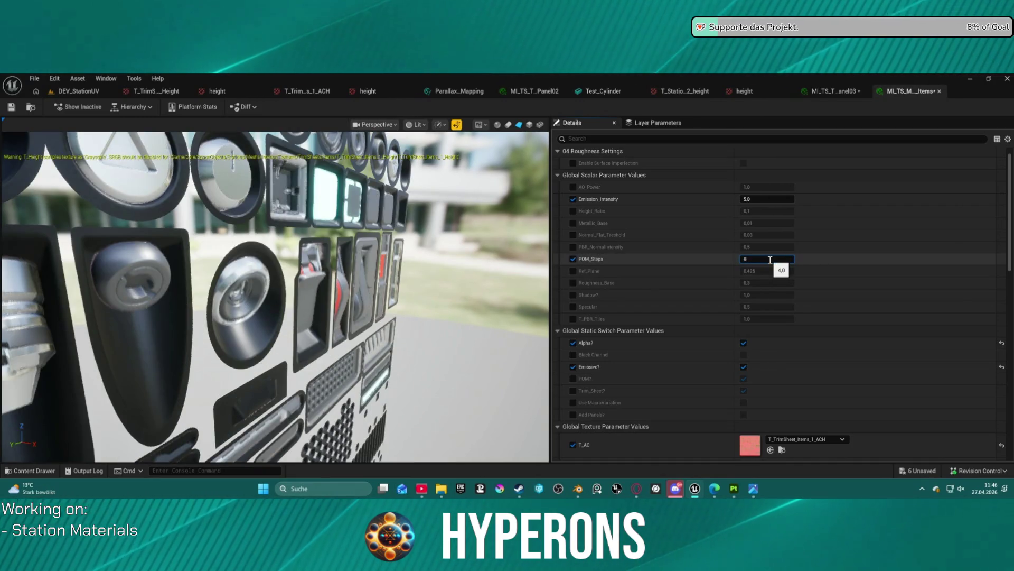
{"action": "type", "text": "3"}
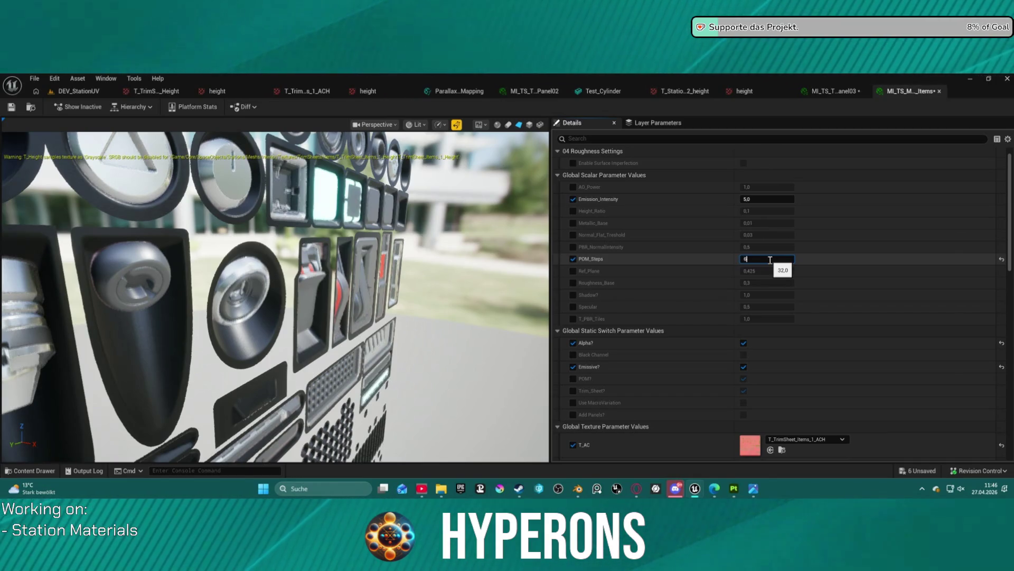
{"action": "type", "text": "4"}
{"action": "key", "text": "Return"}
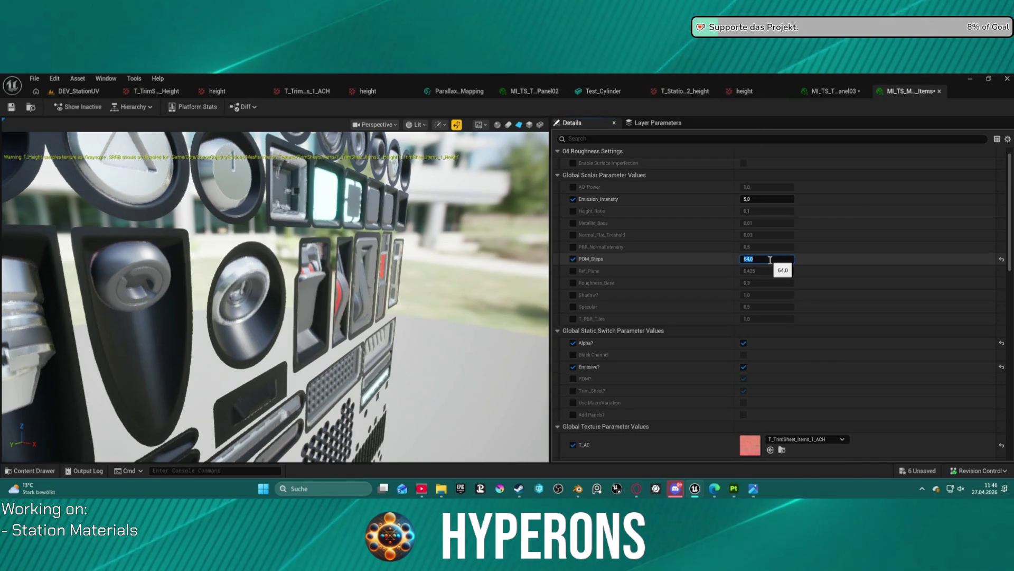
{"action": "key", "text": "Return"}
{"action": "type", "text": "8"}
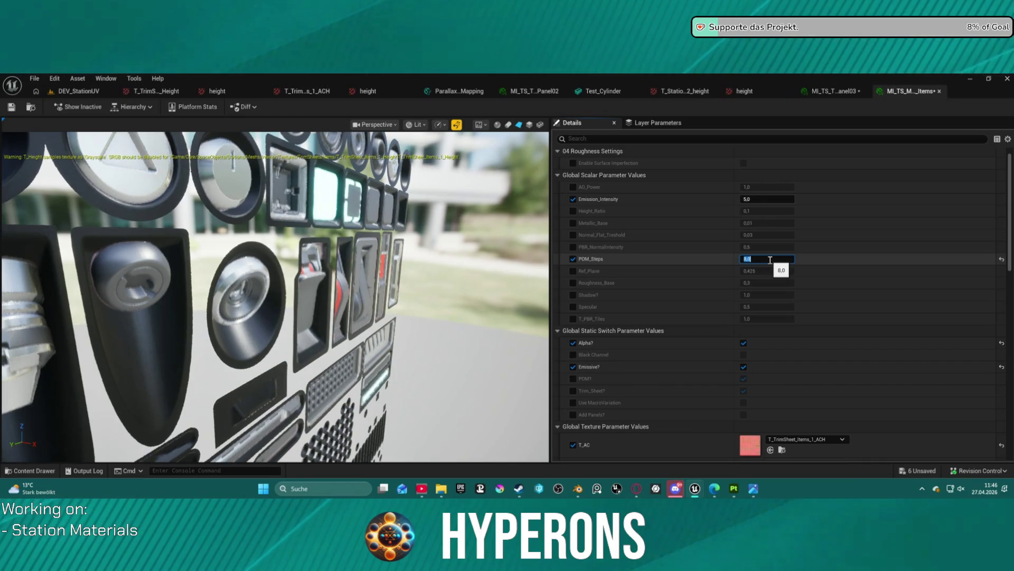
{"action": "type", "text": "4"}
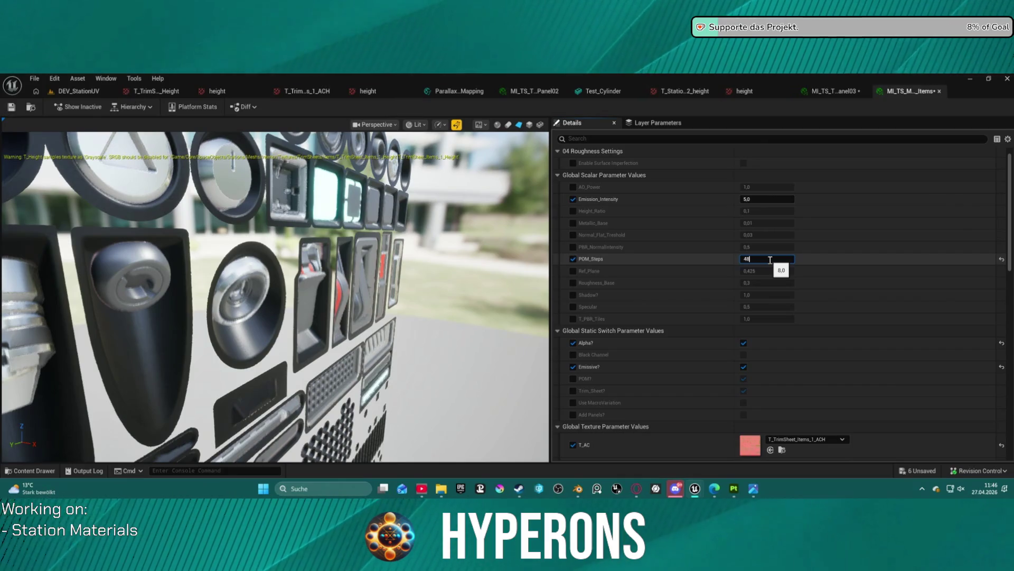
{"action": "type", "text": "8"}
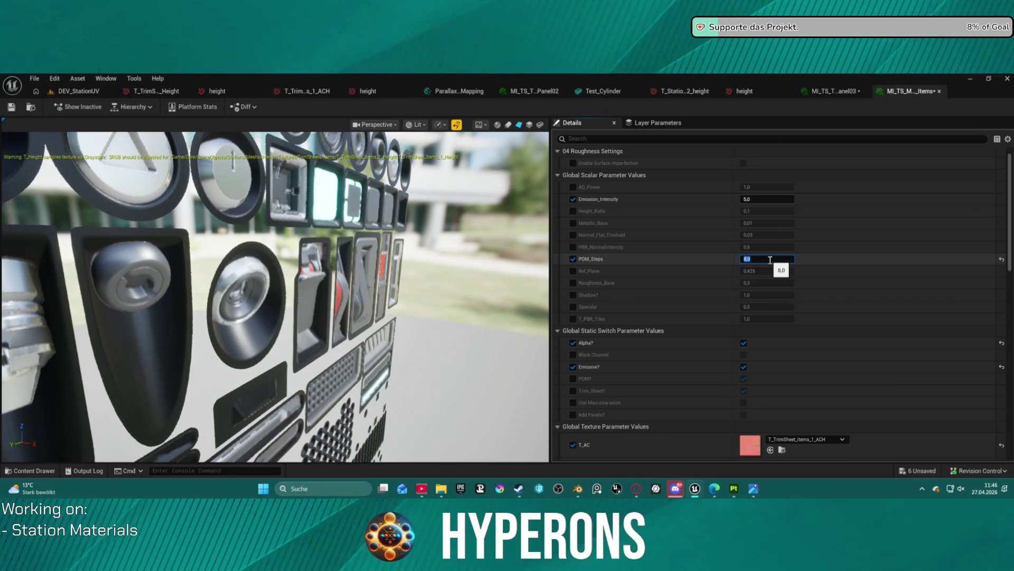
Step: Set Emission_Intensity to 5.0 and switch over to Substance Painter
{"action": "mouse_move", "coordinate": [767, 199]}
{"action": "left_mouse_down"}
{"action": "mouse_move", "coordinate": [798, 199]}
{"action": "mouse_move", "coordinate": [753, 198]}
{"action": "left_mouse_up"}
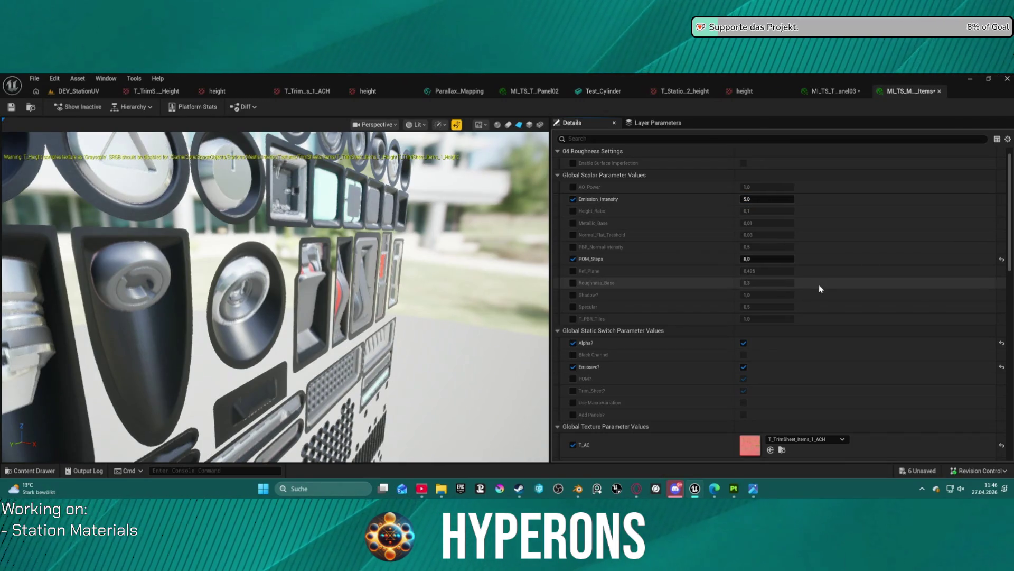
{"action": "scroll", "coordinate": [821, 300], "scroll_direction": "down", "scroll_amount": 5}
{"action": "scroll", "coordinate": [811, 324], "scroll_direction": "down", "scroll_amount": 5}
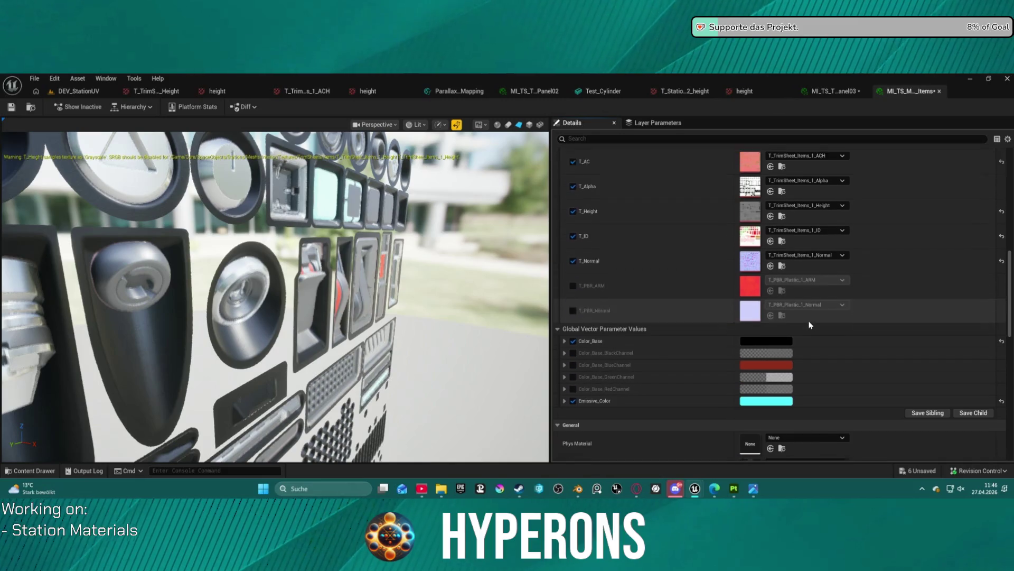
{"action": "left_click", "coordinate": [734, 489]}
{"action": "scroll", "coordinate": [516, 310], "scroll_direction": "down", "scroll_amount": 10}
{"action": "scroll", "coordinate": [402, 313], "scroll_direction": "up", "scroll_amount": 4}
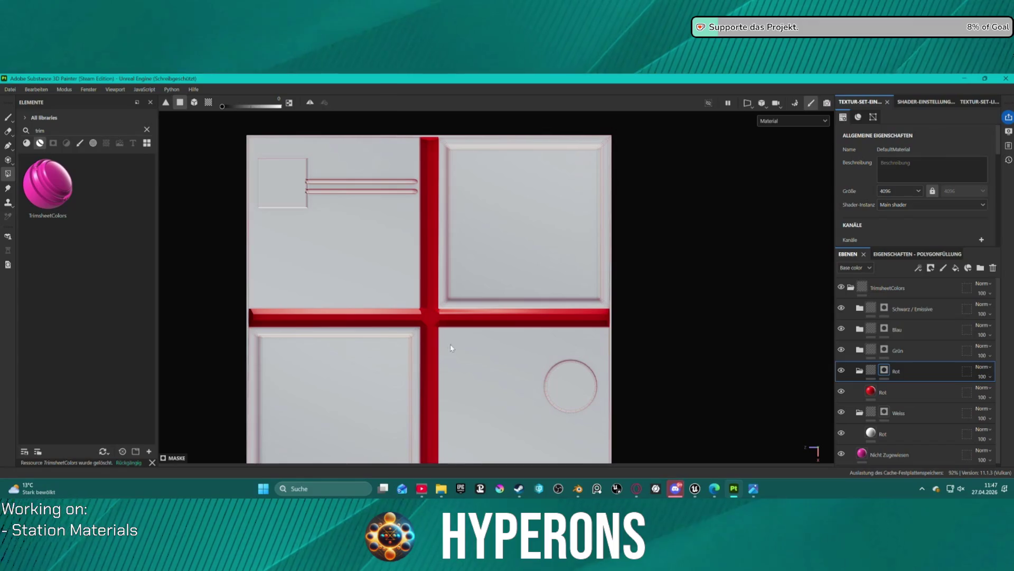
Step: Target the Grün layer's mask at the panel's top-left corner and raise the fill value to 1
{"action": "mouse_move", "coordinate": [410, 258]}
{"action": "left_mouse_down"}
{"action": "mouse_move", "coordinate": [533, 311]}
{"action": "mouse_move", "coordinate": [577, 214]}
{"action": "left_mouse_up"}
{"action": "left_click_drag", "start_coordinate": [539, 349], "coordinate": [525, 258]}
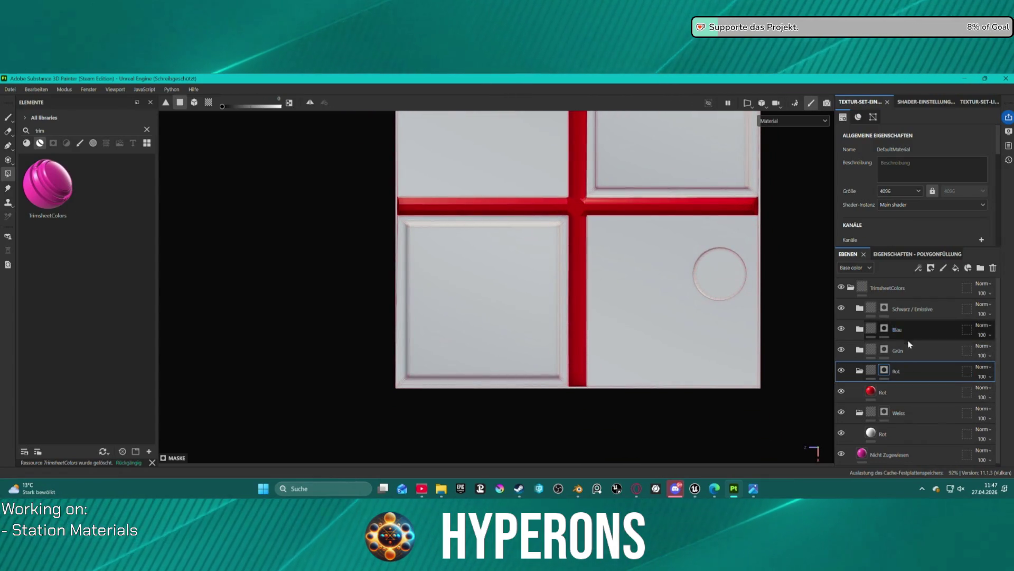
{"action": "left_click", "coordinate": [912, 357]}
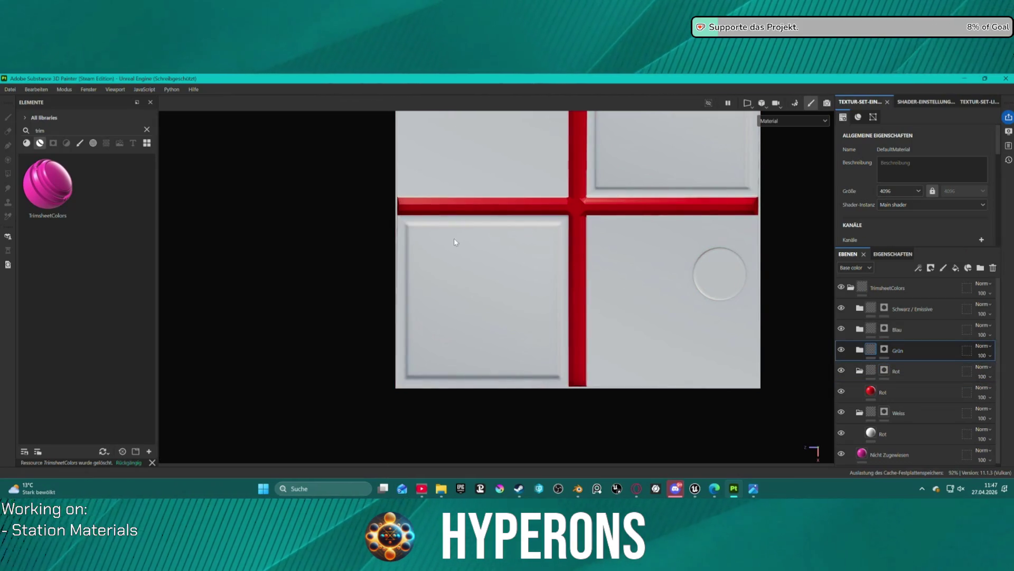
{"action": "scroll", "coordinate": [458, 245], "scroll_direction": "up", "scroll_amount": 2}
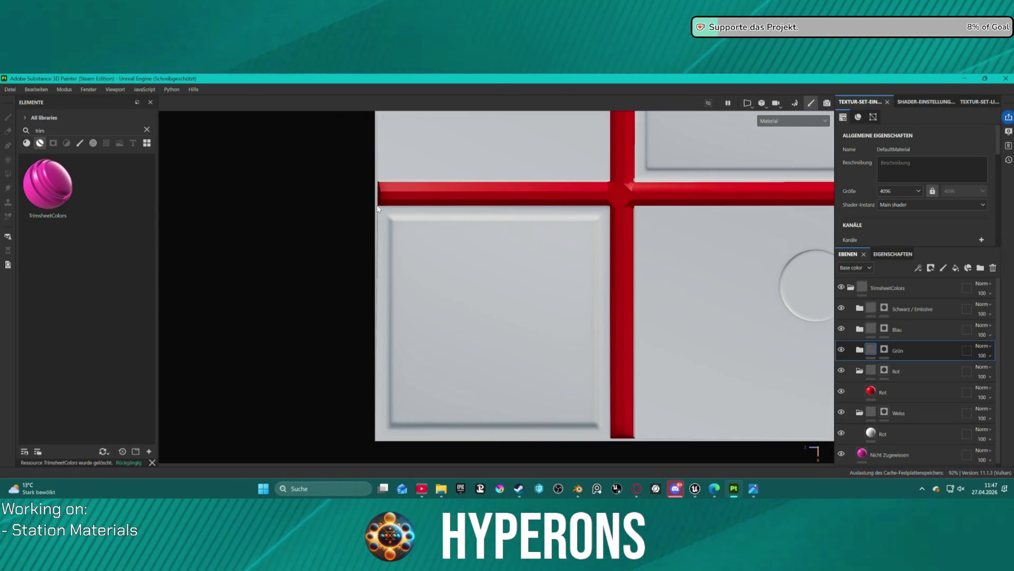
{"action": "left_click", "coordinate": [379, 210]}
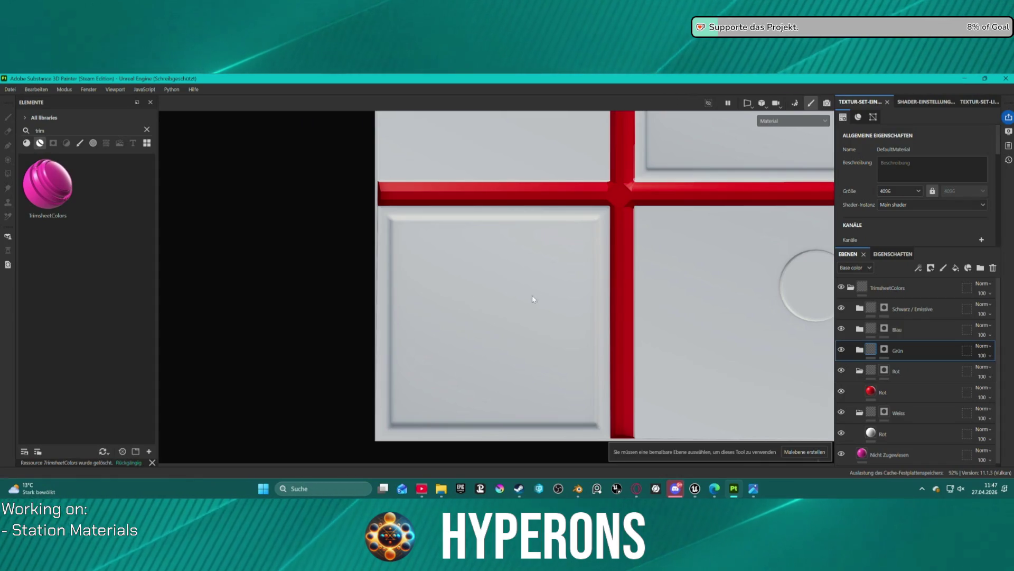
{"action": "left_click", "coordinate": [886, 353]}
{"action": "scroll", "coordinate": [358, 212], "scroll_direction": "up", "scroll_amount": 5}
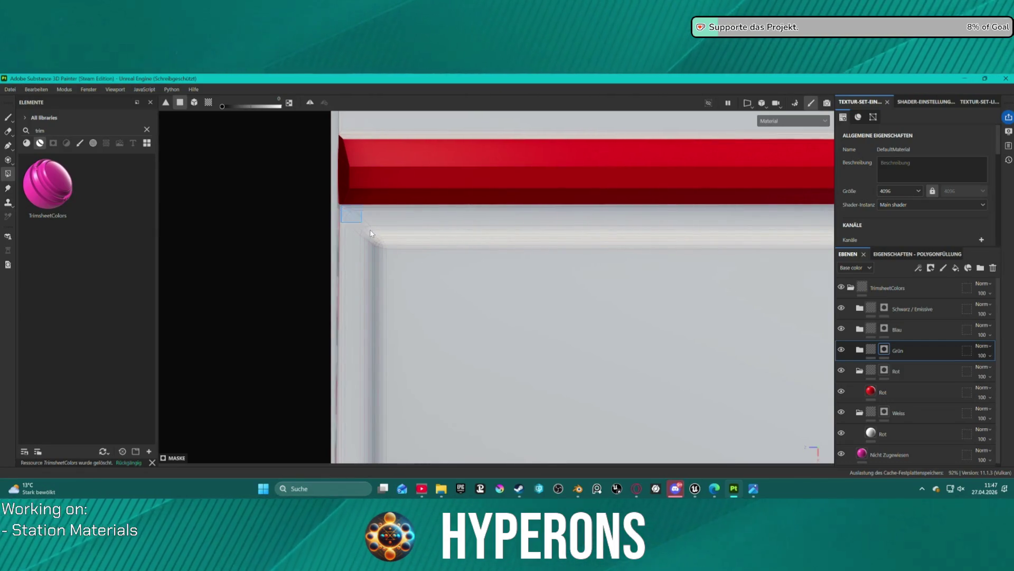
{"action": "left_click_drag", "start_coordinate": [433, 288], "coordinate": [434, 288]}
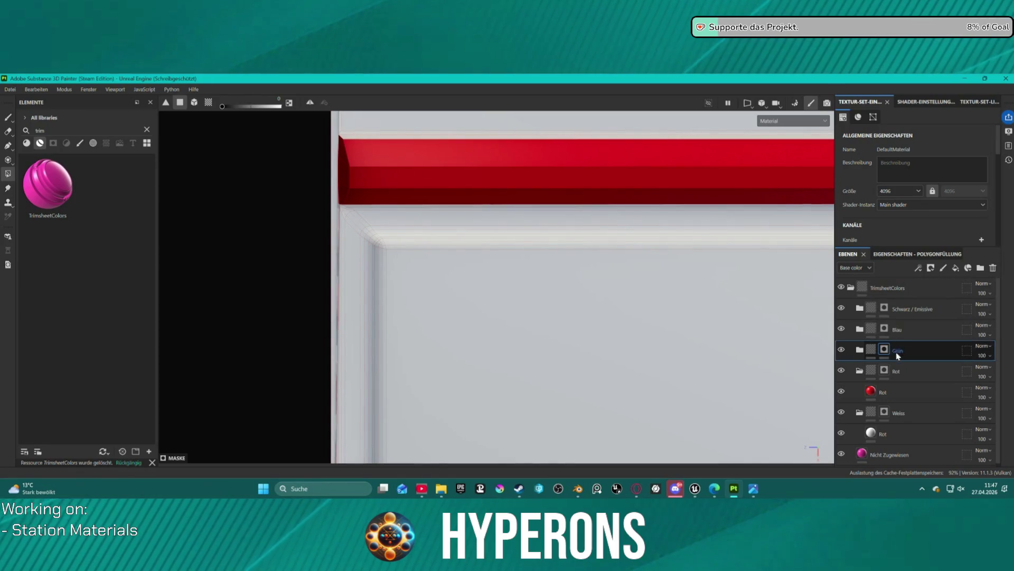
{"action": "scroll", "coordinate": [663, 301], "scroll_direction": "down", "scroll_amount": 5}
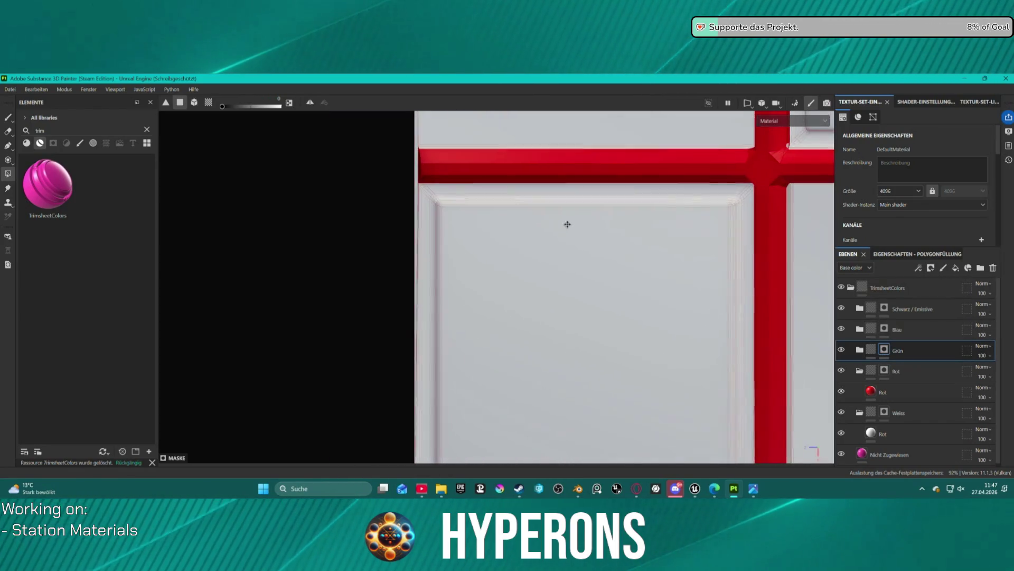
{"action": "left_click_drag", "start_coordinate": [221, 106], "coordinate": [279, 106]}
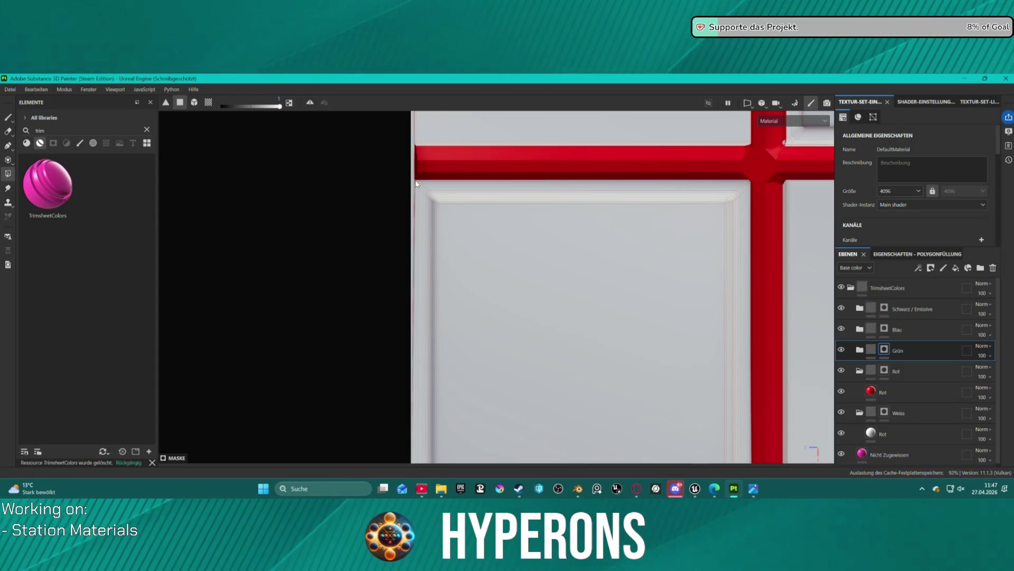
{"action": "scroll", "coordinate": [416, 183], "scroll_direction": "up", "scroll_amount": 3}
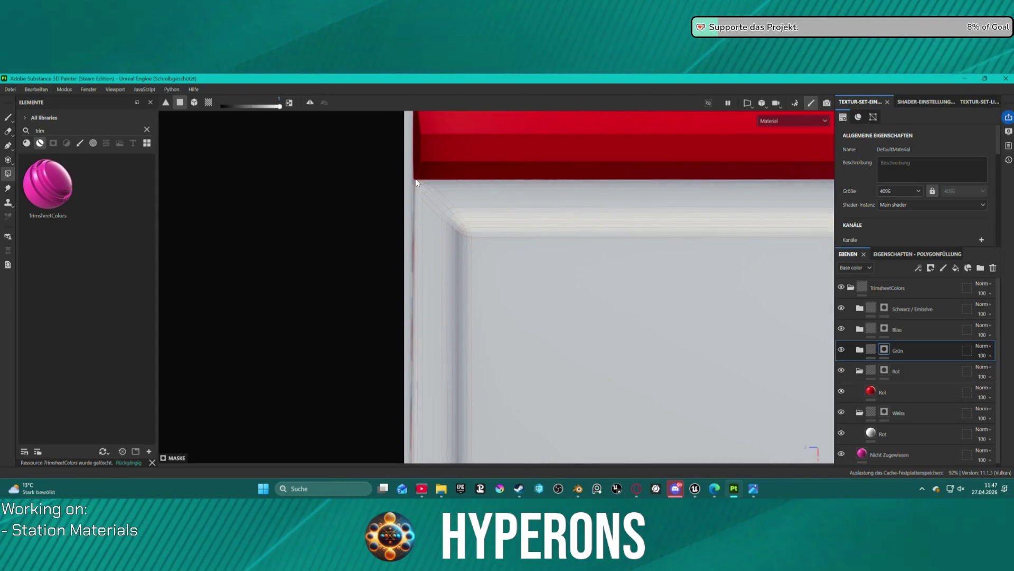
Step: Fill the frame strips under the red beam green, undoing the misplaced corner fills
{"action": "left_click", "coordinate": [415, 181]}
{"action": "left_click", "coordinate": [428, 193]}
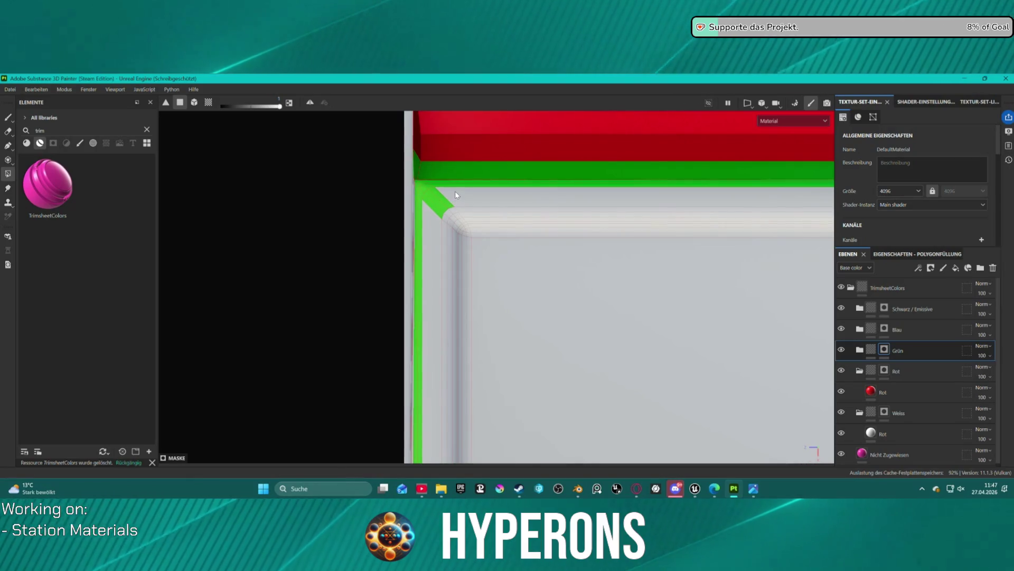
{"action": "key", "text": "ctrl+z"}
{"action": "key", "text": "ctrl+z"}
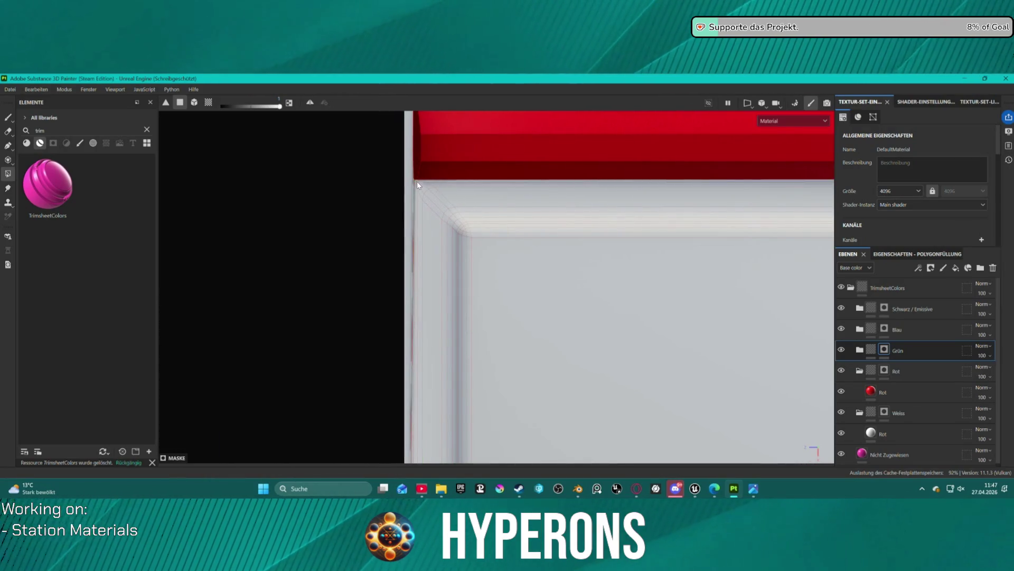
{"action": "left_click", "coordinate": [416, 181]}
{"action": "left_click", "coordinate": [429, 201]}
{"action": "key", "text": "ctrl+z"}
{"action": "key", "text": "ctrl+z"}
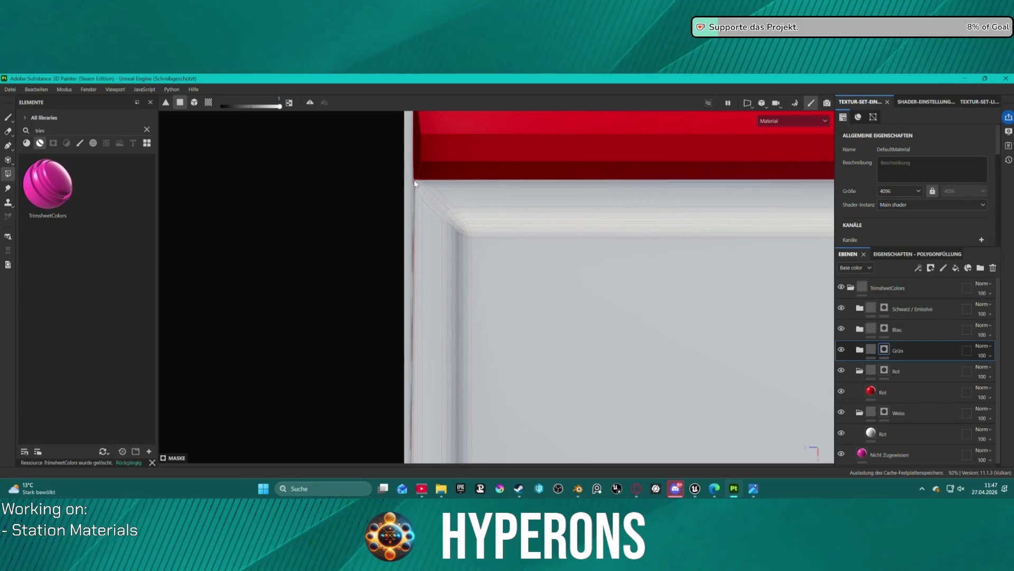
{"action": "left_click", "coordinate": [417, 184]}
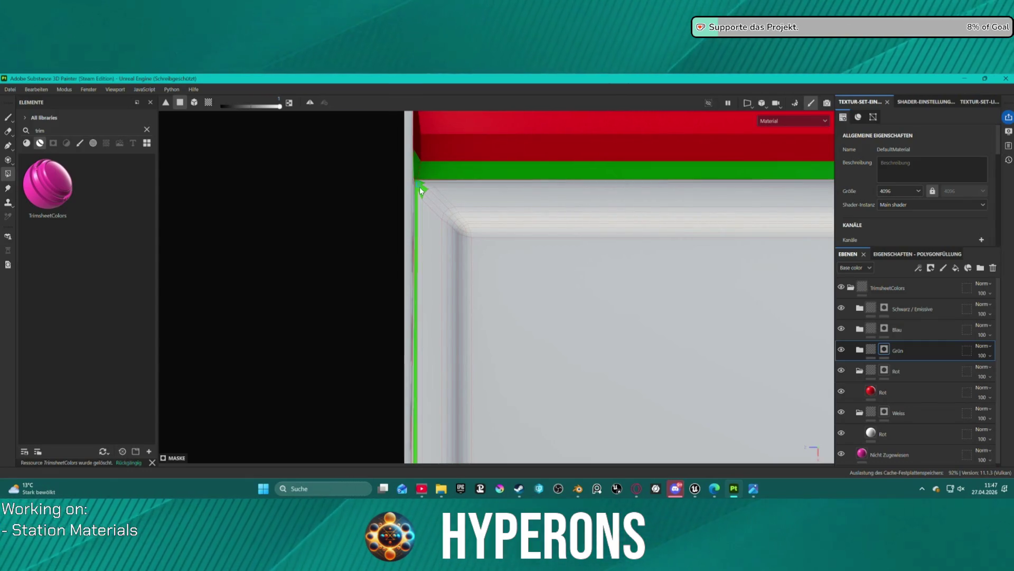
{"action": "scroll", "coordinate": [447, 191], "scroll_direction": "down", "scroll_amount": 5}
{"action": "scroll", "coordinate": [750, 208], "scroll_direction": "up", "scroll_amount": 4}
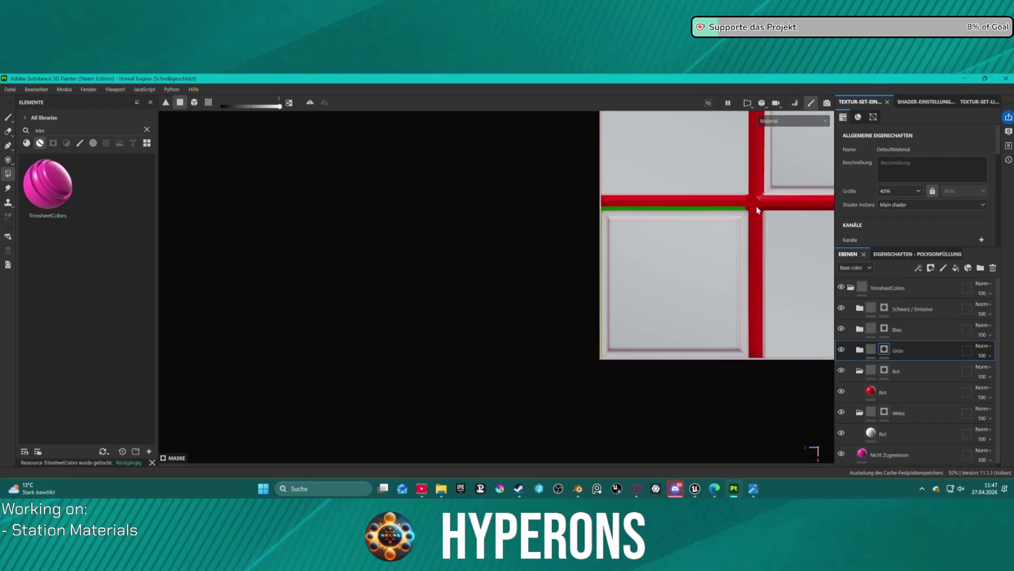
{"action": "scroll", "coordinate": [740, 207], "scroll_direction": "up", "scroll_amount": 4}
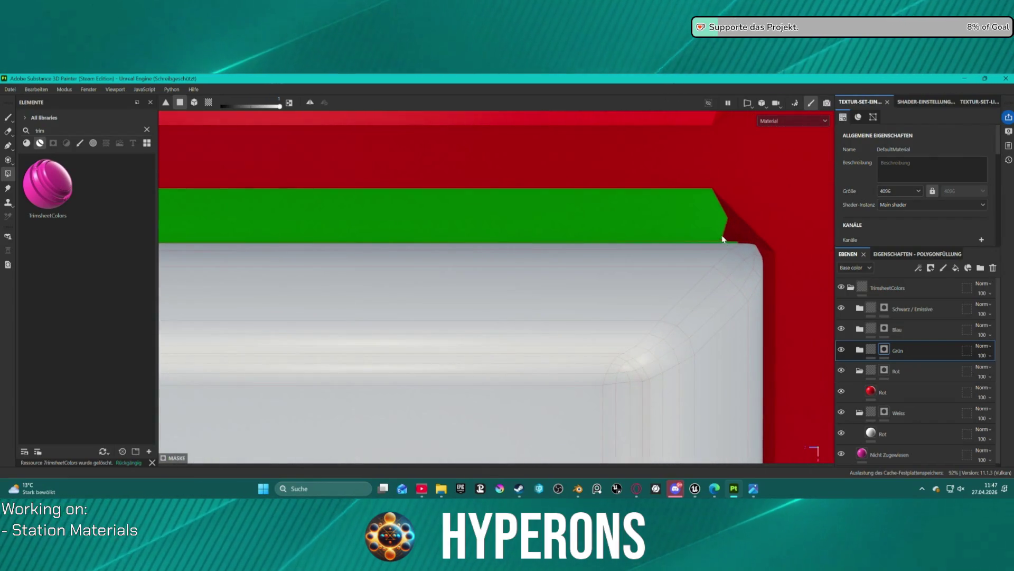
Step: Retry the bevel and corner fills, then sweep green across the faces below the red beam
{"action": "left_click", "coordinate": [734, 252]}
{"action": "left_click", "coordinate": [754, 283]}
{"action": "left_click", "coordinate": [729, 262]}
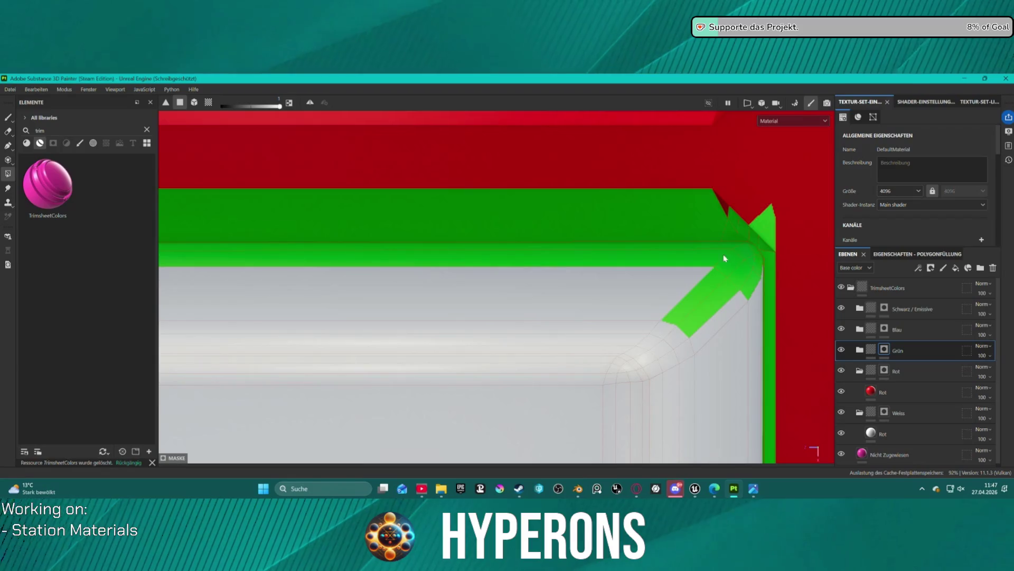
{"action": "scroll", "coordinate": [653, 235], "scroll_direction": "down", "scroll_amount": 1}
{"action": "scroll", "coordinate": [652, 235], "scroll_direction": "down", "scroll_amount": 1}
{"action": "key", "text": "ctrl+z"}
{"action": "key", "text": "ctrl+z"}
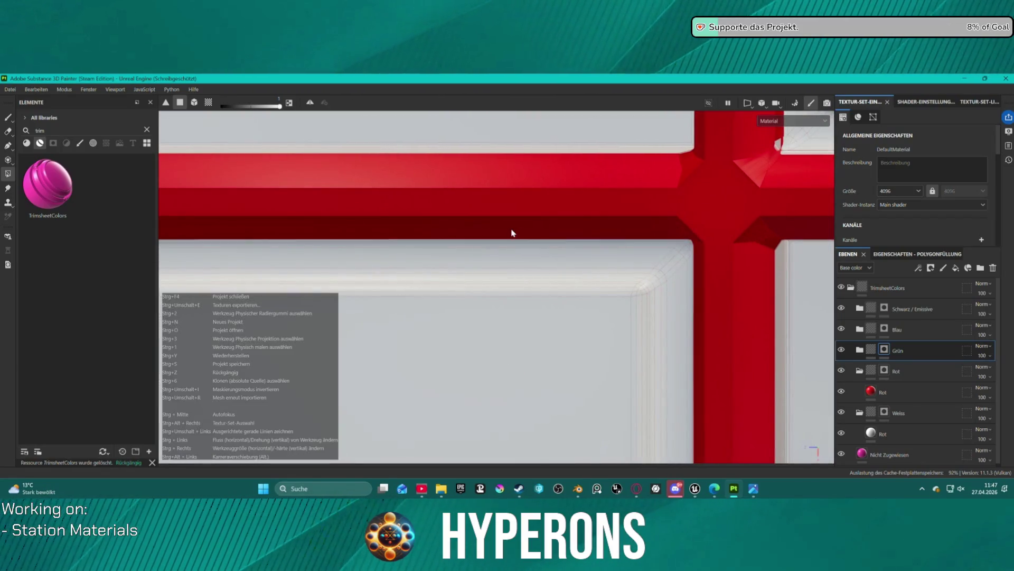
{"action": "key", "text": "ctrl+z"}
{"action": "mouse_move", "coordinate": [409, 228]}
{"action": "left_mouse_down"}
{"action": "mouse_move", "coordinate": [373, 231]}
{"action": "mouse_move", "coordinate": [680, 226]}
{"action": "mouse_move", "coordinate": [537, 200]}
{"action": "mouse_move", "coordinate": [388, 234]}
{"action": "mouse_move", "coordinate": [459, 245]}
{"action": "left_mouse_up"}
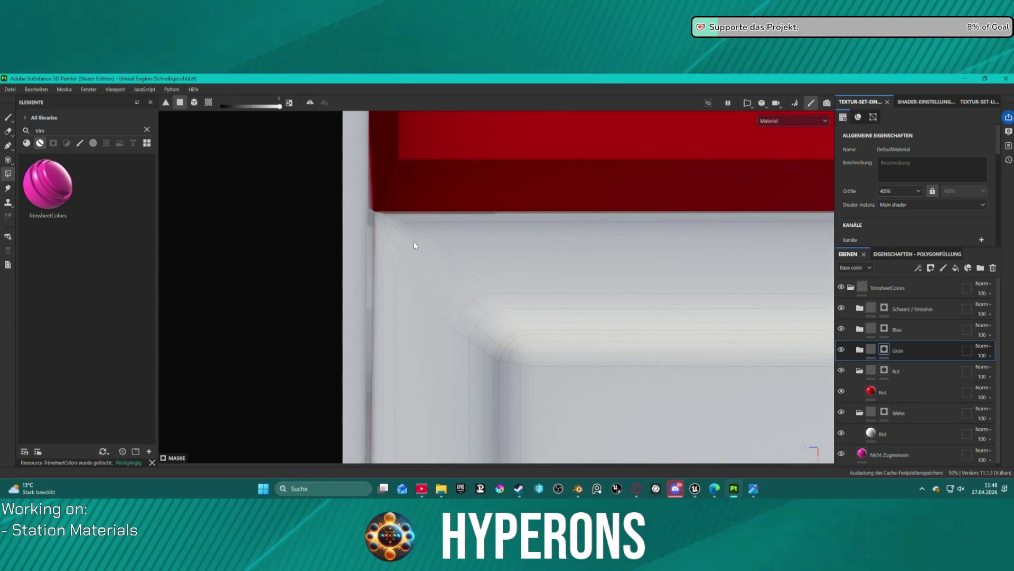
{"action": "left_click", "coordinate": [379, 219]}
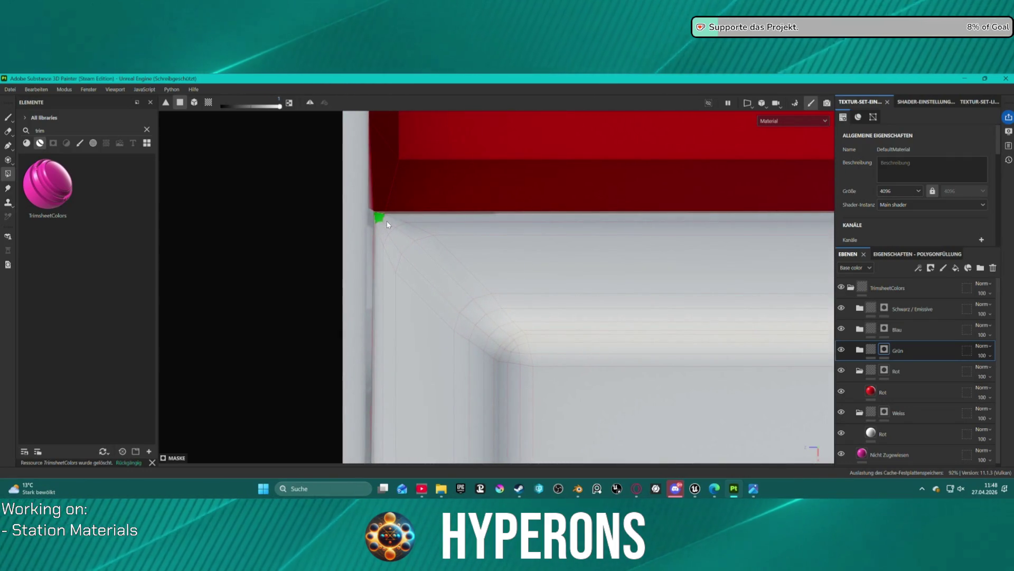
{"action": "mouse_move", "coordinate": [384, 231]}
{"action": "left_mouse_down"}
{"action": "mouse_move", "coordinate": [436, 256]}
{"action": "mouse_move", "coordinate": [517, 323]}
{"action": "mouse_move", "coordinate": [665, 393]}
{"action": "left_mouse_up"}
Step: Fill the white sliver and thin strip along the beam corner green
{"action": "left_click_drag", "start_coordinate": [427, 226], "coordinate": [396, 226]}
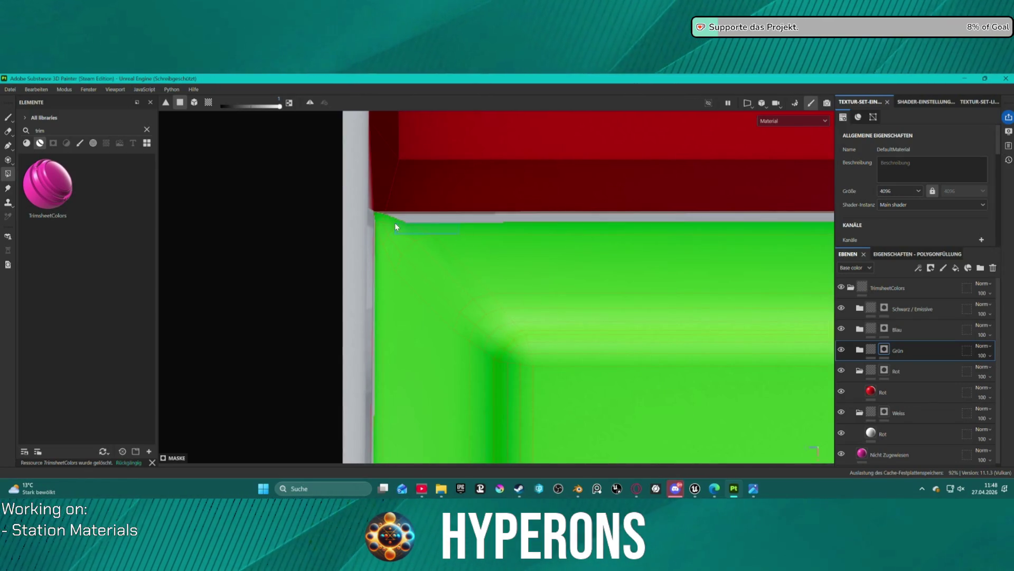
{"action": "left_click", "coordinate": [414, 221]}
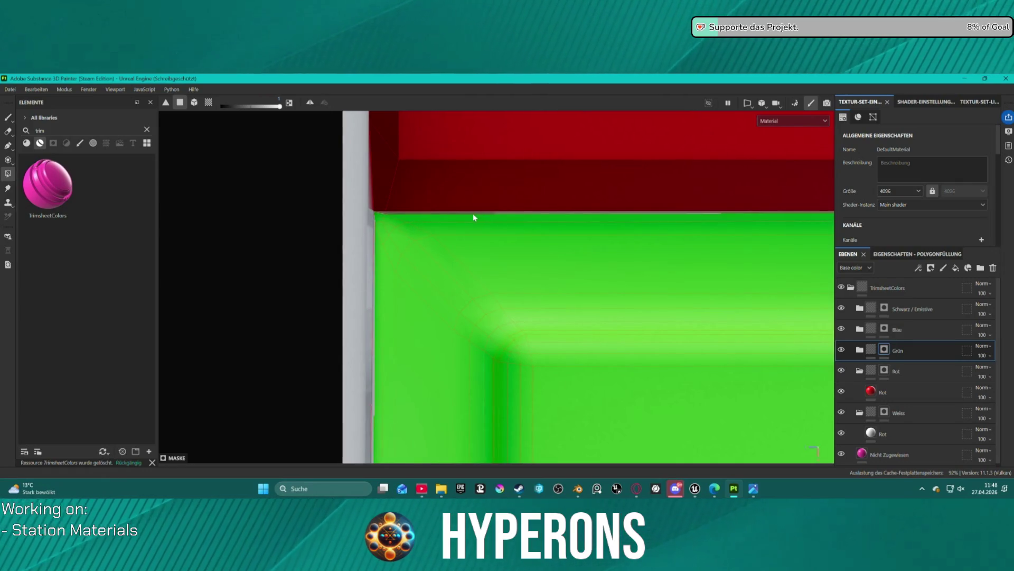
{"action": "scroll", "coordinate": [555, 240], "scroll_direction": "down", "scroll_amount": 3}
{"action": "scroll", "coordinate": [198, 174], "scroll_direction": "up", "scroll_amount": 5}
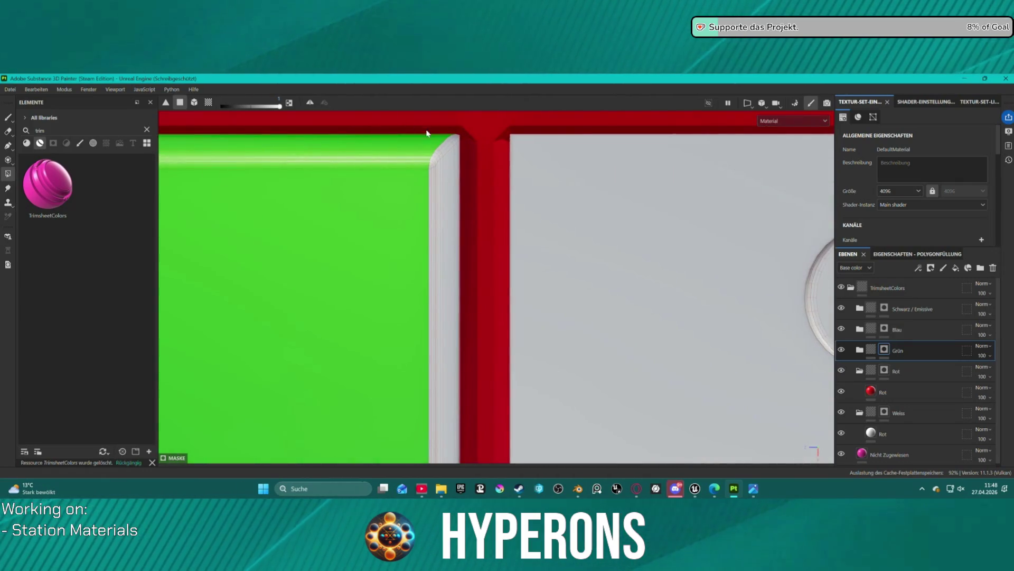
Step: Fill the grey bevel strips beside the green panel and its bottom bevel green
{"action": "left_click_drag", "start_coordinate": [427, 133], "coordinate": [451, 212]}
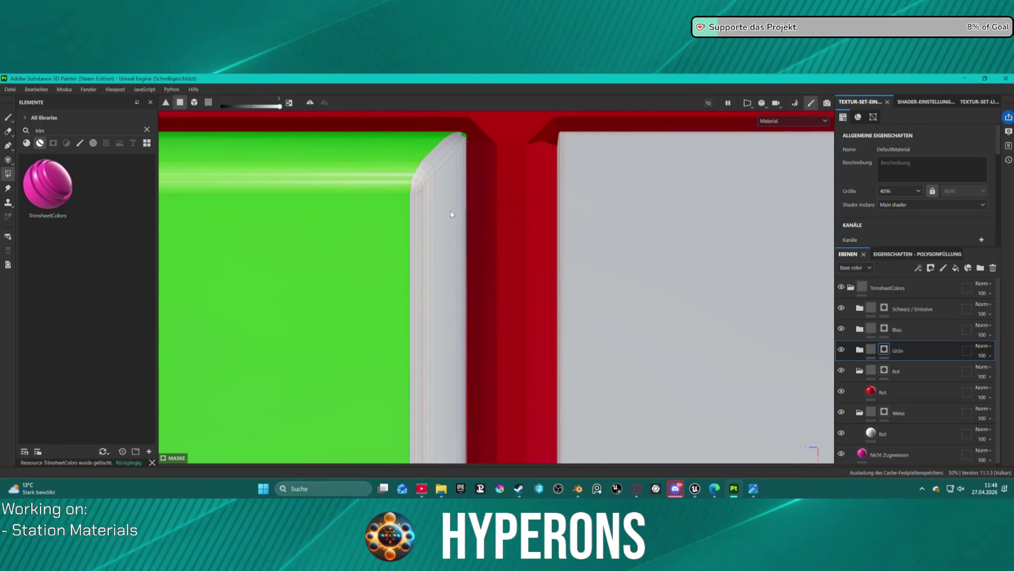
{"action": "left_click", "coordinate": [431, 185]}
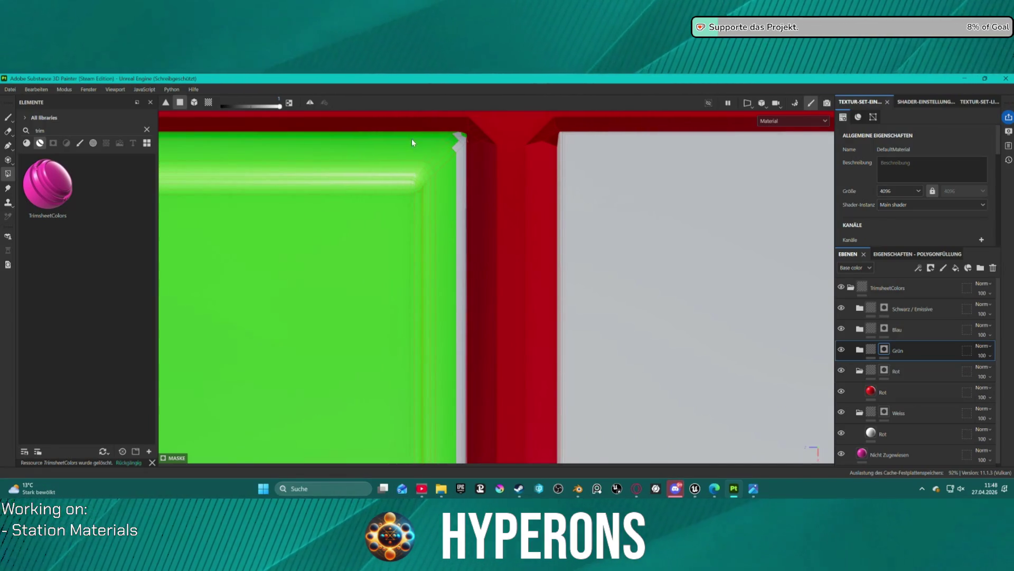
{"action": "left_click", "coordinate": [462, 163]}
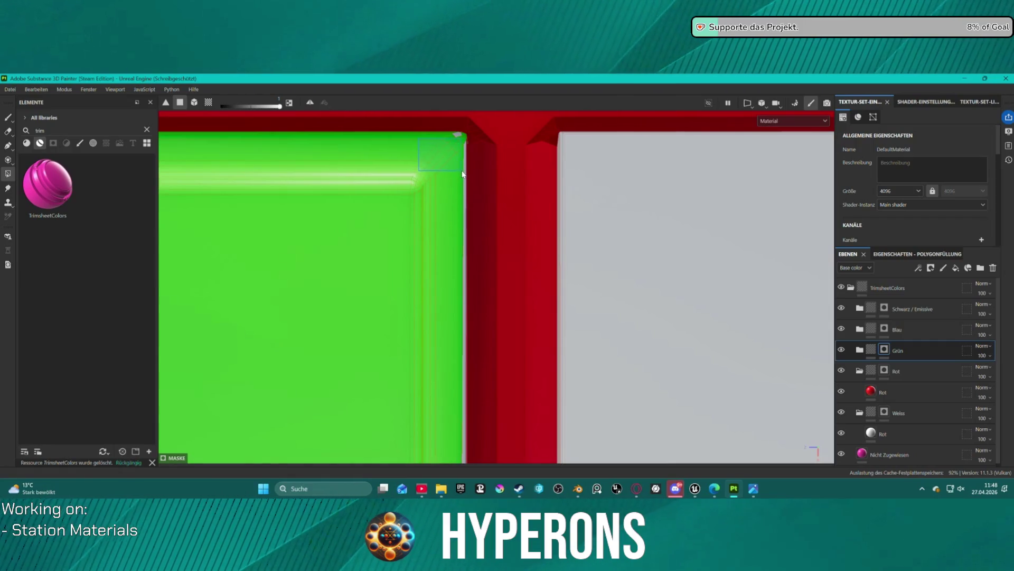
{"action": "left_click", "coordinate": [465, 175]}
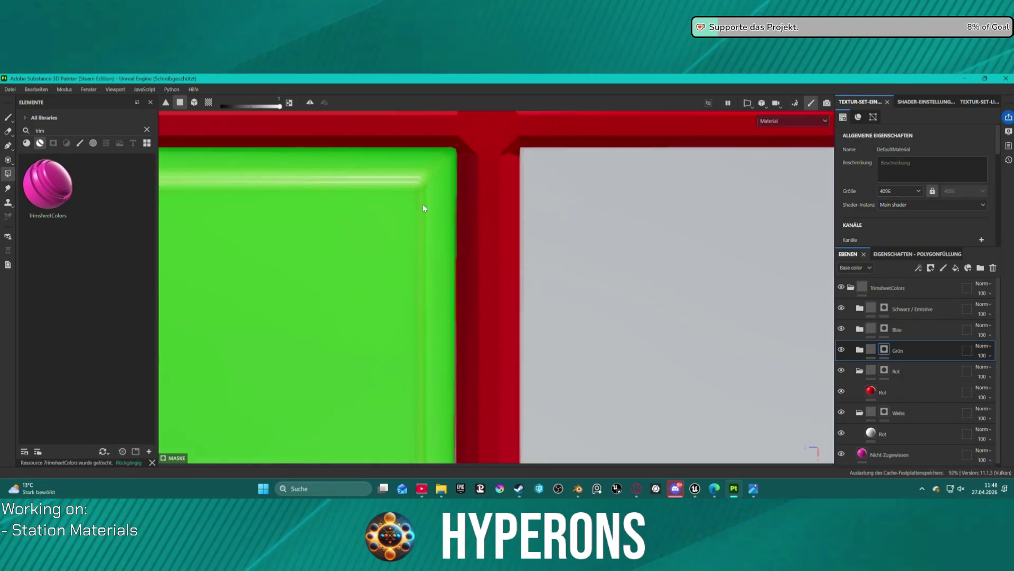
{"action": "scroll", "coordinate": [423, 202], "scroll_direction": "down", "scroll_amount": 3}
{"action": "scroll", "coordinate": [374, 256], "scroll_direction": "up", "scroll_amount": 3}
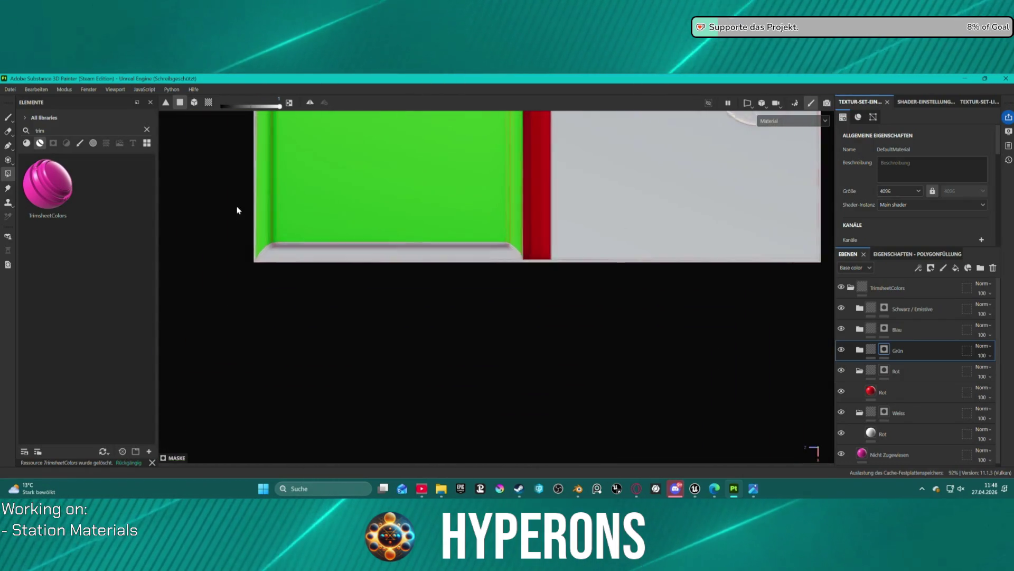
{"action": "scroll", "coordinate": [237, 210], "scroll_direction": "up", "scroll_amount": 2}
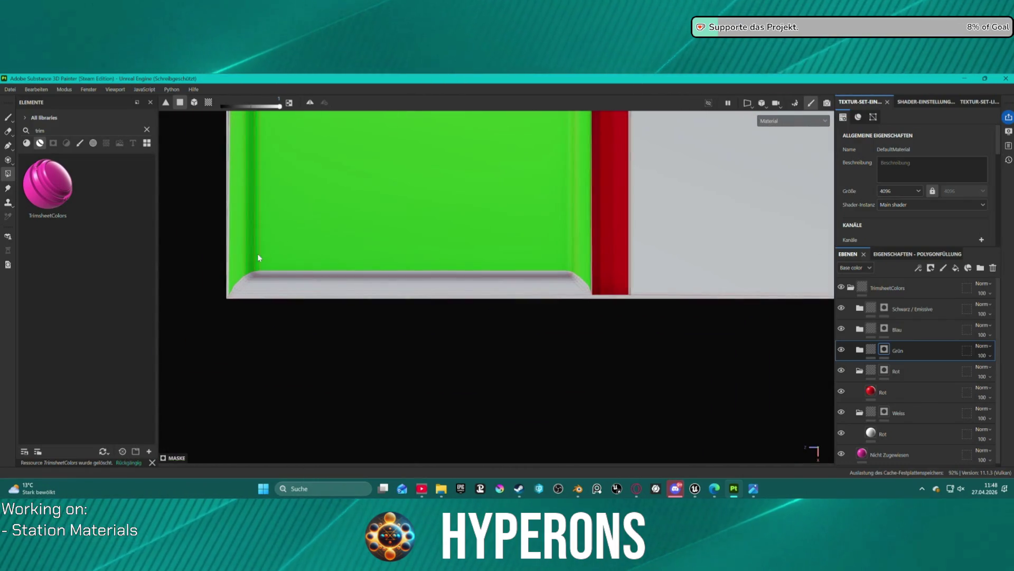
{"action": "mouse_move", "coordinate": [242, 262]}
{"action": "left_mouse_down"}
{"action": "mouse_move", "coordinate": [308, 291]}
{"action": "mouse_move", "coordinate": [591, 297]}
{"action": "left_mouse_up"}
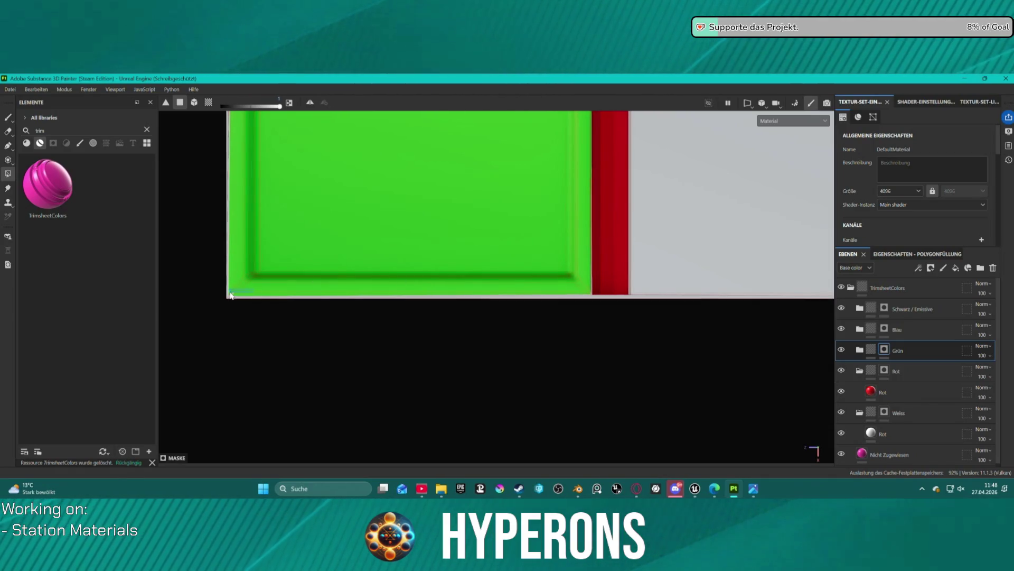
{"action": "scroll", "coordinate": [231, 297], "scroll_direction": "up", "scroll_amount": 5}
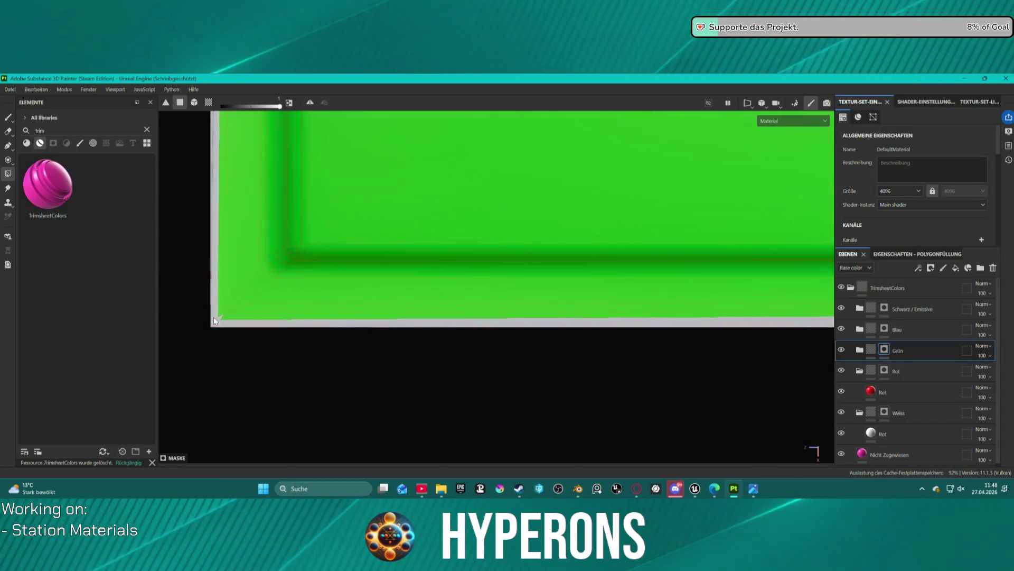
{"action": "scroll", "coordinate": [380, 264], "scroll_direction": "down", "scroll_amount": 3}
{"action": "scroll", "coordinate": [308, 292], "scroll_direction": "up", "scroll_amount": 5}
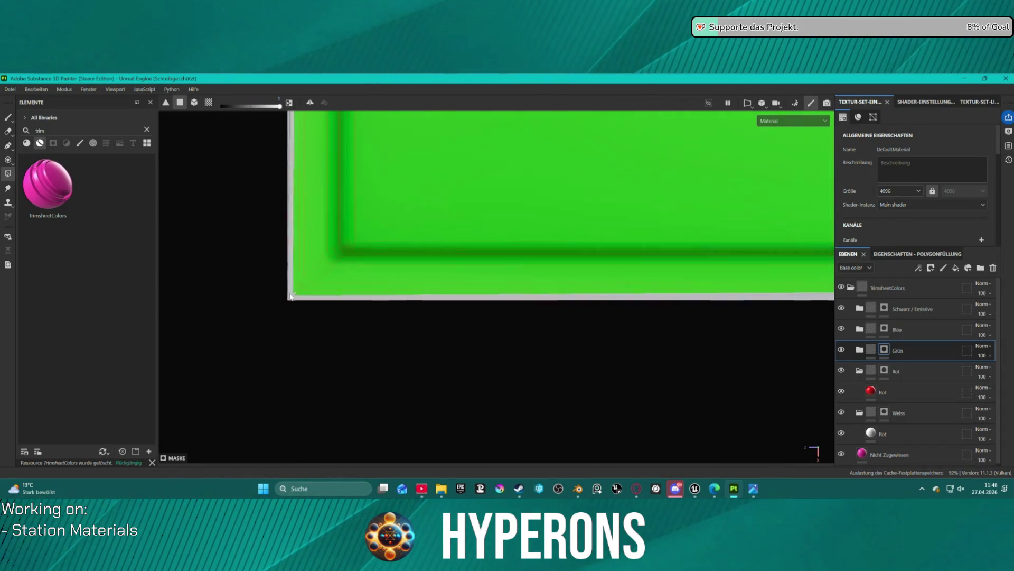
{"action": "scroll", "coordinate": [308, 288], "scroll_direction": "up", "scroll_amount": 2}
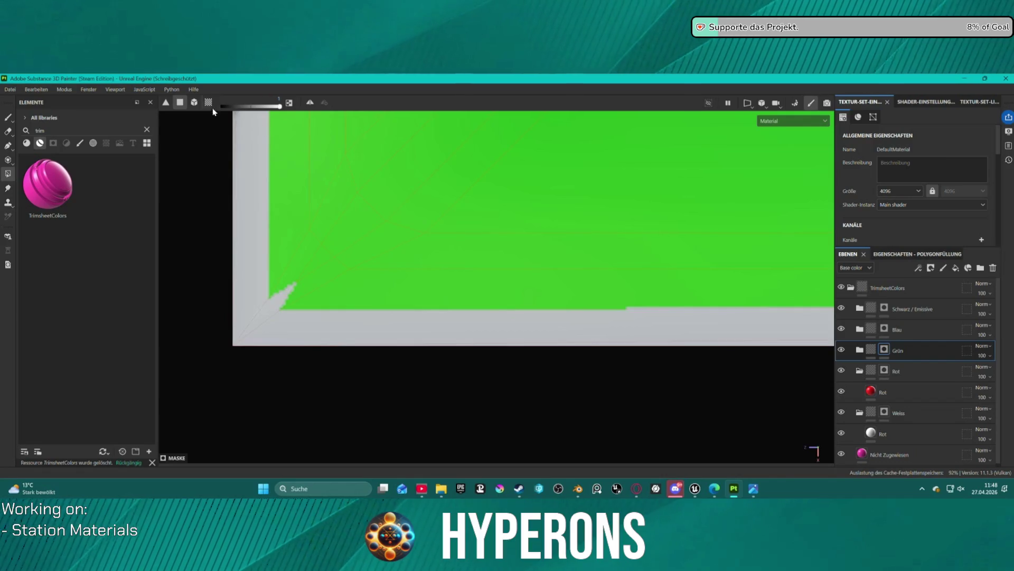
Step: Brush green over the grey bevel gaps at the panel corner, then switch to the Eraser
{"action": "left_click", "coordinate": [8, 117]}
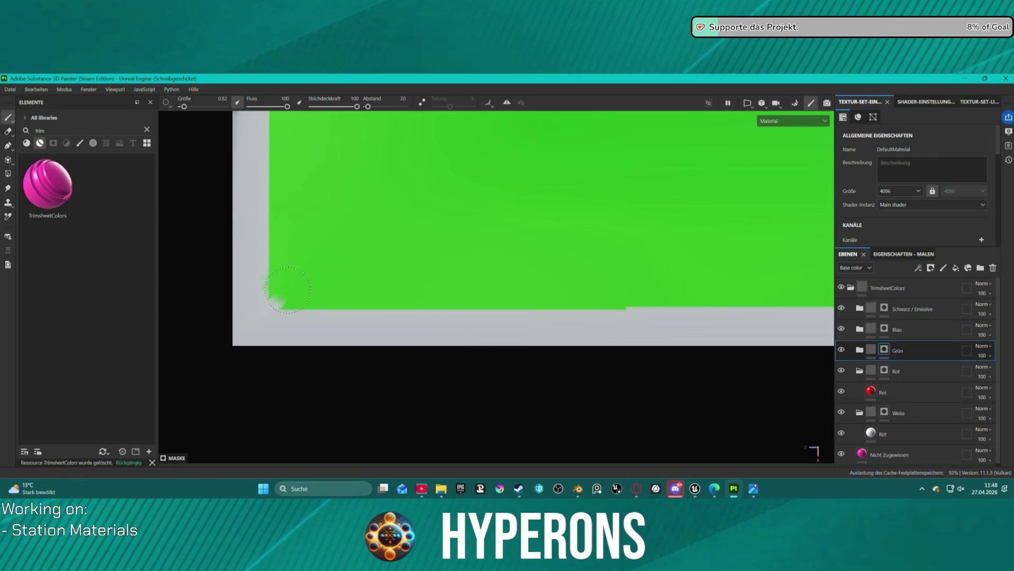
{"action": "mouse_move", "coordinate": [282, 294]}
{"action": "left_mouse_down"}
{"action": "mouse_move", "coordinate": [430, 242]}
{"action": "mouse_move", "coordinate": [610, 220]}
{"action": "mouse_move", "coordinate": [280, 235]}
{"action": "mouse_move", "coordinate": [616, 217]}
{"action": "mouse_move", "coordinate": [641, 190]}
{"action": "mouse_move", "coordinate": [629, 208]}
{"action": "mouse_move", "coordinate": [408, 245]}
{"action": "mouse_move", "coordinate": [448, 249]}
{"action": "mouse_move", "coordinate": [392, 290]}
{"action": "mouse_move", "coordinate": [432, 303]}
{"action": "left_mouse_up"}
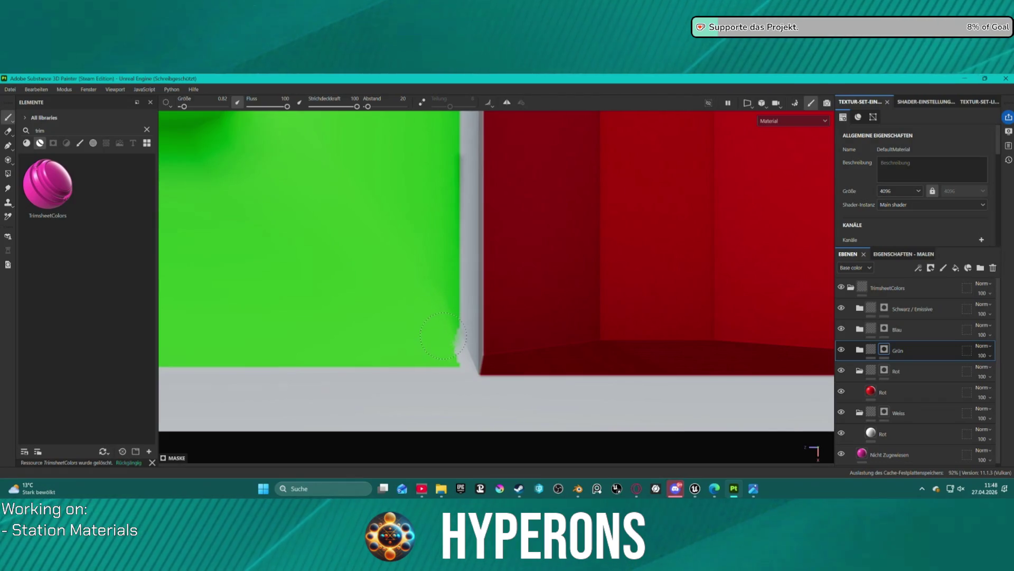
{"action": "left_click_drag", "start_coordinate": [443, 350], "coordinate": [442, 335]}
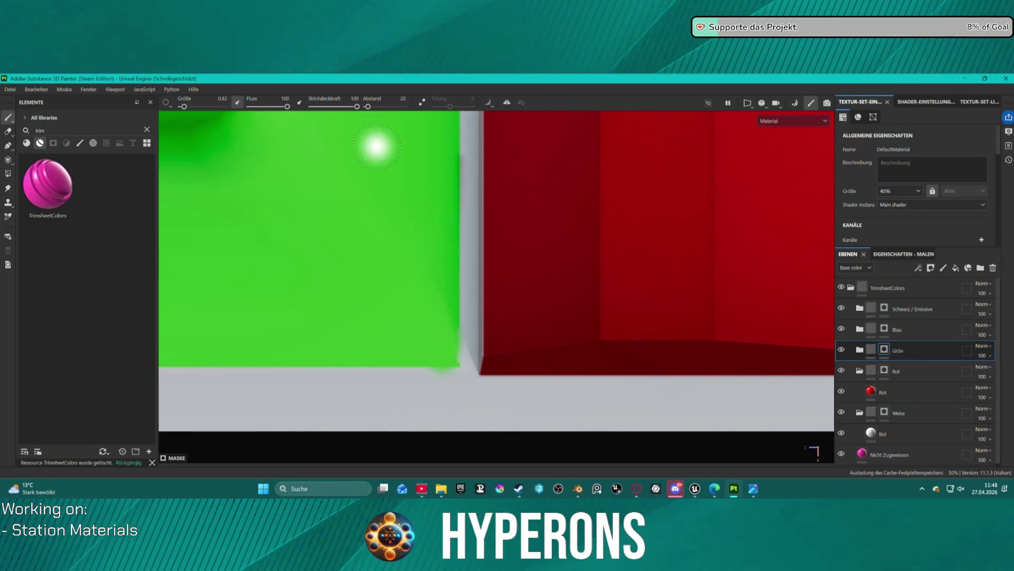
{"action": "scroll", "coordinate": [376, 138], "scroll_direction": "down", "scroll_amount": 2}
{"action": "left_click_drag", "start_coordinate": [417, 294], "coordinate": [407, 291]}
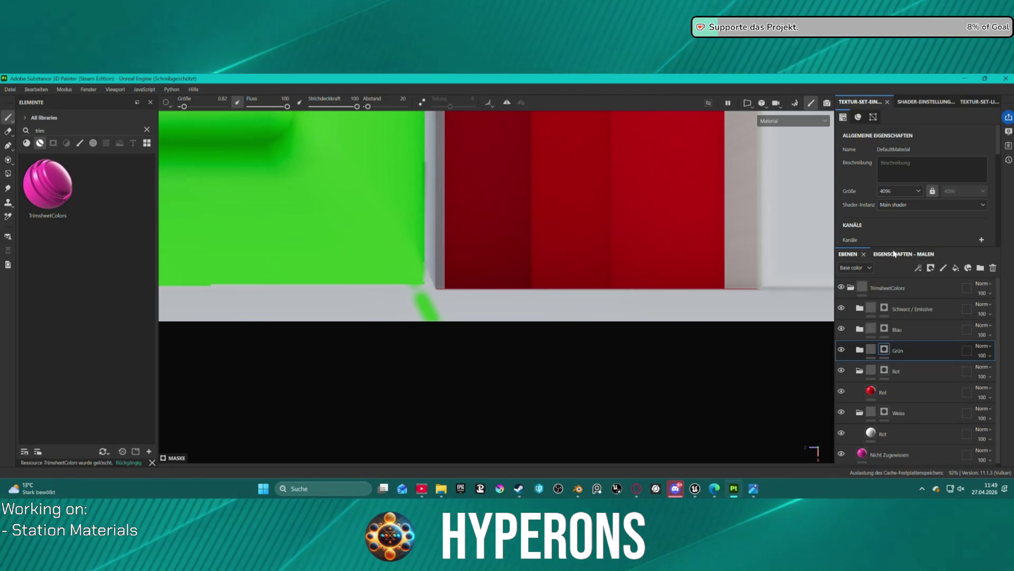
{"action": "left_click", "coordinate": [8, 131]}
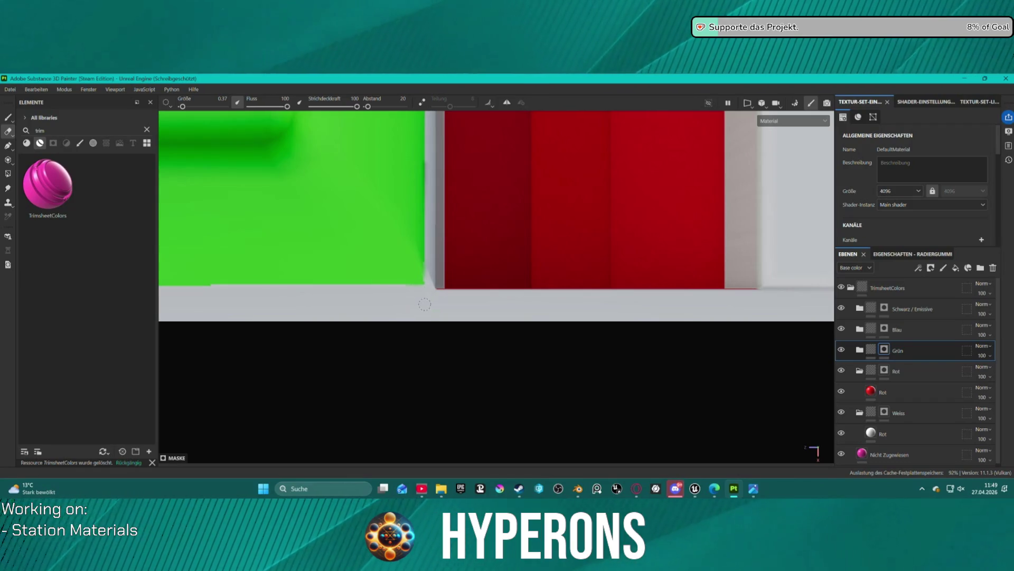
{"action": "left_click_drag", "start_coordinate": [650, 391], "coordinate": [523, 240]}
{"action": "scroll", "coordinate": [523, 240], "scroll_direction": "down", "scroll_amount": 5}
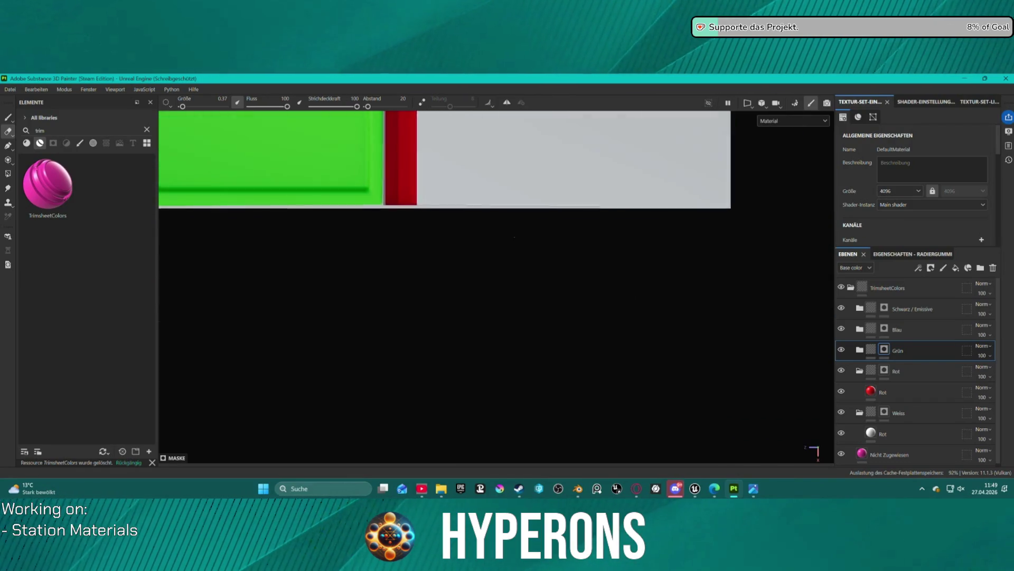
{"action": "scroll", "coordinate": [448, 147], "scroll_direction": "up", "scroll_amount": 8}
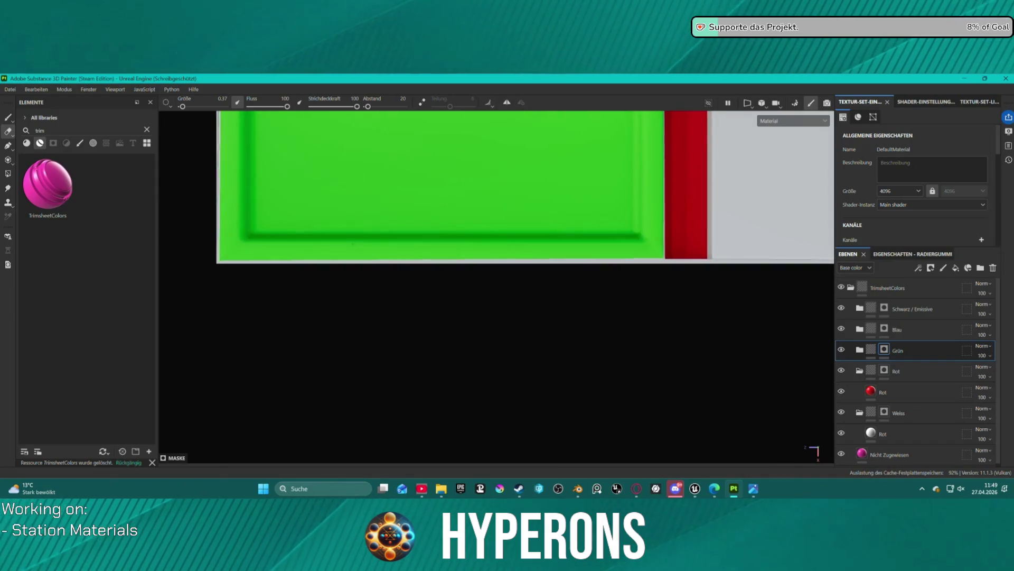
{"action": "left_click_drag", "start_coordinate": [493, 249], "coordinate": [630, 246]}
{"action": "mouse_move", "coordinate": [699, 243]}
{"action": "left_mouse_down"}
{"action": "mouse_move", "coordinate": [672, 236]}
{"action": "mouse_move", "coordinate": [671, 209]}
{"action": "mouse_move", "coordinate": [369, 272]}
{"action": "mouse_move", "coordinate": [424, 276]}
{"action": "mouse_move", "coordinate": [399, 287]}
{"action": "mouse_move", "coordinate": [560, 181]}
{"action": "mouse_move", "coordinate": [616, 220]}
{"action": "mouse_move", "coordinate": [546, 288]}
{"action": "left_mouse_up"}
{"action": "scroll", "coordinate": [560, 181], "scroll_direction": "down", "scroll_amount": 5}
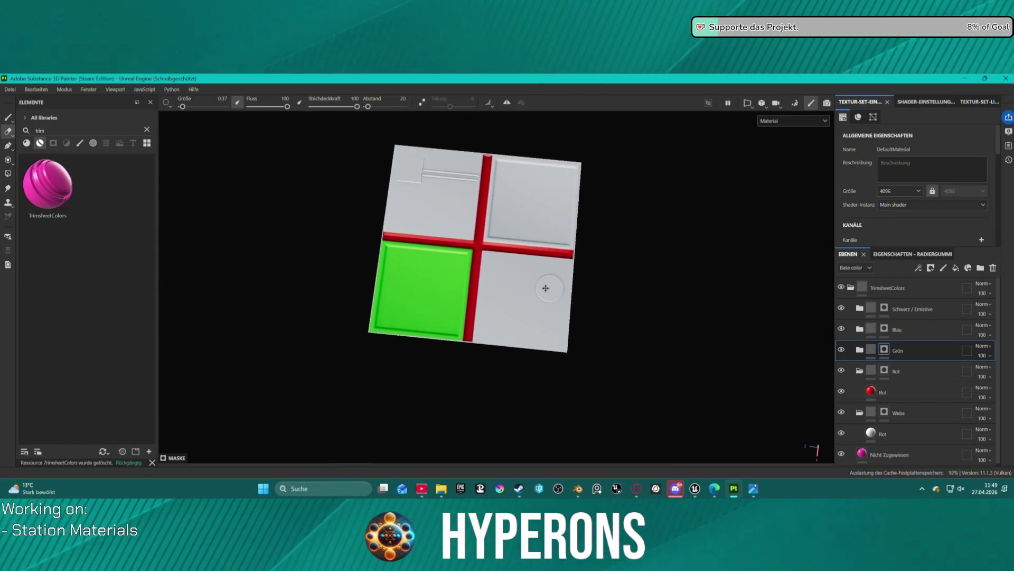
{"action": "scroll", "coordinate": [546, 288], "scroll_direction": "up", "scroll_amount": 5}
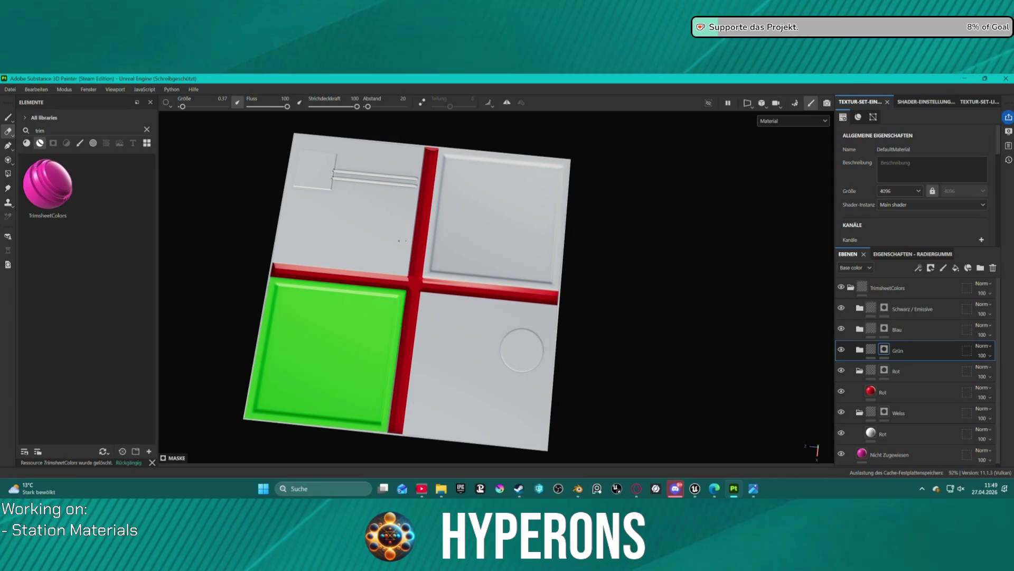
Step: Box-fill all polygons of the top-right square panel green with Polygon Fill
{"action": "scroll", "coordinate": [453, 199], "scroll_direction": "up", "scroll_amount": 5}
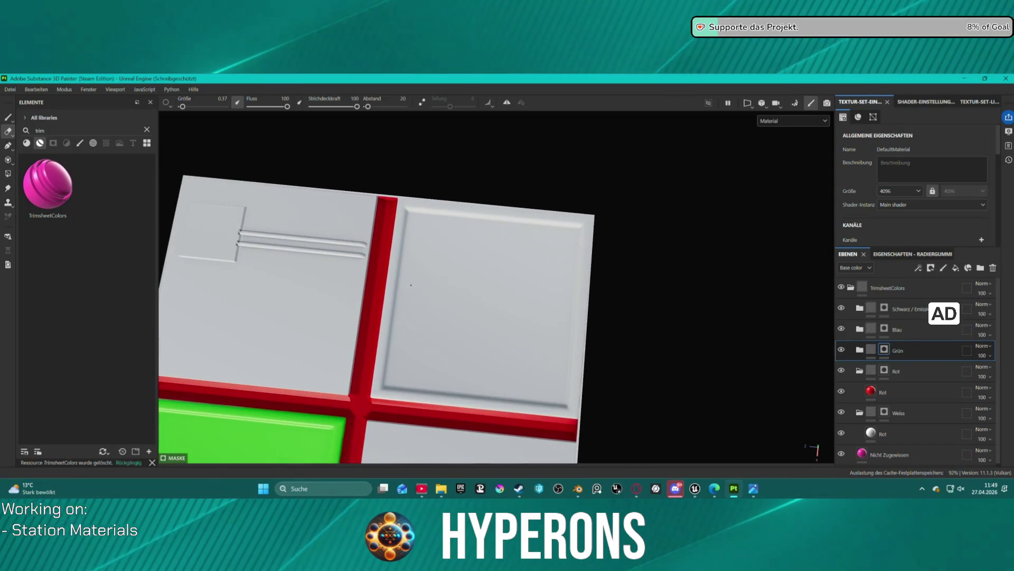
{"action": "left_click_drag", "start_coordinate": [415, 292], "coordinate": [449, 278]}
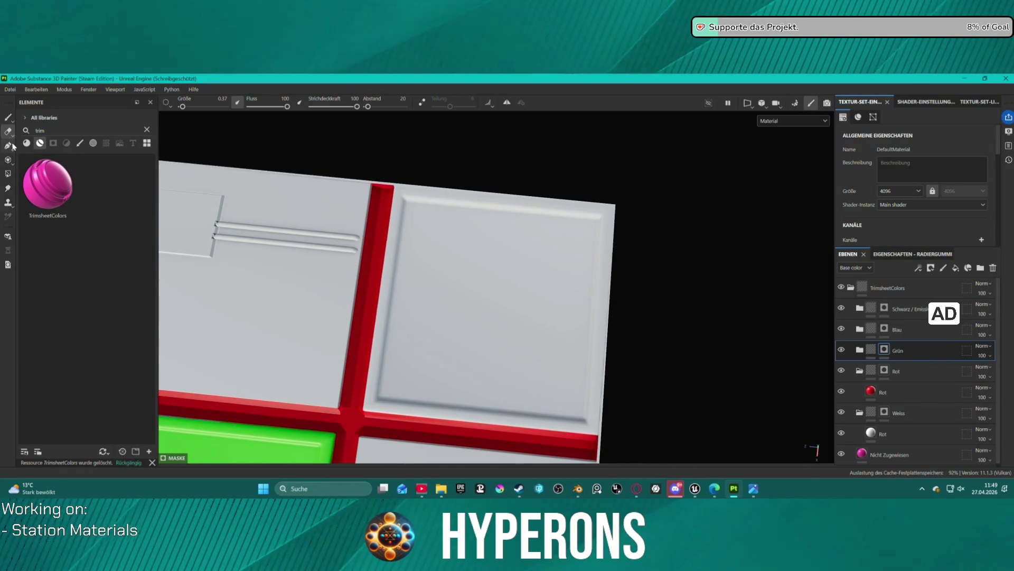
{"action": "left_click", "coordinate": [7, 174]}
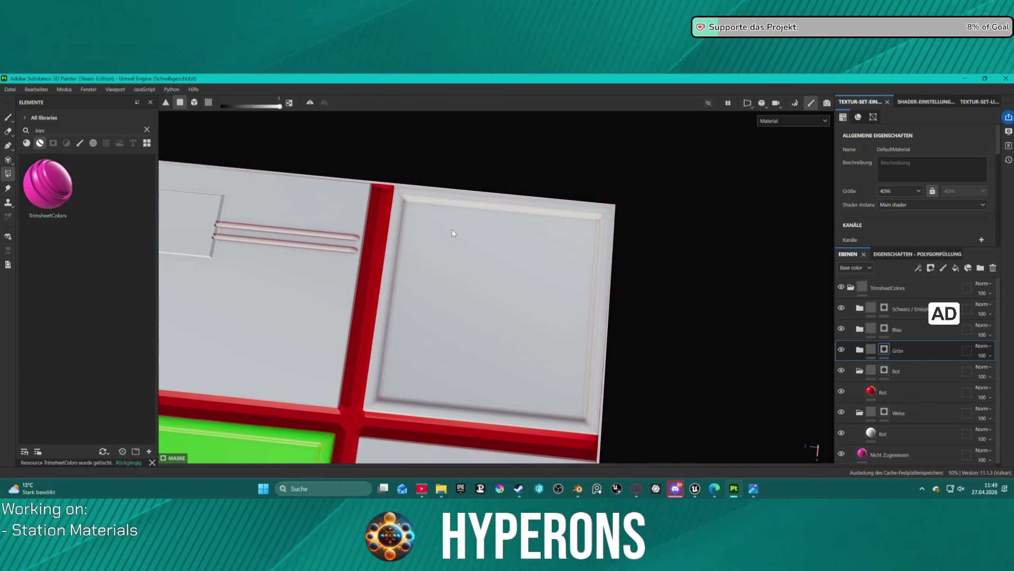
{"action": "scroll", "coordinate": [454, 230], "scroll_direction": "up", "scroll_amount": 2}
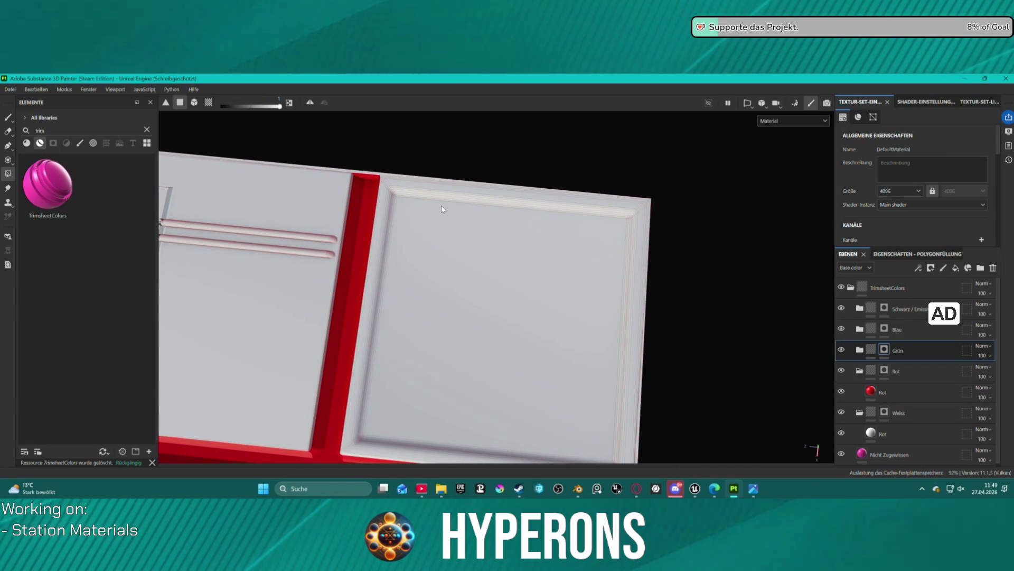
{"action": "left_click_drag", "start_coordinate": [509, 223], "coordinate": [523, 243]}
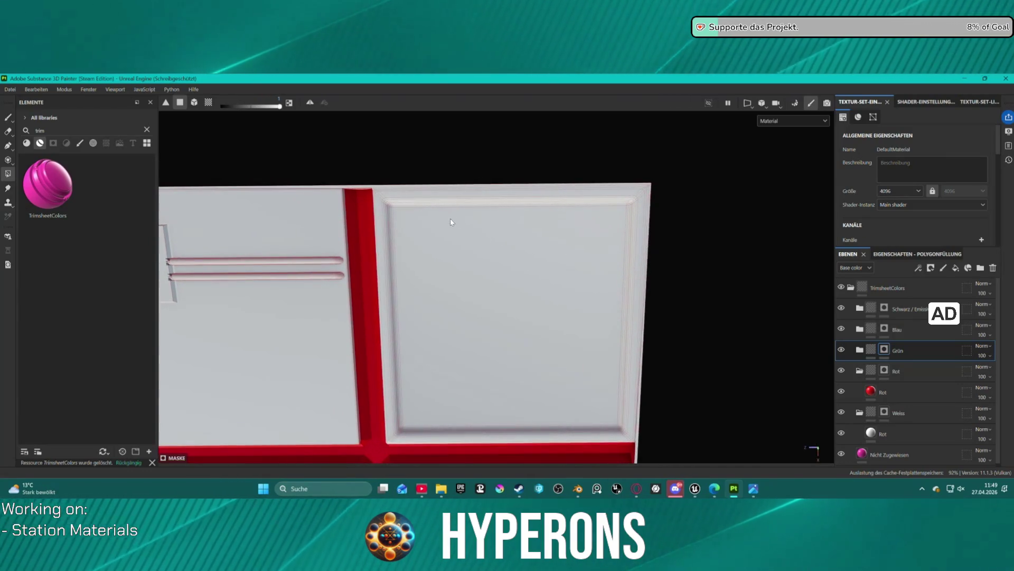
{"action": "scroll", "coordinate": [651, 201], "scroll_direction": "up", "scroll_amount": 5}
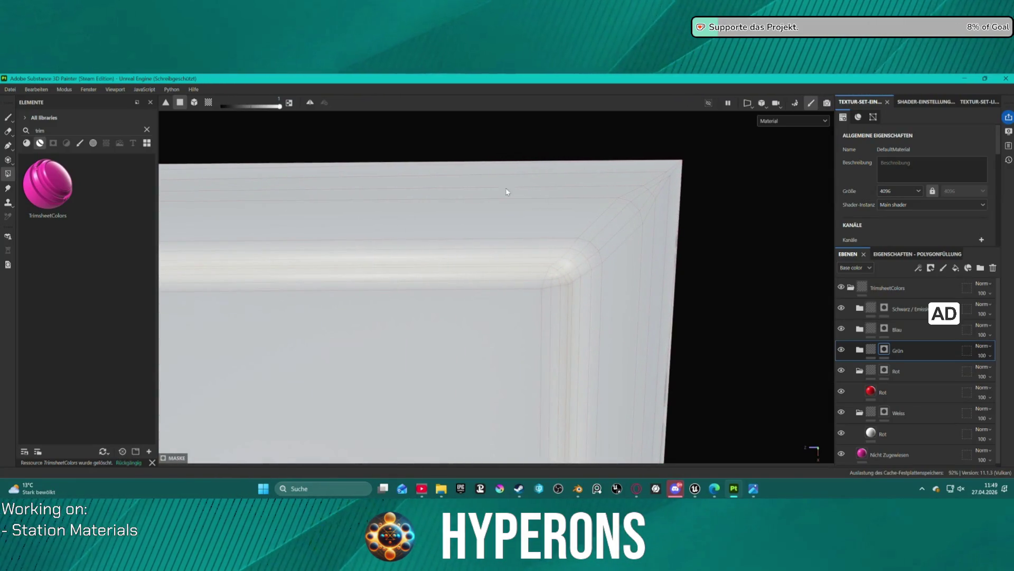
{"action": "mouse_move", "coordinate": [451, 185]}
{"action": "left_mouse_down"}
{"action": "mouse_move", "coordinate": [549, 293]}
{"action": "mouse_move", "coordinate": [654, 322]}
{"action": "left_mouse_up"}
{"action": "scroll", "coordinate": [607, 328], "scroll_direction": "down", "scroll_amount": 2}
{"action": "scroll", "coordinate": [536, 270], "scroll_direction": "up", "scroll_amount": 5}
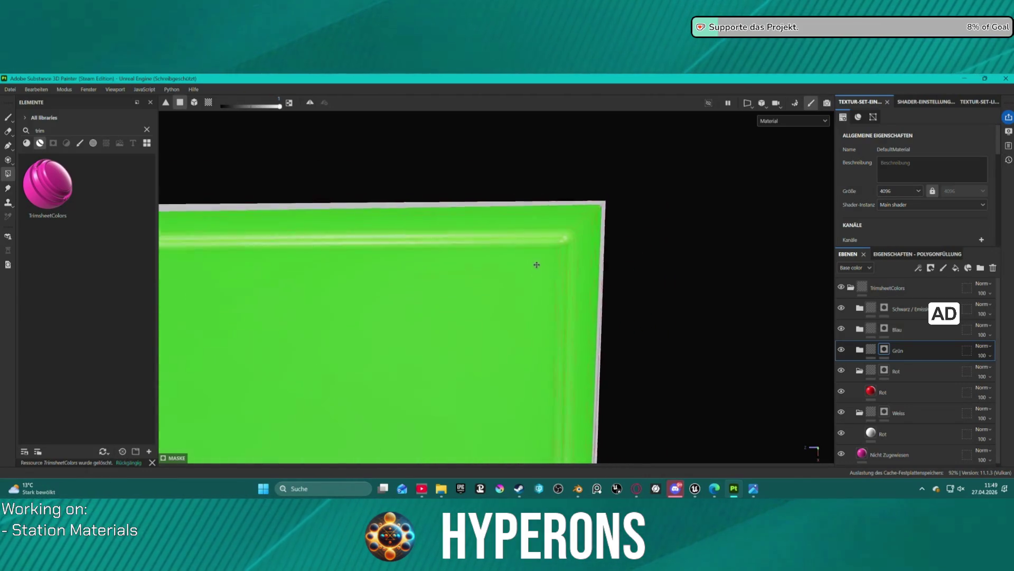
{"action": "scroll", "coordinate": [526, 217], "scroll_direction": "down", "scroll_amount": 1}
{"action": "mouse_move", "coordinate": [437, 275]}
{"action": "left_mouse_down"}
{"action": "mouse_move", "coordinate": [574, 368]}
{"action": "mouse_move", "coordinate": [601, 399]}
{"action": "left_mouse_up"}
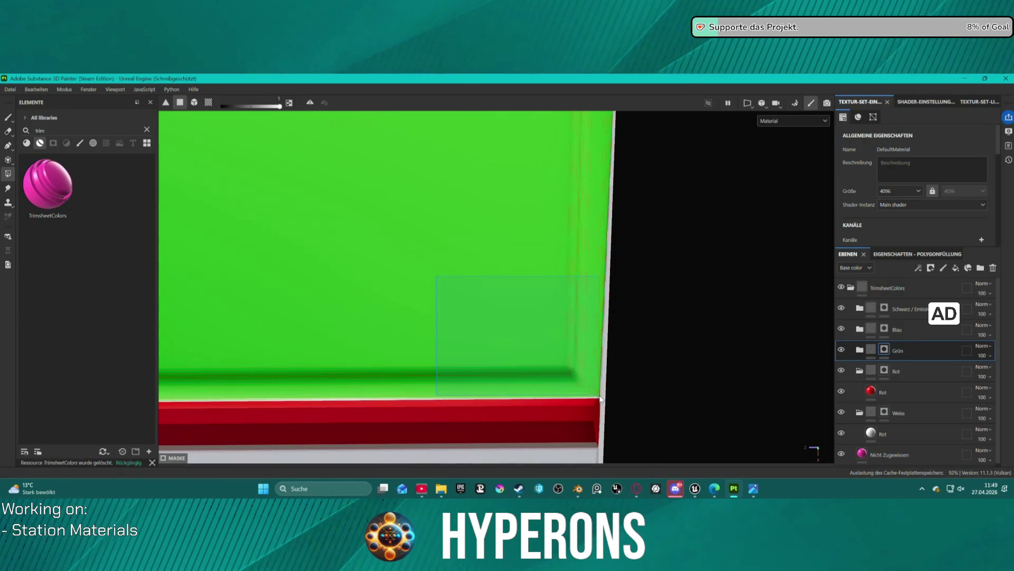
Step: Fill the grey bevel beside the top-right green panel, then swap to Eraser and back to brush
{"action": "scroll", "coordinate": [395, 342], "scroll_direction": "down", "scroll_amount": 2}
{"action": "left_click_drag", "start_coordinate": [421, 303], "coordinate": [731, 280]}
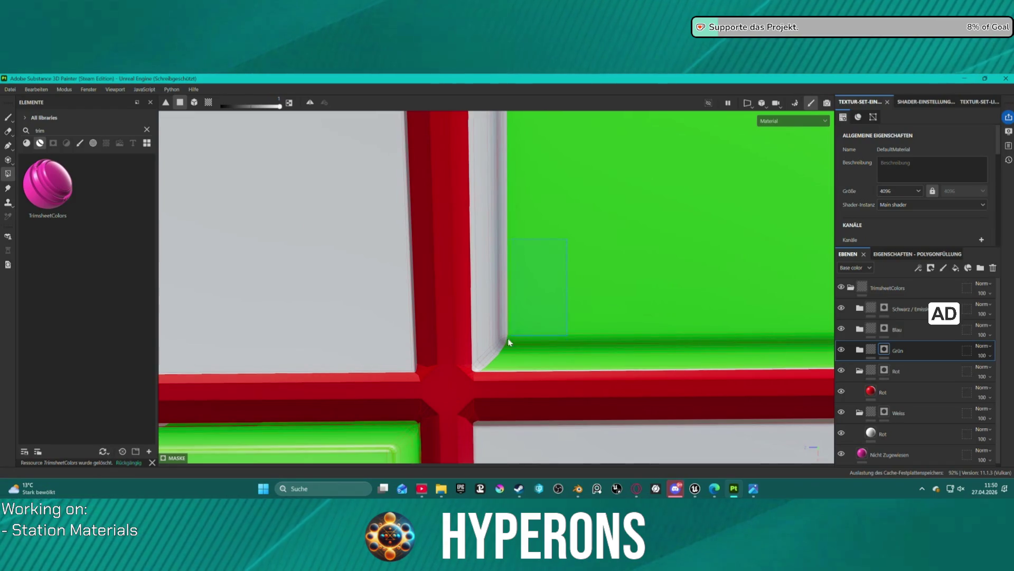
{"action": "left_click_drag", "start_coordinate": [508, 342], "coordinate": [477, 371]}
{"action": "scroll", "coordinate": [487, 357], "scroll_direction": "up", "scroll_amount": 2}
{"action": "scroll", "coordinate": [486, 353], "scroll_direction": "up", "scroll_amount": 3}
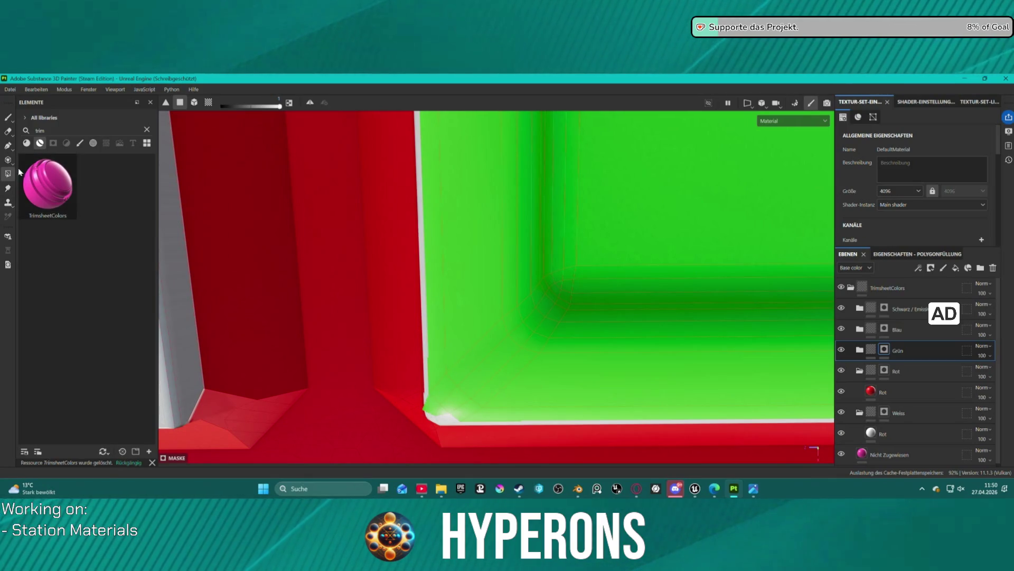
{"action": "left_click", "coordinate": [7, 132]}
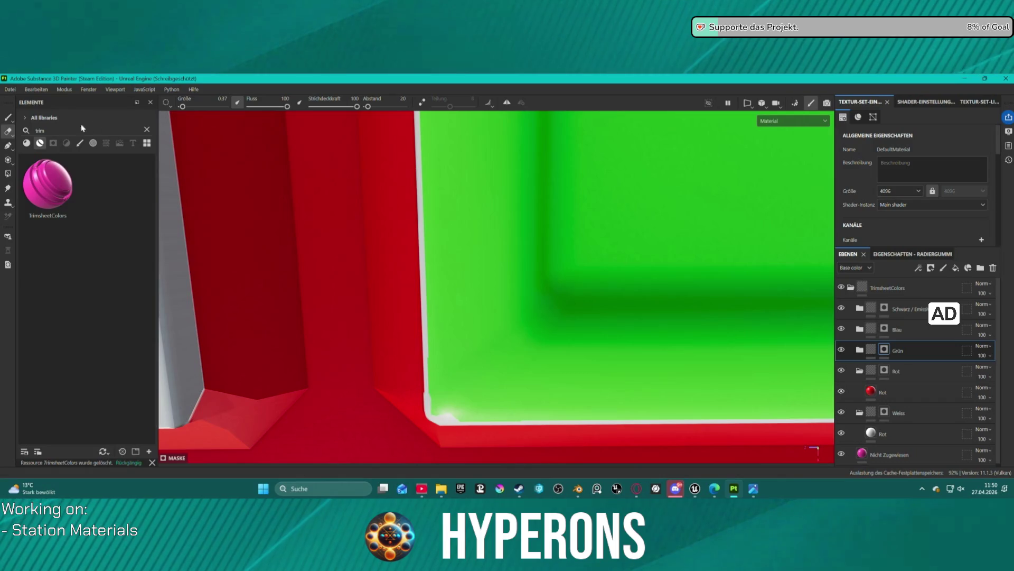
{"action": "key", "text": "1"}
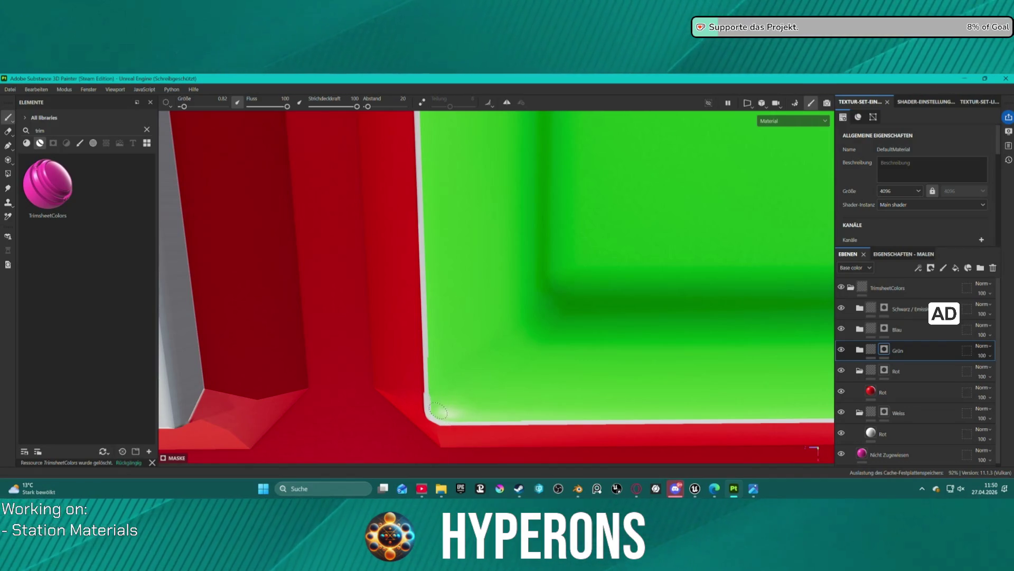
Step: Orbit and zoom in on the upper-right green panel's top-left corner
{"action": "scroll", "coordinate": [581, 349], "scroll_direction": "down", "scroll_amount": 3}
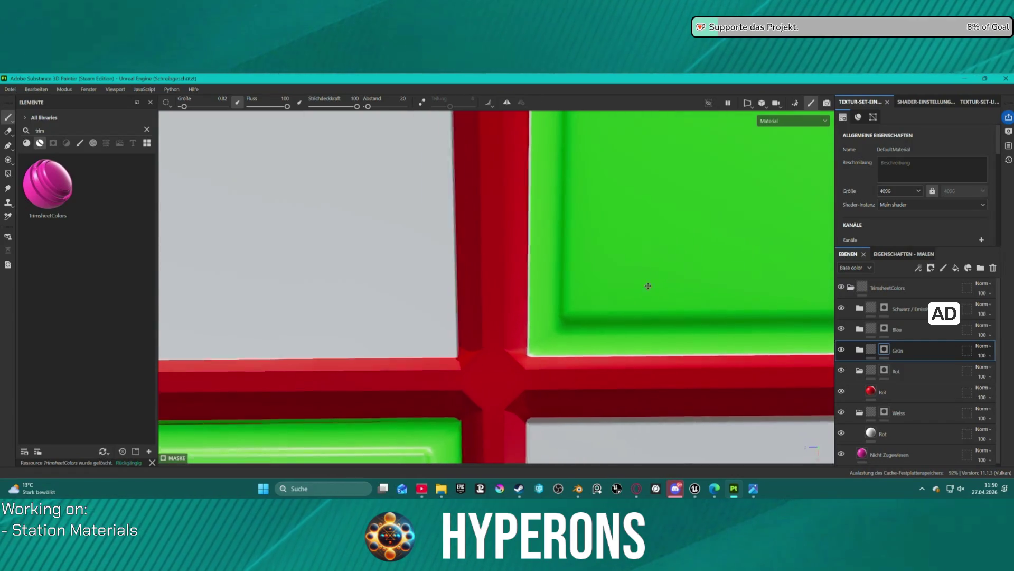
{"action": "left_click_drag", "start_coordinate": [659, 284], "coordinate": [486, 249]}
{"action": "scroll", "coordinate": [486, 248], "scroll_direction": "down", "scroll_amount": 2}
{"action": "mouse_move", "coordinate": [747, 453]}
{"action": "left_mouse_down"}
{"action": "mouse_move", "coordinate": [285, 264]}
{"action": "mouse_move", "coordinate": [394, 323]}
{"action": "mouse_move", "coordinate": [385, 344]}
{"action": "left_mouse_up"}
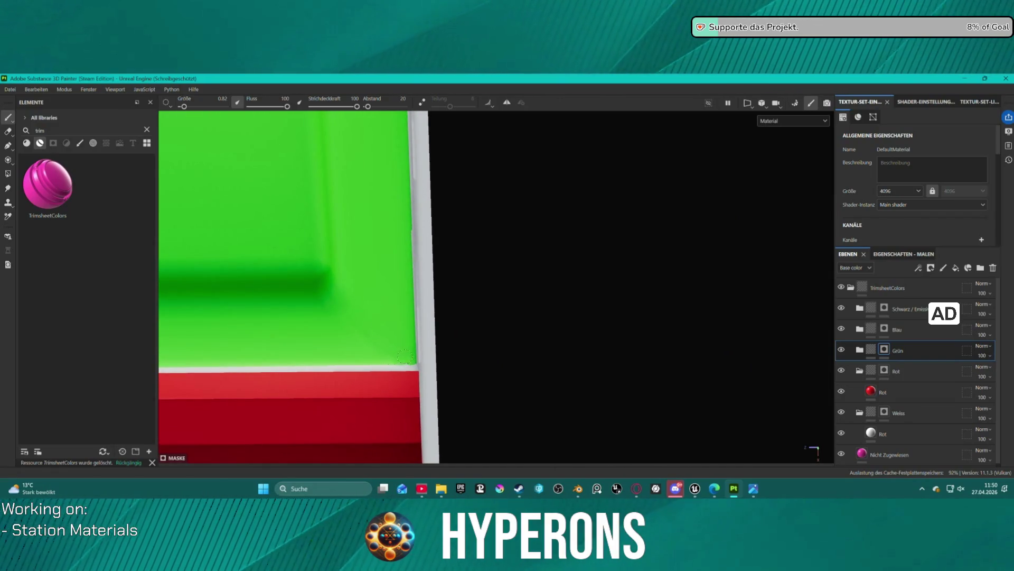
{"action": "mouse_move", "coordinate": [361, 226]}
{"action": "left_mouse_down"}
{"action": "mouse_move", "coordinate": [379, 391]}
{"action": "mouse_move", "coordinate": [363, 220]}
{"action": "mouse_move", "coordinate": [401, 333]}
{"action": "mouse_move", "coordinate": [408, 497]}
{"action": "left_mouse_up"}
{"action": "scroll", "coordinate": [419, 233], "scroll_direction": "down", "scroll_amount": 3}
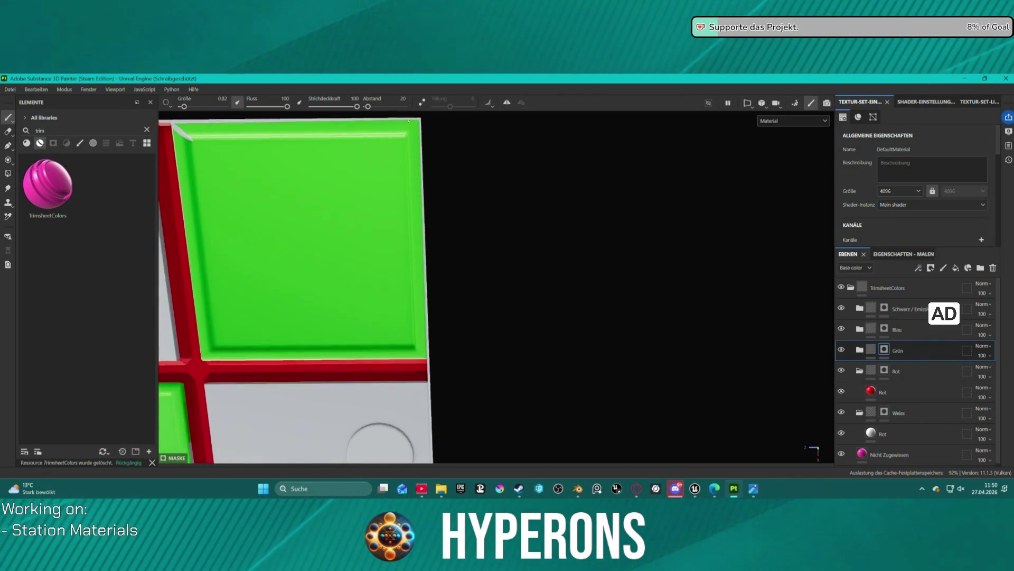
{"action": "mouse_move", "coordinate": [409, 120]}
{"action": "left_mouse_down"}
{"action": "mouse_move", "coordinate": [417, 238]}
{"action": "mouse_move", "coordinate": [448, 263]}
{"action": "mouse_move", "coordinate": [430, 255]}
{"action": "mouse_move", "coordinate": [439, 274]}
{"action": "left_mouse_up"}
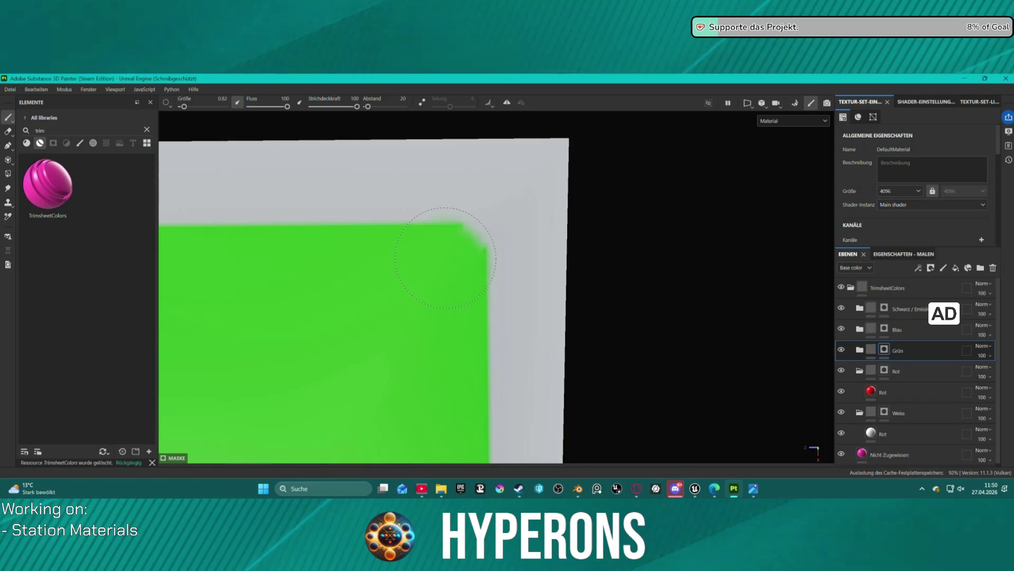
{"action": "scroll", "coordinate": [446, 258], "scroll_direction": "down", "scroll_amount": 5}
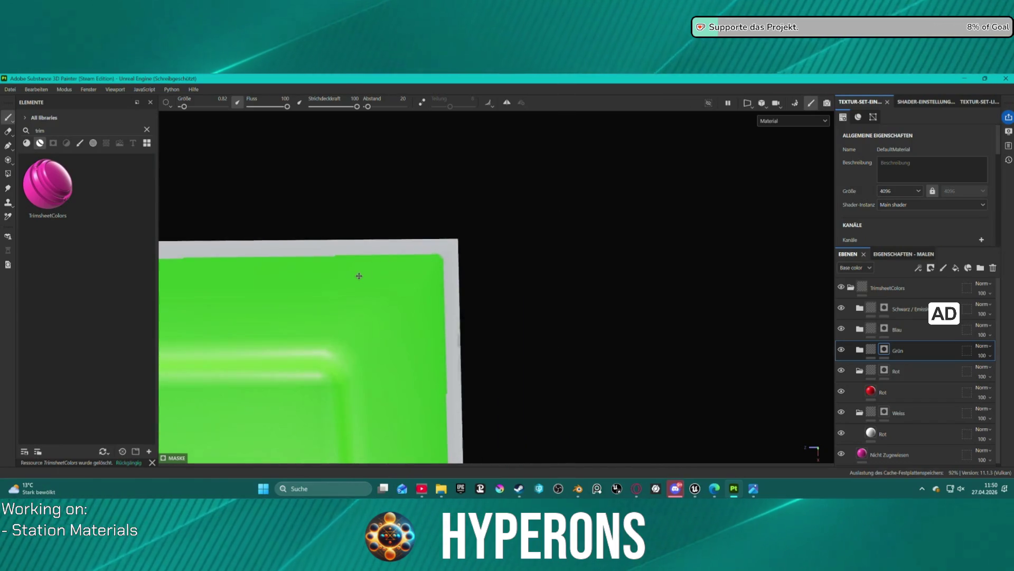
{"action": "mouse_move", "coordinate": [455, 266]}
{"action": "left_mouse_down"}
{"action": "mouse_move", "coordinate": [245, 272]}
{"action": "mouse_move", "coordinate": [861, 257]}
{"action": "mouse_move", "coordinate": [363, 253]}
{"action": "mouse_move", "coordinate": [507, 272]}
{"action": "mouse_move", "coordinate": [548, 288]}
{"action": "left_mouse_up"}
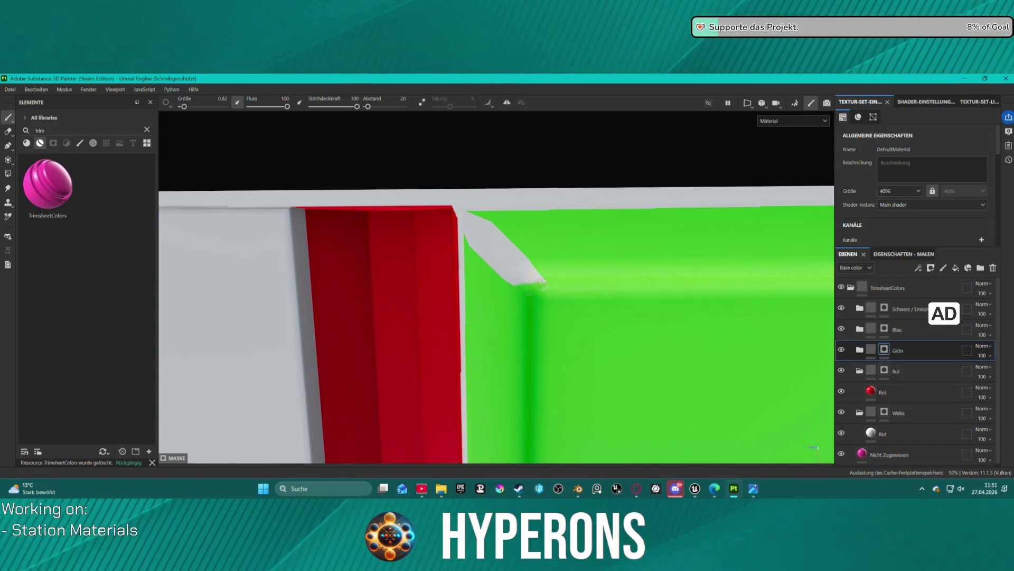
Step: Brush green over the grey corner wedge and leftover white marks, then view the whole tile
{"action": "mouse_move", "coordinate": [509, 266]}
{"action": "left_mouse_down"}
{"action": "mouse_move", "coordinate": [469, 218]}
{"action": "mouse_move", "coordinate": [469, 240]}
{"action": "mouse_move", "coordinate": [496, 262]}
{"action": "mouse_move", "coordinate": [493, 277]}
{"action": "left_mouse_up"}
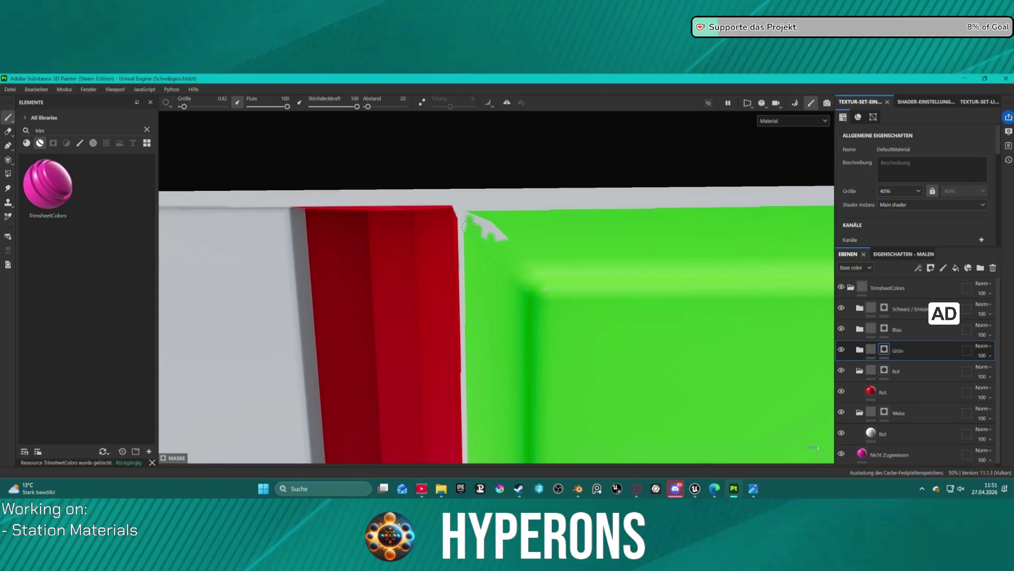
{"action": "left_click_drag", "start_coordinate": [477, 230], "coordinate": [495, 224]}
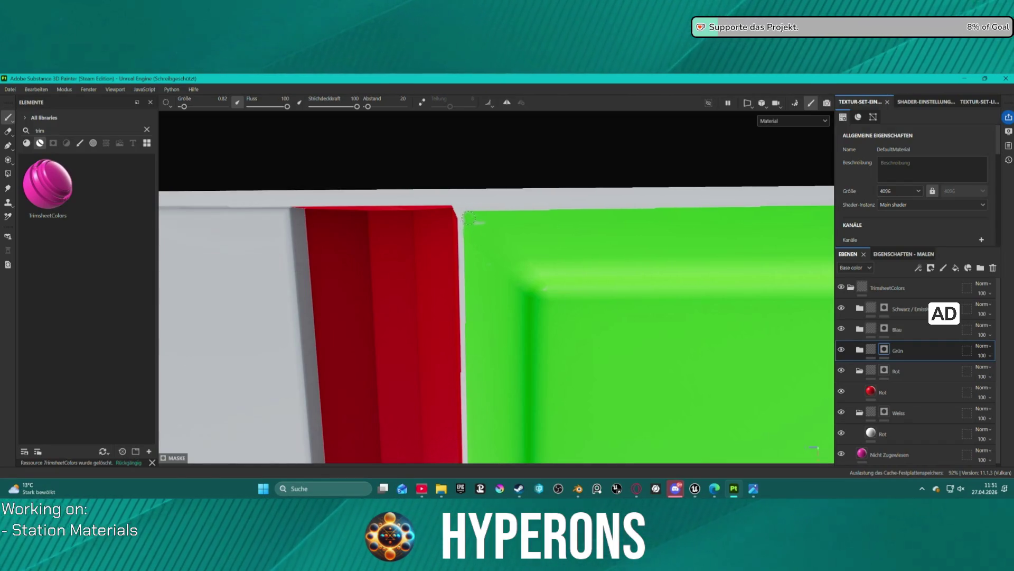
{"action": "scroll", "coordinate": [532, 244], "scroll_direction": "down", "scroll_amount": 10}
{"action": "mouse_move", "coordinate": [623, 279]}
{"action": "left_mouse_down"}
{"action": "mouse_move", "coordinate": [524, 199]}
{"action": "mouse_move", "coordinate": [503, 199]}
{"action": "mouse_move", "coordinate": [608, 274]}
{"action": "left_mouse_up"}
{"action": "scroll", "coordinate": [543, 311], "scroll_direction": "up", "scroll_amount": 5}
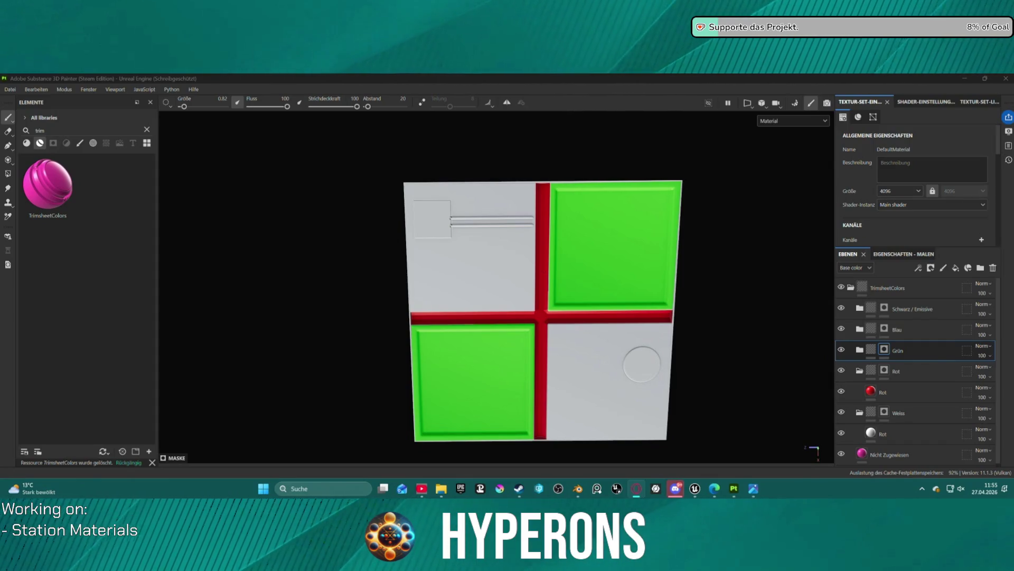
Step: Zoom and pan the viewport so the tile is centred and enlarged
{"action": "scroll", "coordinate": [578, 251], "scroll_direction": "down", "scroll_amount": 3}
{"action": "scroll", "coordinate": [578, 250], "scroll_direction": "up", "scroll_amount": 4}
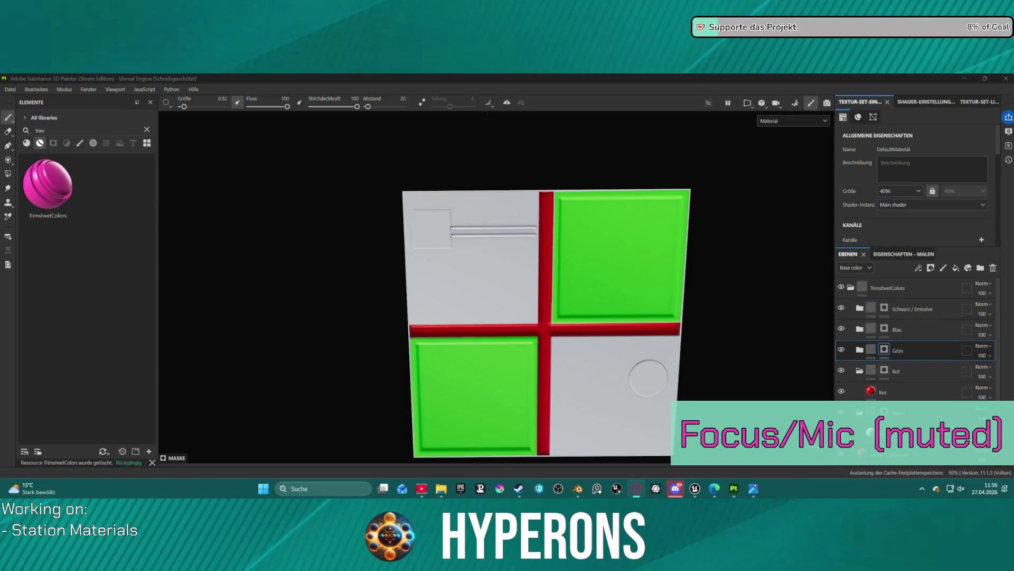
{"action": "scroll", "coordinate": [547, 322], "scroll_direction": "up", "scroll_amount": 2}
{"action": "left_click_drag", "start_coordinate": [728, 338], "coordinate": [684, 307]}
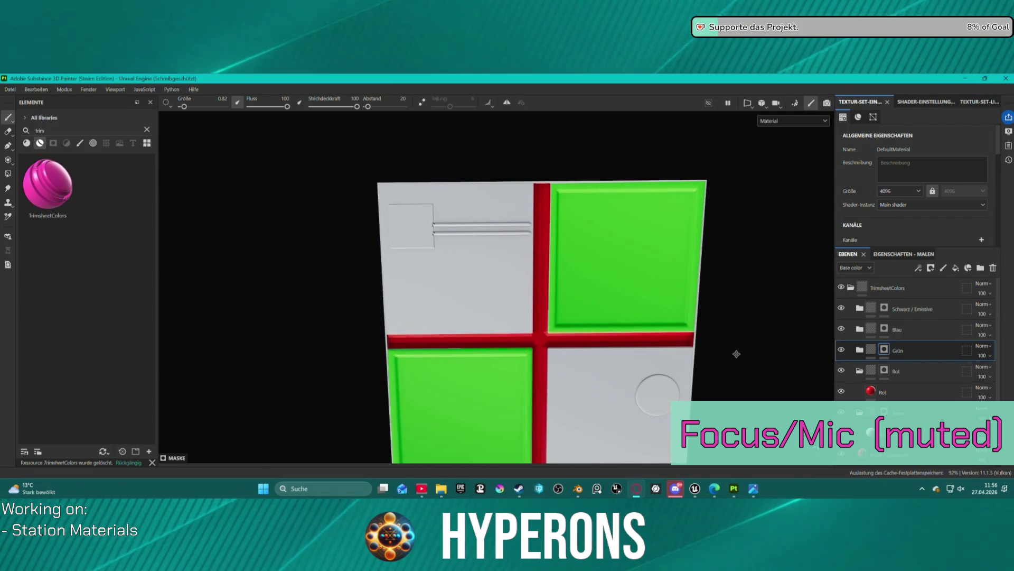
{"action": "scroll", "coordinate": [683, 307], "scroll_direction": "up", "scroll_amount": 3}
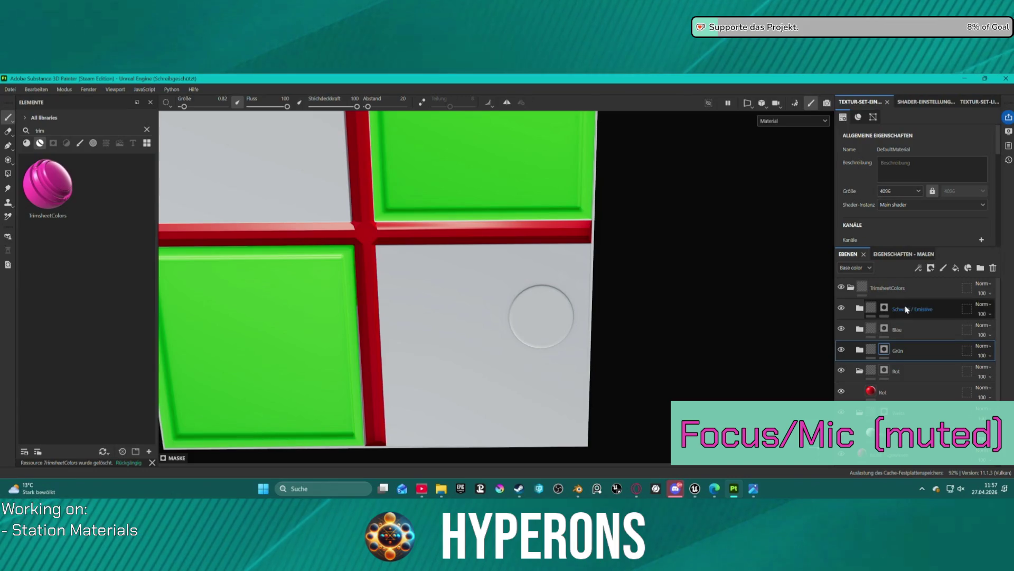
Step: Select the Blau folder as the paint target and switch to the Polygon Fill tool
{"action": "double_click", "coordinate": [901, 351]}
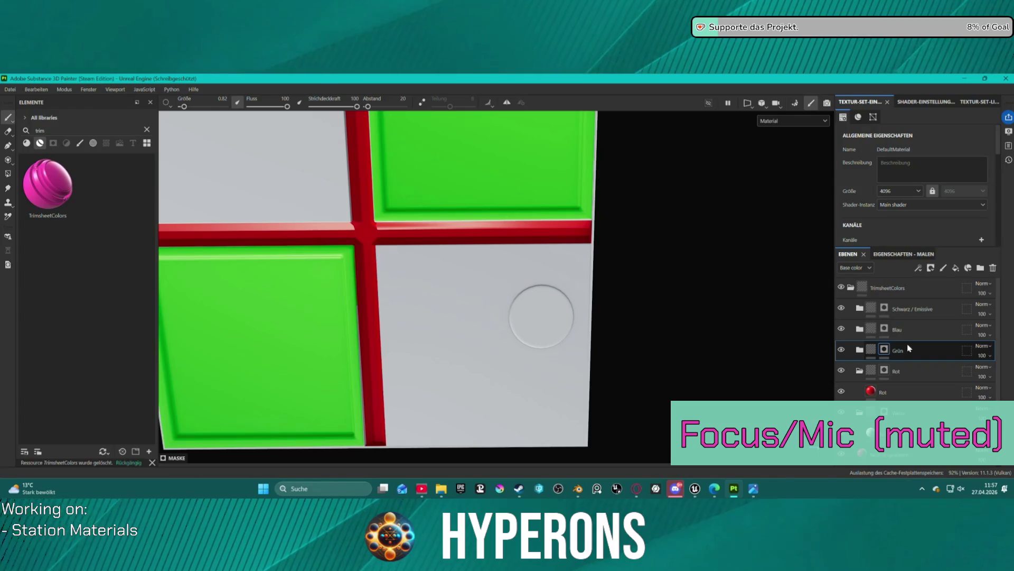
{"action": "left_click", "coordinate": [898, 329]}
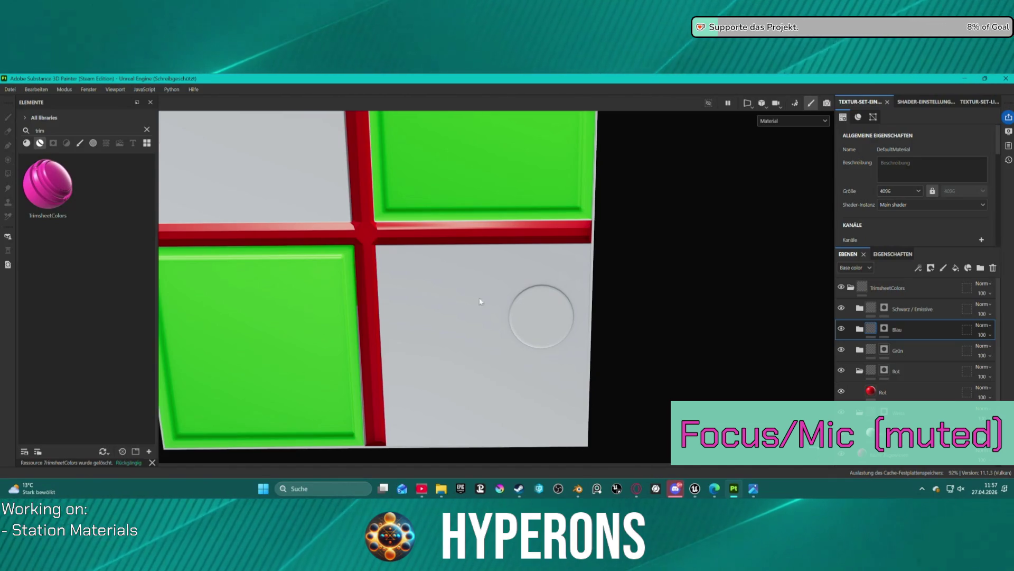
{"action": "left_click", "coordinate": [12, 174]}
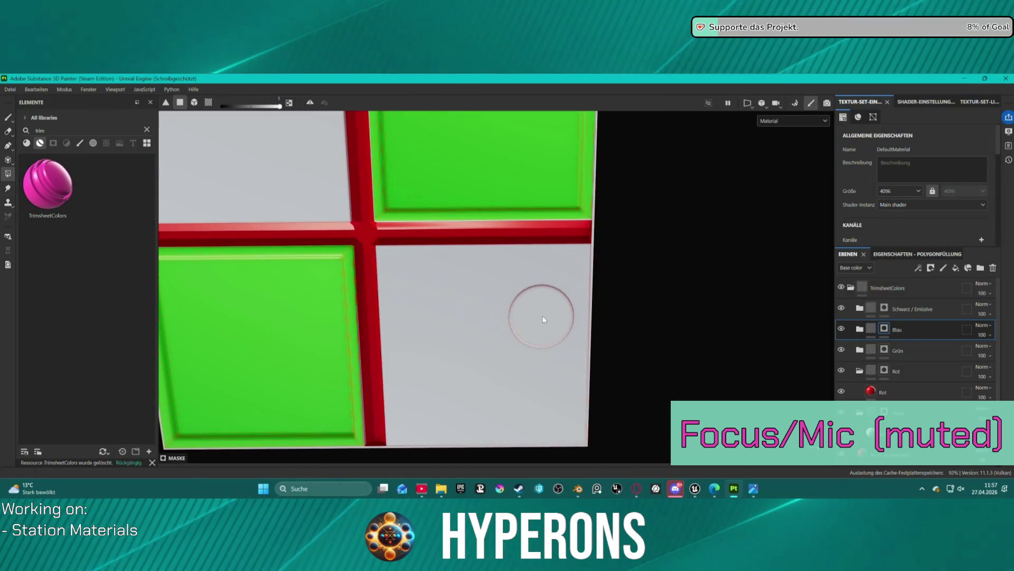
Step: Clear the mistaken blue fill from the lower-right tile using fill value 0, then restore full value
{"action": "left_click", "coordinate": [548, 303]}
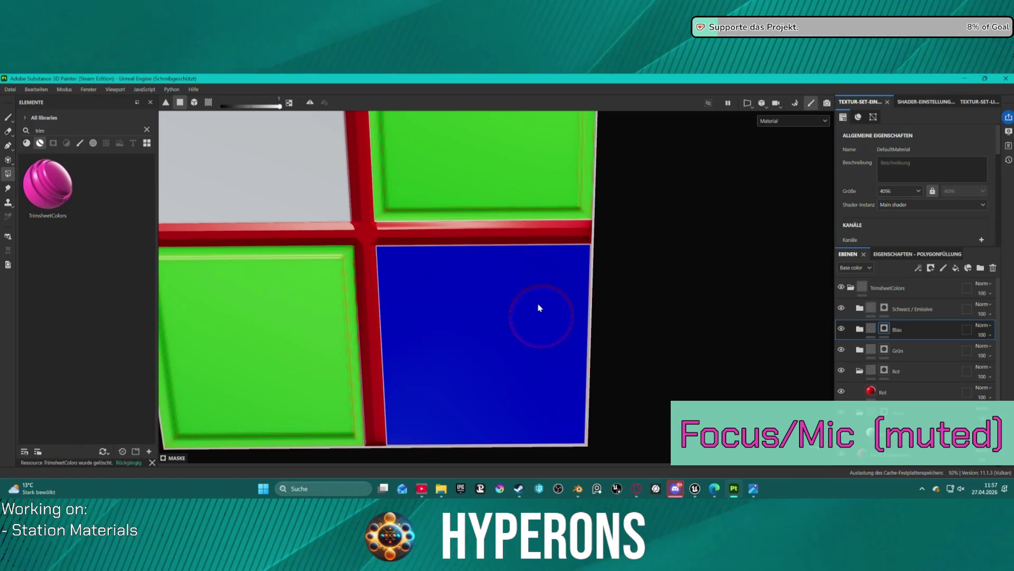
{"action": "key", "text": "ctrl+z"}
{"action": "scroll", "coordinate": [528, 300], "scroll_direction": "up", "scroll_amount": 3}
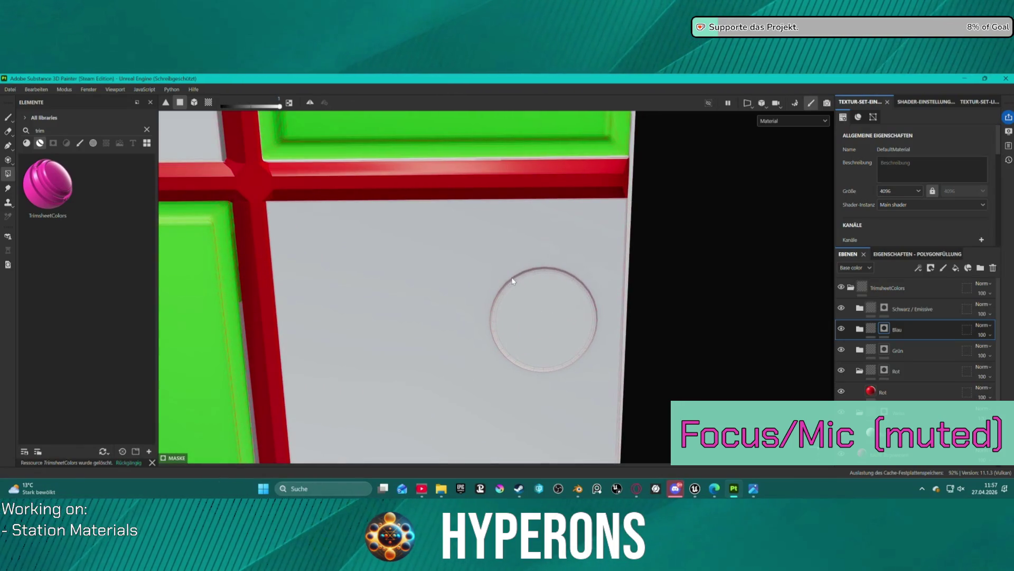
{"action": "left_click", "coordinate": [517, 286]}
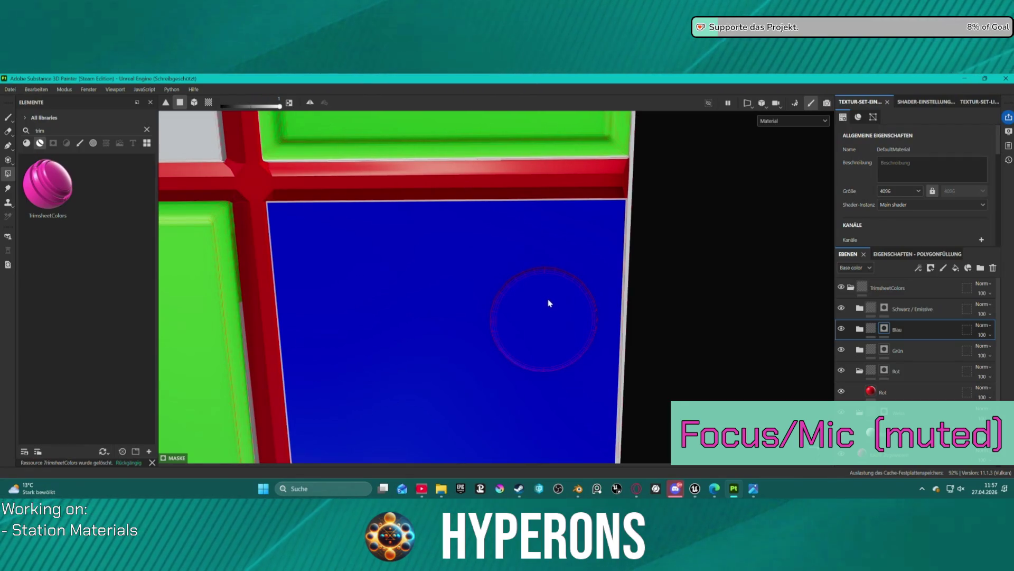
{"action": "left_click_drag", "start_coordinate": [279, 106], "coordinate": [222, 107]}
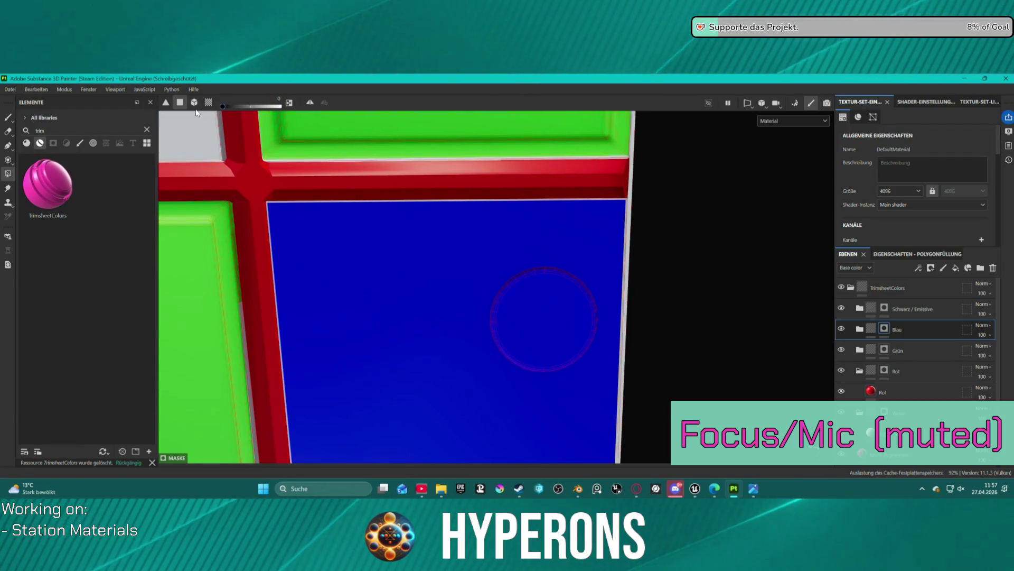
{"action": "left_click", "coordinate": [379, 270]}
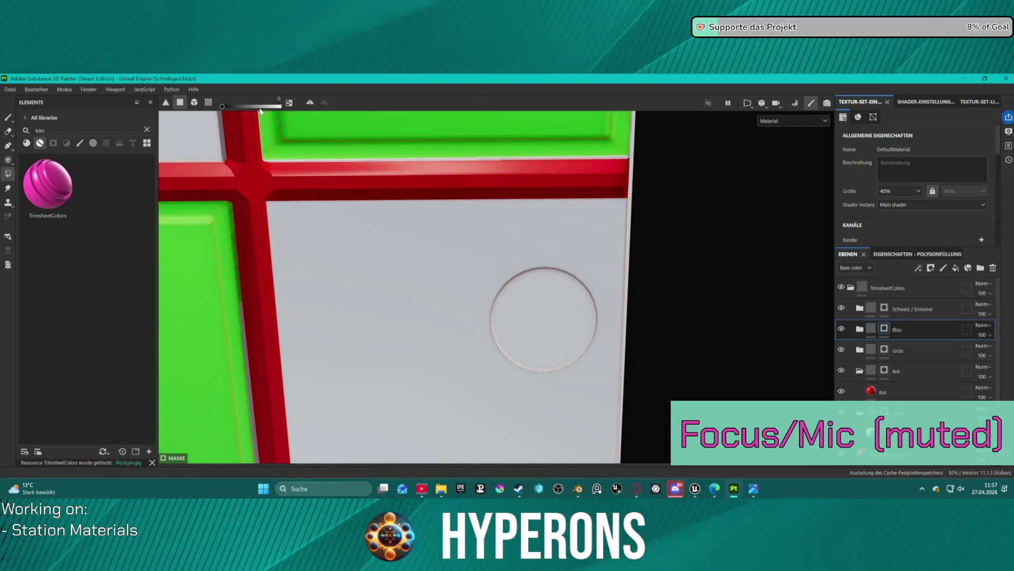
{"action": "left_click_drag", "start_coordinate": [222, 106], "coordinate": [296, 112]}
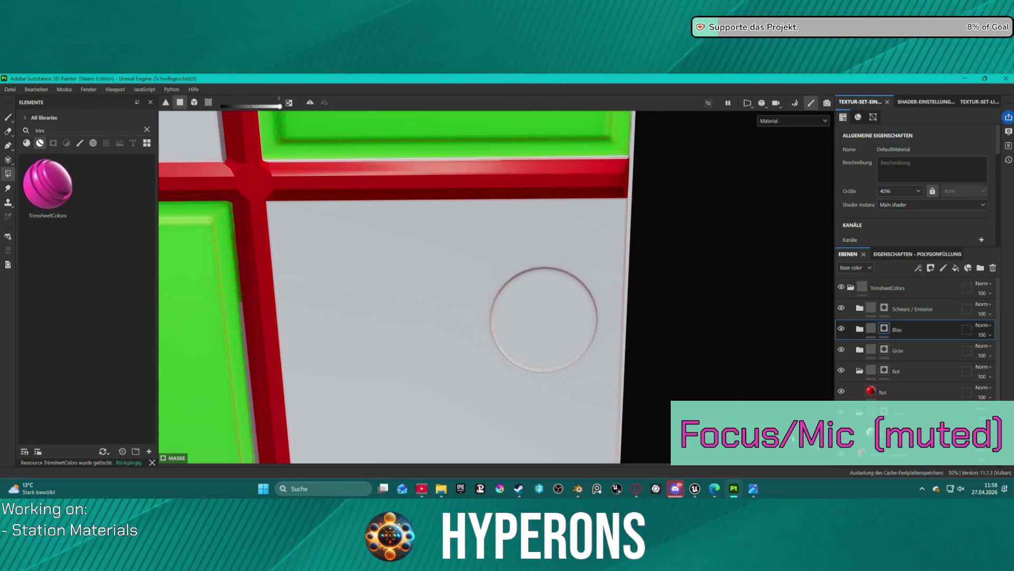
Step: Fill the round pad with blue and orbit to view it from above
{"action": "scroll", "coordinate": [547, 288], "scroll_direction": "up", "scroll_amount": 2}
{"action": "left_click", "coordinate": [546, 312]}
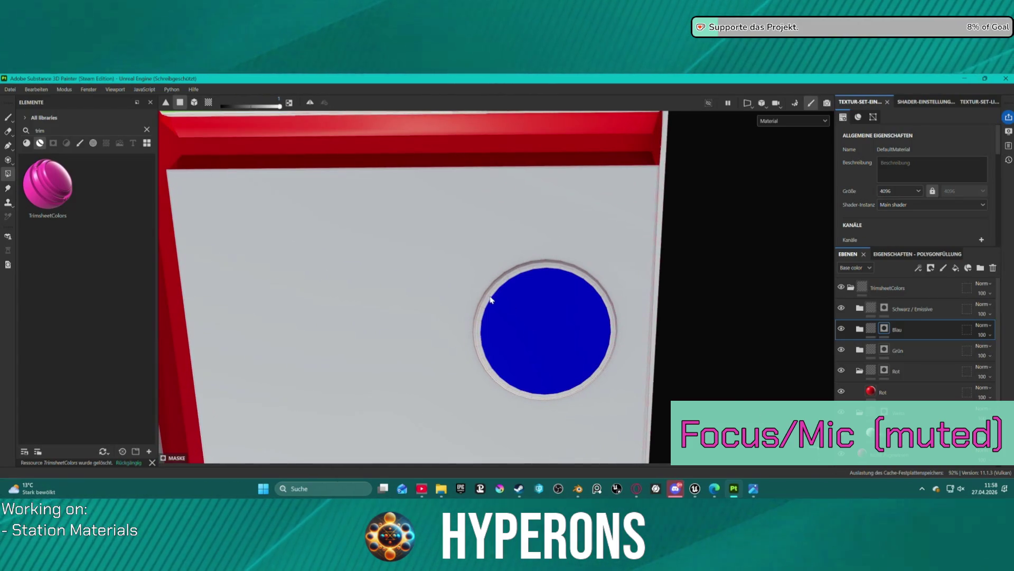
{"action": "scroll", "coordinate": [505, 294], "scroll_direction": "up", "scroll_amount": 2}
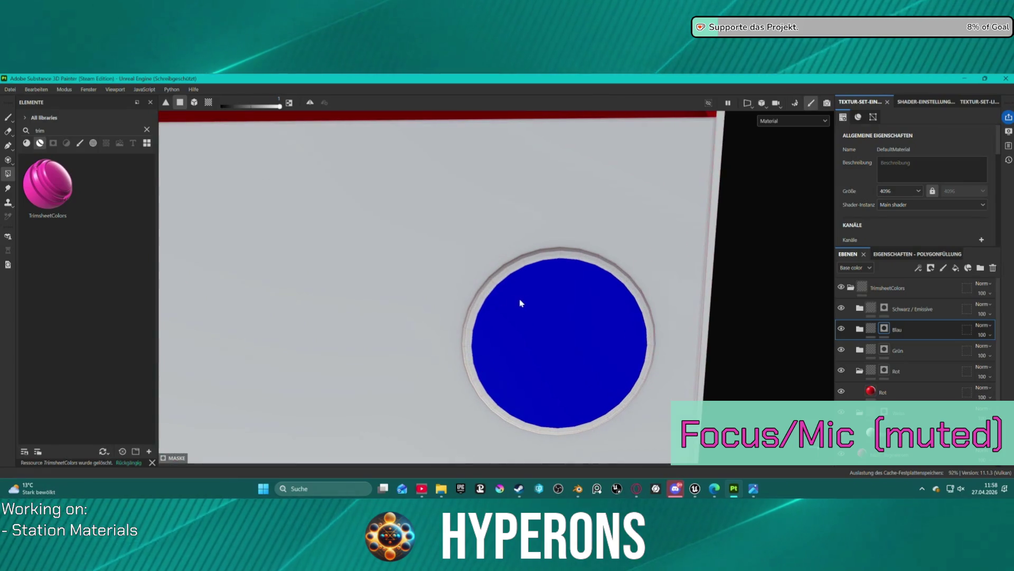
{"action": "mouse_move", "coordinate": [548, 304]}
{"action": "left_mouse_down"}
{"action": "mouse_move", "coordinate": [573, 297]}
{"action": "mouse_move", "coordinate": [598, 310]}
{"action": "mouse_move", "coordinate": [587, 174]}
{"action": "mouse_move", "coordinate": [631, 160]}
{"action": "mouse_move", "coordinate": [521, 138]}
{"action": "mouse_move", "coordinate": [364, 146]}
{"action": "left_mouse_up"}
{"action": "mouse_move", "coordinate": [491, 219]}
{"action": "left_mouse_down"}
{"action": "mouse_move", "coordinate": [595, 290]}
{"action": "mouse_move", "coordinate": [717, 307]}
{"action": "left_mouse_up"}
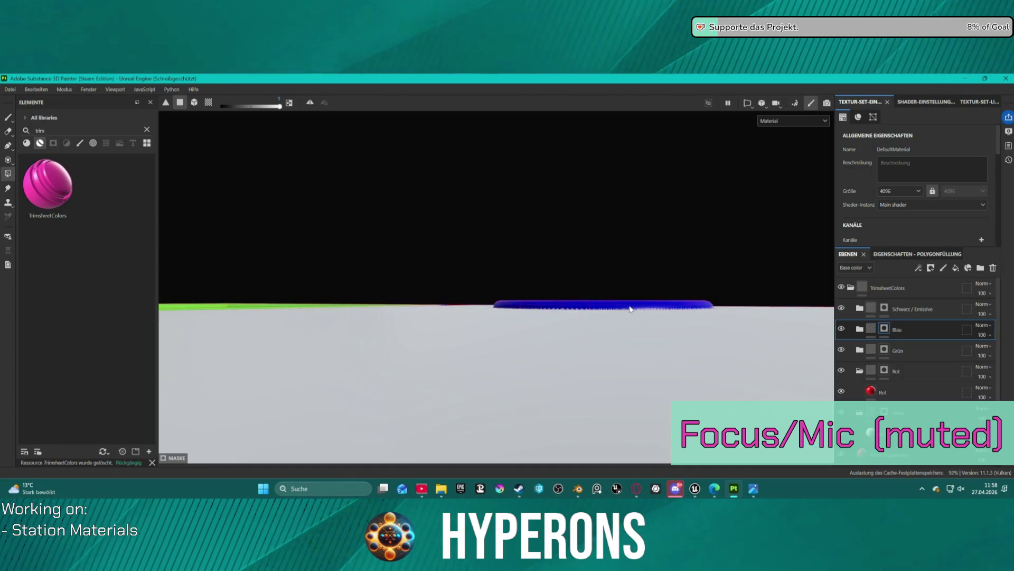
{"action": "mouse_move", "coordinate": [741, 240]}
{"action": "left_mouse_down"}
{"action": "mouse_move", "coordinate": [665, 249]}
{"action": "mouse_move", "coordinate": [295, 238]}
{"action": "mouse_move", "coordinate": [353, 240]}
{"action": "mouse_move", "coordinate": [559, 340]}
{"action": "left_mouse_up"}
{"action": "scroll", "coordinate": [560, 339], "scroll_direction": "down", "scroll_amount": 5}
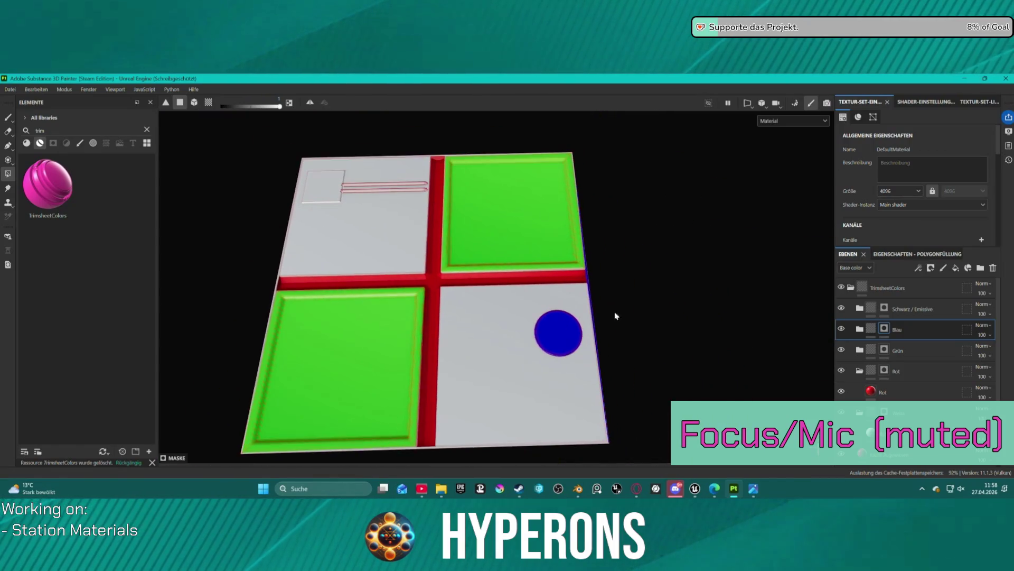
{"action": "scroll", "coordinate": [648, 293], "scroll_direction": "up", "scroll_amount": 4}
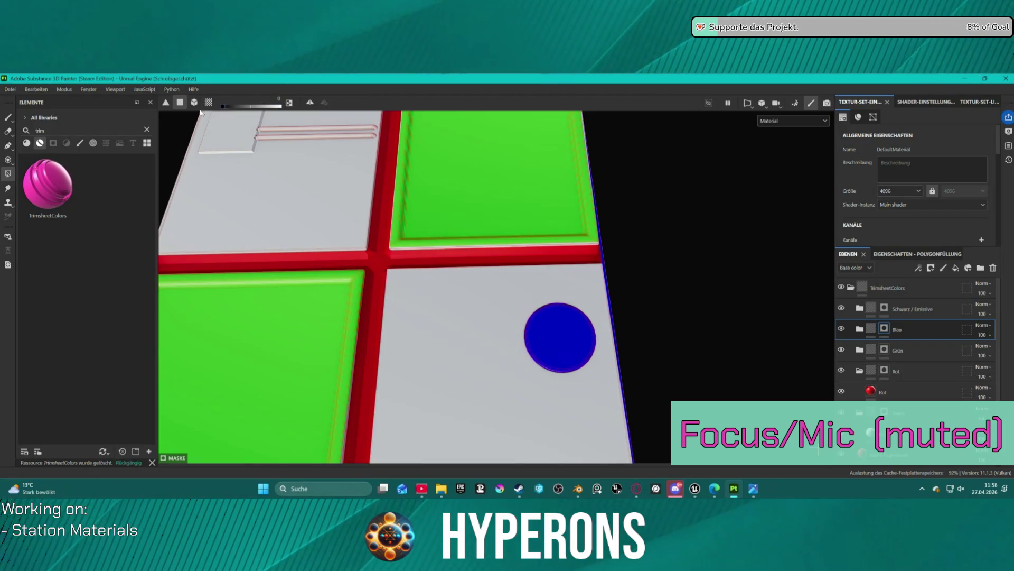
Step: Orbit and zoom in on the small square and rails beside the pad
{"action": "mouse_move", "coordinate": [604, 260]}
{"action": "left_mouse_down"}
{"action": "mouse_move", "coordinate": [652, 317]}
{"action": "mouse_move", "coordinate": [559, 226]}
{"action": "mouse_move", "coordinate": [509, 198]}
{"action": "mouse_move", "coordinate": [446, 213]}
{"action": "mouse_move", "coordinate": [444, 240]}
{"action": "mouse_move", "coordinate": [412, 260]}
{"action": "mouse_move", "coordinate": [348, 243]}
{"action": "mouse_move", "coordinate": [466, 306]}
{"action": "mouse_move", "coordinate": [489, 349]}
{"action": "mouse_move", "coordinate": [626, 376]}
{"action": "left_mouse_up"}
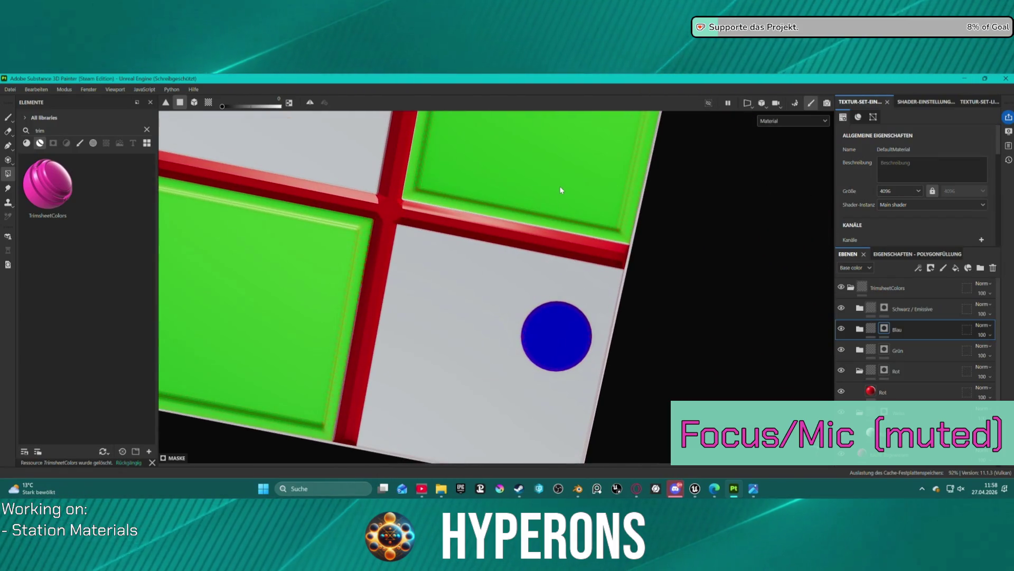
{"action": "mouse_move", "coordinate": [573, 166]}
{"action": "left_mouse_down"}
{"action": "mouse_move", "coordinate": [579, 193]}
{"action": "mouse_move", "coordinate": [553, 321]}
{"action": "left_mouse_up"}
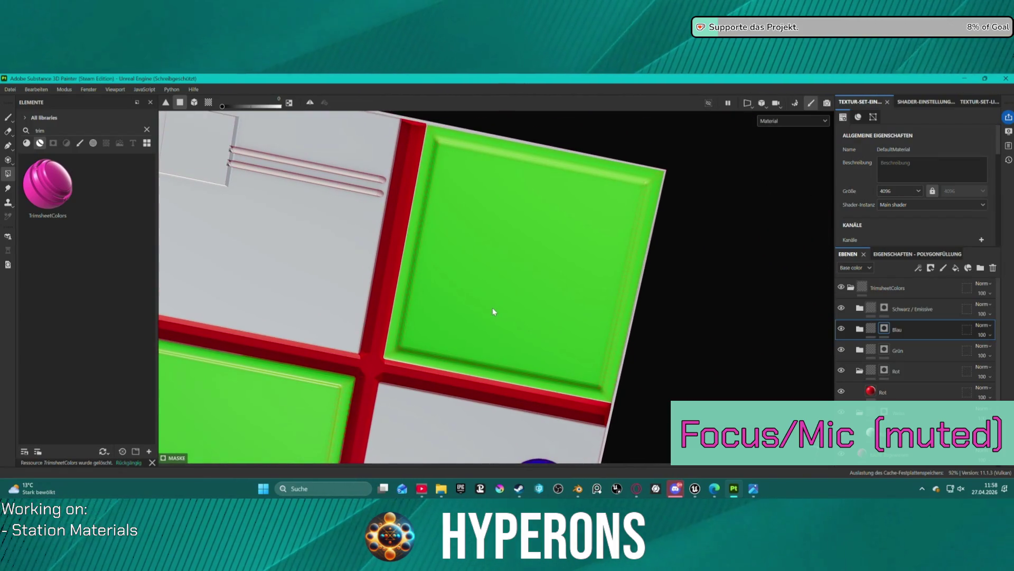
{"action": "mouse_move", "coordinate": [494, 308]}
{"action": "left_mouse_down"}
{"action": "mouse_move", "coordinate": [509, 296]}
{"action": "mouse_move", "coordinate": [444, 284]}
{"action": "mouse_move", "coordinate": [465, 293]}
{"action": "left_mouse_up"}
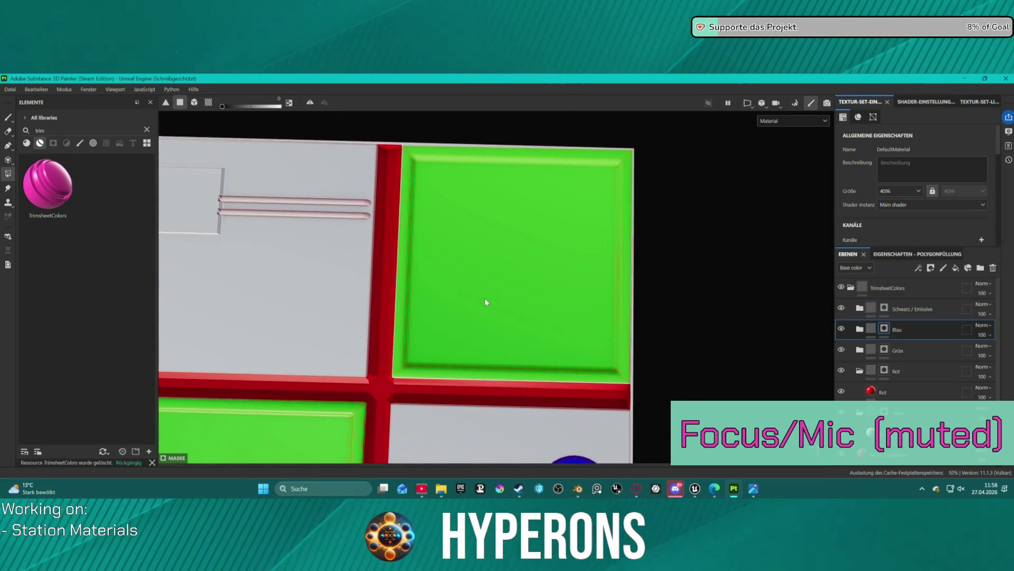
{"action": "mouse_move", "coordinate": [455, 285]}
{"action": "left_mouse_down"}
{"action": "mouse_move", "coordinate": [566, 288]}
{"action": "mouse_move", "coordinate": [381, 256]}
{"action": "left_mouse_up"}
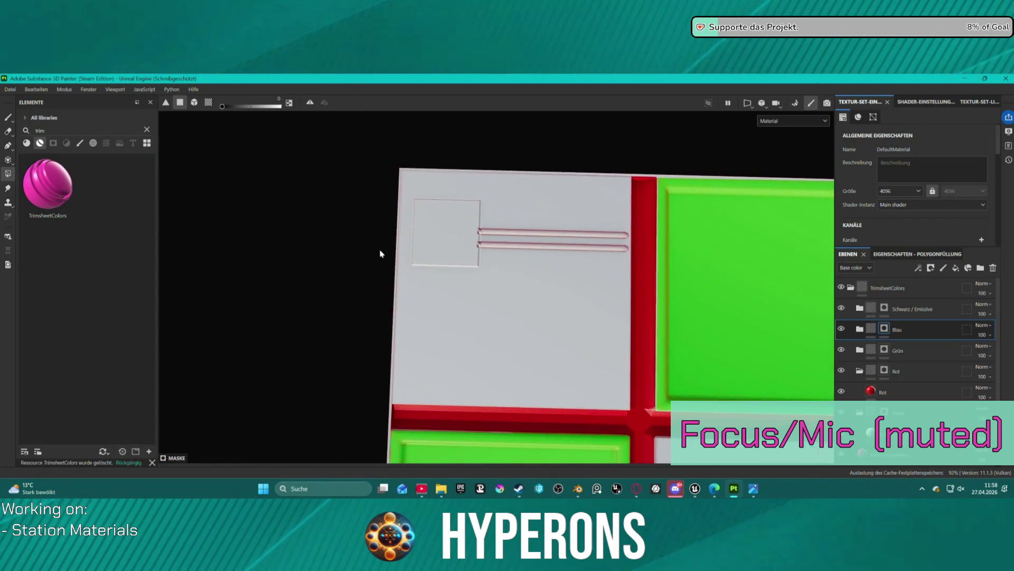
{"action": "scroll", "coordinate": [418, 201], "scroll_direction": "up", "scroll_amount": 2}
{"action": "scroll", "coordinate": [428, 209], "scroll_direction": "up", "scroll_amount": 2}
{"action": "mouse_move", "coordinate": [448, 256]}
{"action": "left_mouse_down"}
{"action": "mouse_move", "coordinate": [469, 161]}
{"action": "mouse_move", "coordinate": [576, 262]}
{"action": "mouse_move", "coordinate": [675, 248]}
{"action": "left_mouse_up"}
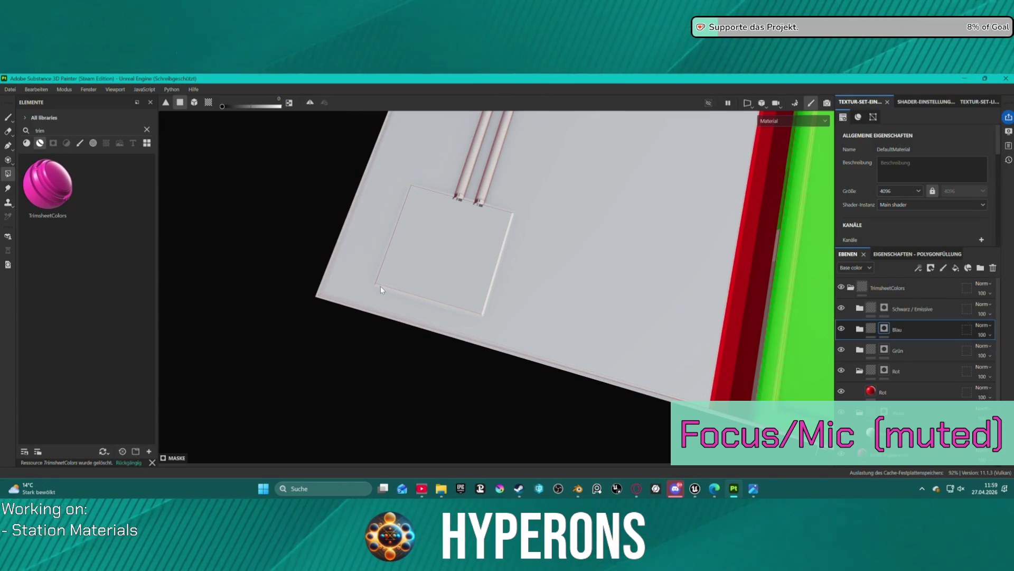
{"action": "left_click_drag", "start_coordinate": [422, 267], "coordinate": [370, 212]}
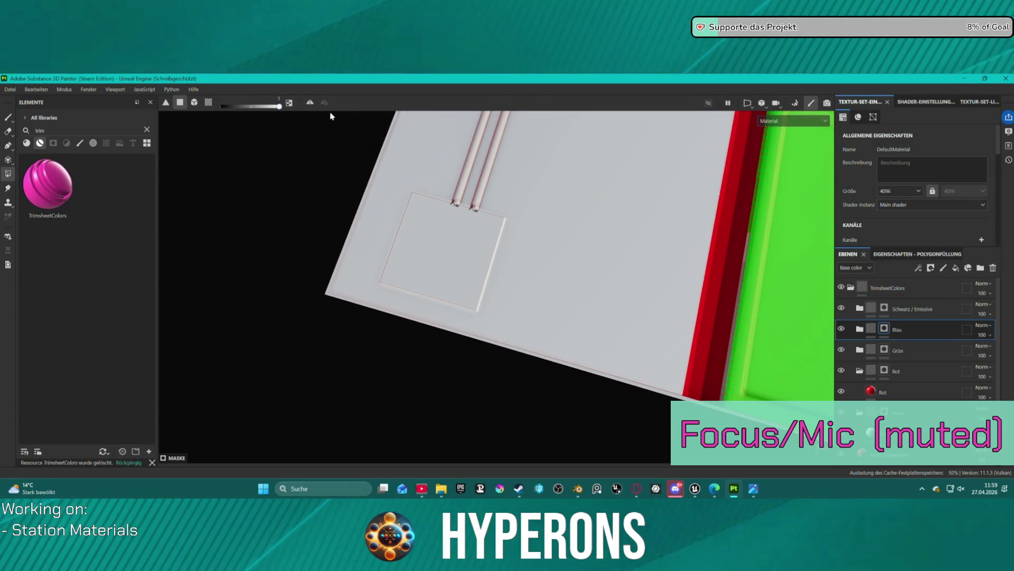
{"action": "left_click", "coordinate": [448, 255]}
{"action": "mouse_move", "coordinate": [447, 269]}
{"action": "left_mouse_down"}
{"action": "mouse_move", "coordinate": [489, 213]}
{"action": "mouse_move", "coordinate": [871, 174]}
{"action": "mouse_move", "coordinate": [686, 227]}
{"action": "left_mouse_up"}
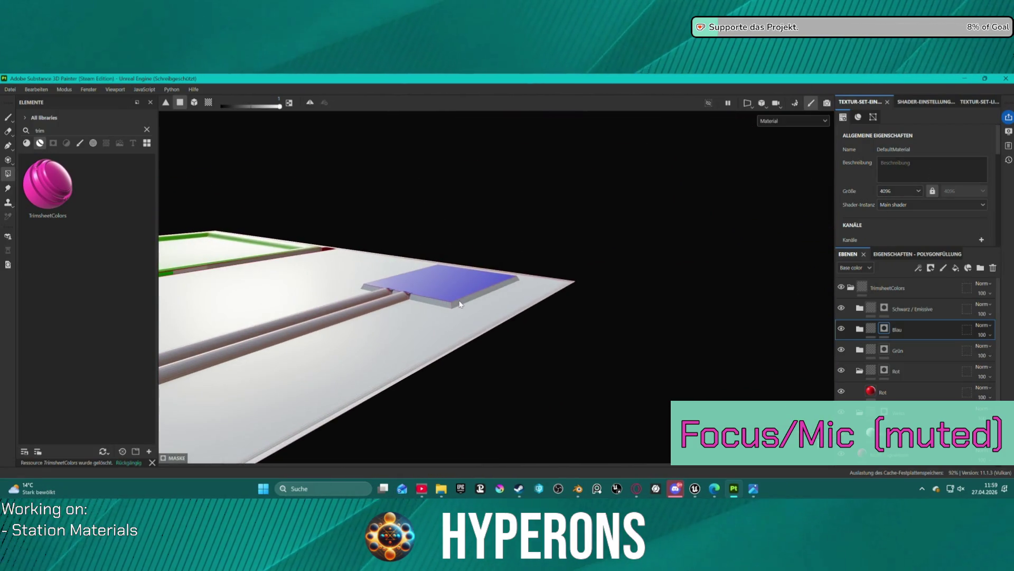
{"action": "left_click_drag", "start_coordinate": [450, 305], "coordinate": [369, 269]}
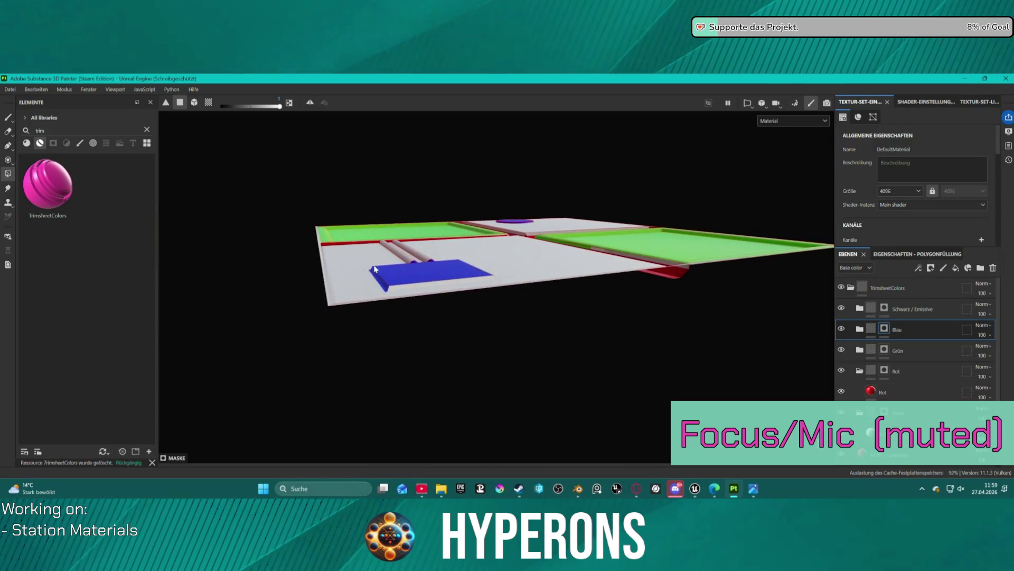
{"action": "mouse_move", "coordinate": [507, 277]}
{"action": "left_mouse_down"}
{"action": "mouse_move", "coordinate": [338, 288]}
{"action": "mouse_move", "coordinate": [503, 277]}
{"action": "left_mouse_up"}
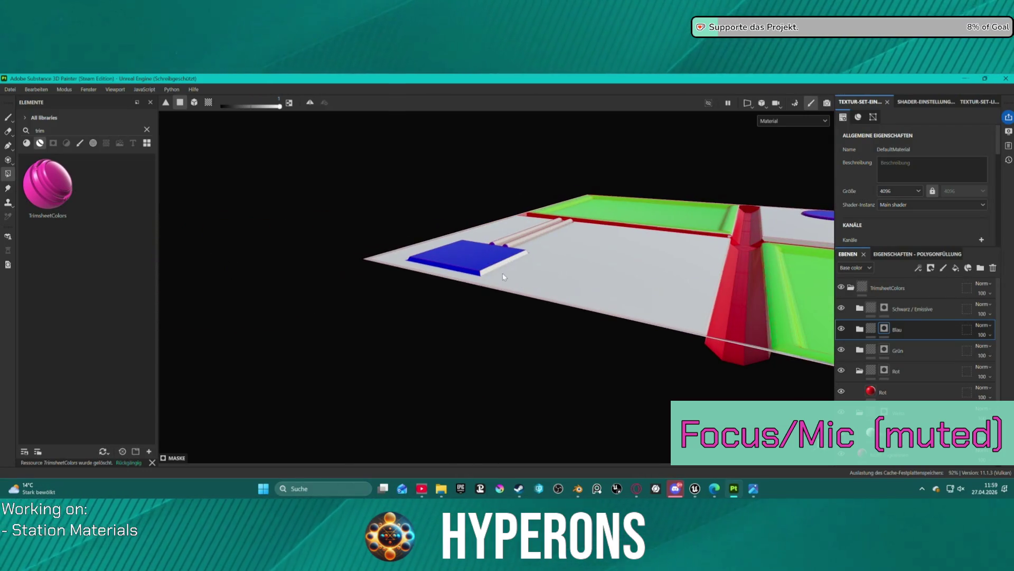
{"action": "mouse_move", "coordinate": [571, 226]}
{"action": "left_mouse_down"}
{"action": "mouse_move", "coordinate": [421, 274]}
{"action": "mouse_move", "coordinate": [386, 224]}
{"action": "mouse_move", "coordinate": [337, 190]}
{"action": "mouse_move", "coordinate": [374, 183]}
{"action": "mouse_move", "coordinate": [407, 203]}
{"action": "left_mouse_up"}
{"action": "scroll", "coordinate": [454, 267], "scroll_direction": "up", "scroll_amount": 5}
{"action": "scroll", "coordinate": [479, 362], "scroll_direction": "up", "scroll_amount": 5}
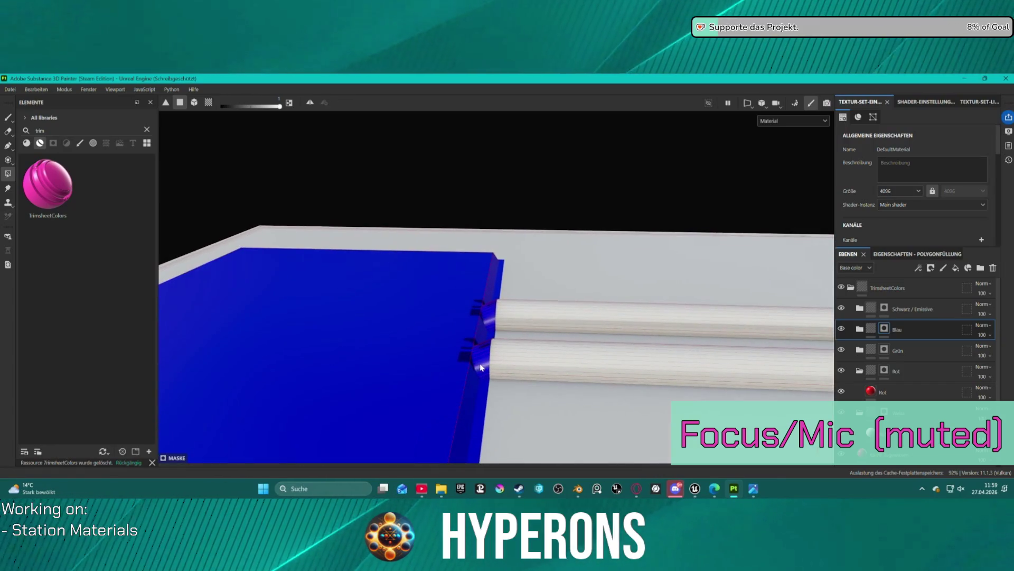
{"action": "scroll", "coordinate": [481, 367], "scroll_direction": "down", "scroll_amount": 5}
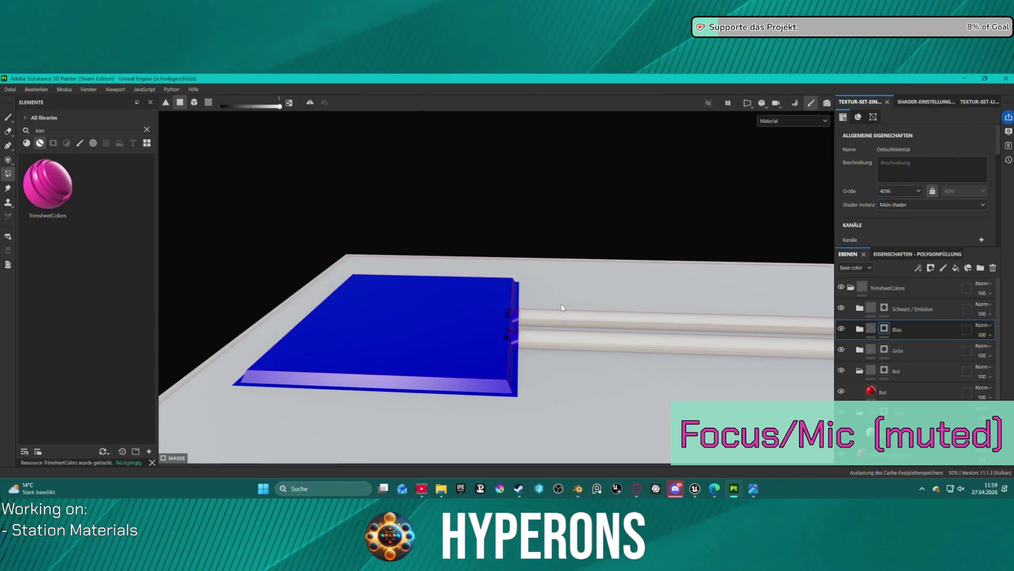
{"action": "scroll", "coordinate": [631, 271], "scroll_direction": "down", "scroll_amount": 2}
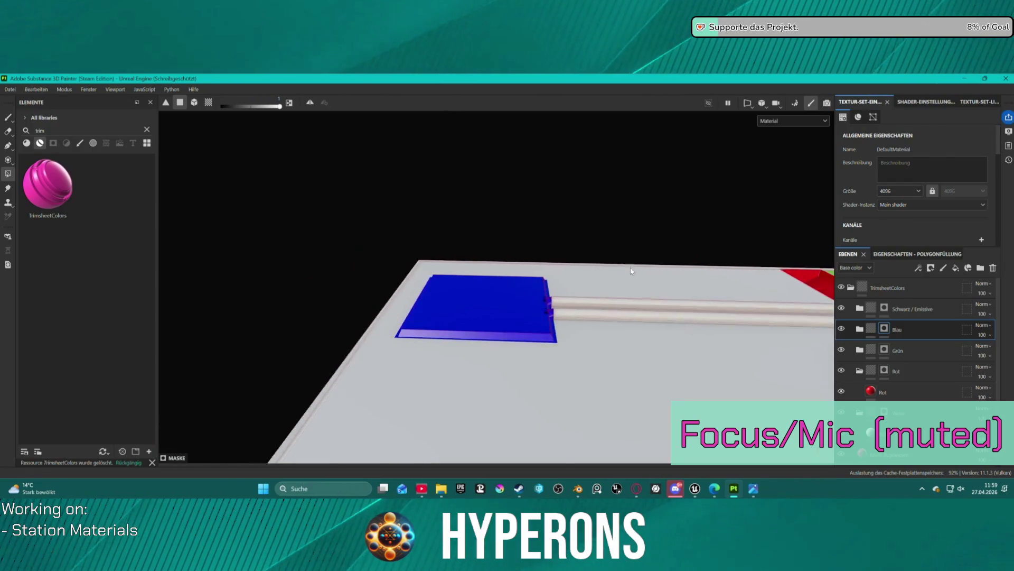
{"action": "scroll", "coordinate": [631, 271], "scroll_direction": "up", "scroll_amount": 1}
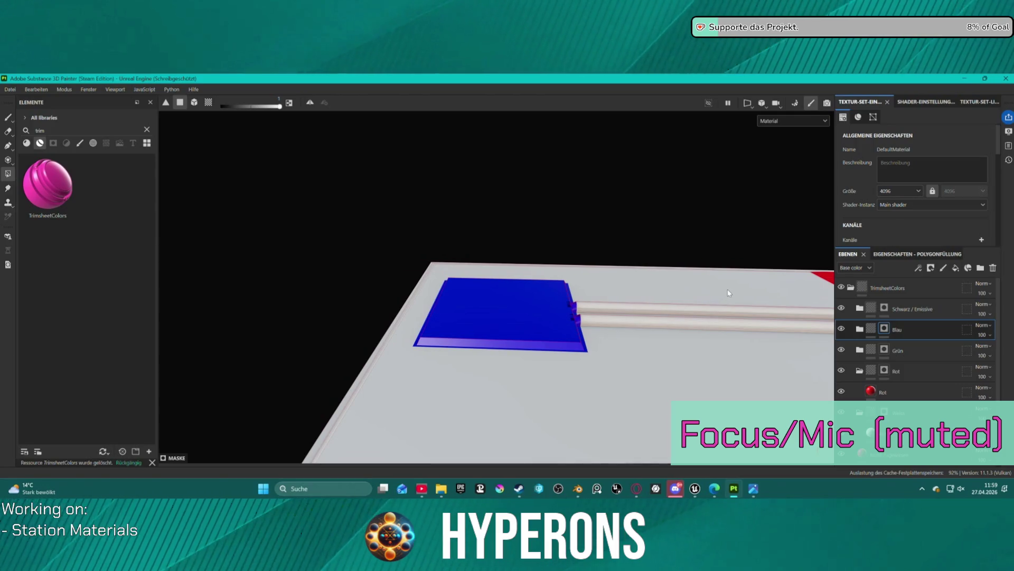
{"action": "scroll", "coordinate": [729, 292], "scroll_direction": "down", "scroll_amount": 1}
{"action": "mouse_move", "coordinate": [738, 290]}
{"action": "left_mouse_down"}
{"action": "mouse_move", "coordinate": [659, 274]}
{"action": "mouse_move", "coordinate": [580, 279]}
{"action": "left_mouse_up"}
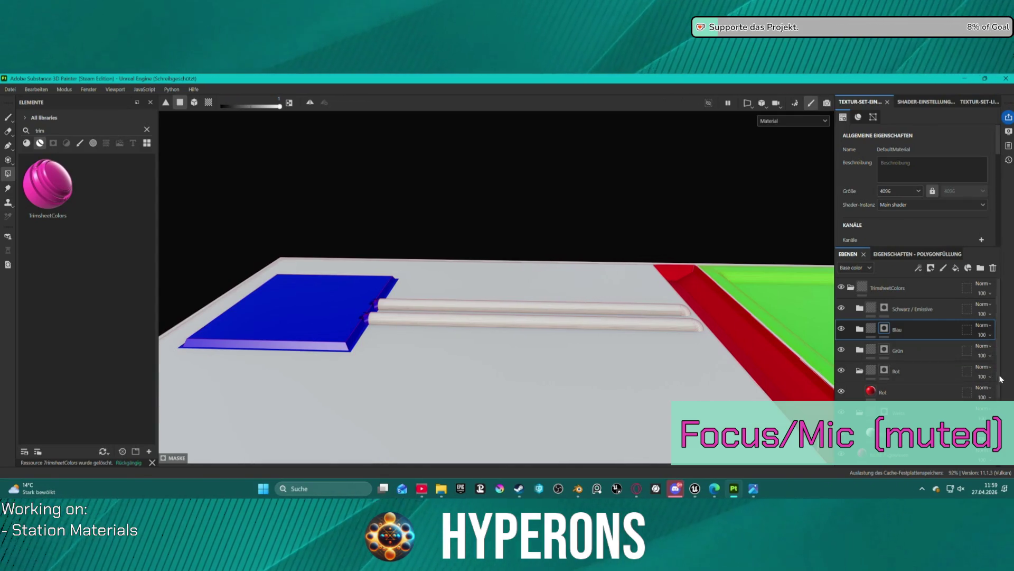
{"action": "left_click", "coordinate": [909, 353]}
Step: Switch the viewport to orthographic projection and rectangle-fill the two rods green
{"action": "mouse_move", "coordinate": [499, 313]}
{"action": "left_mouse_down"}
{"action": "mouse_move", "coordinate": [516, 315]}
{"action": "mouse_move", "coordinate": [509, 270]}
{"action": "mouse_move", "coordinate": [515, 274]}
{"action": "left_mouse_up"}
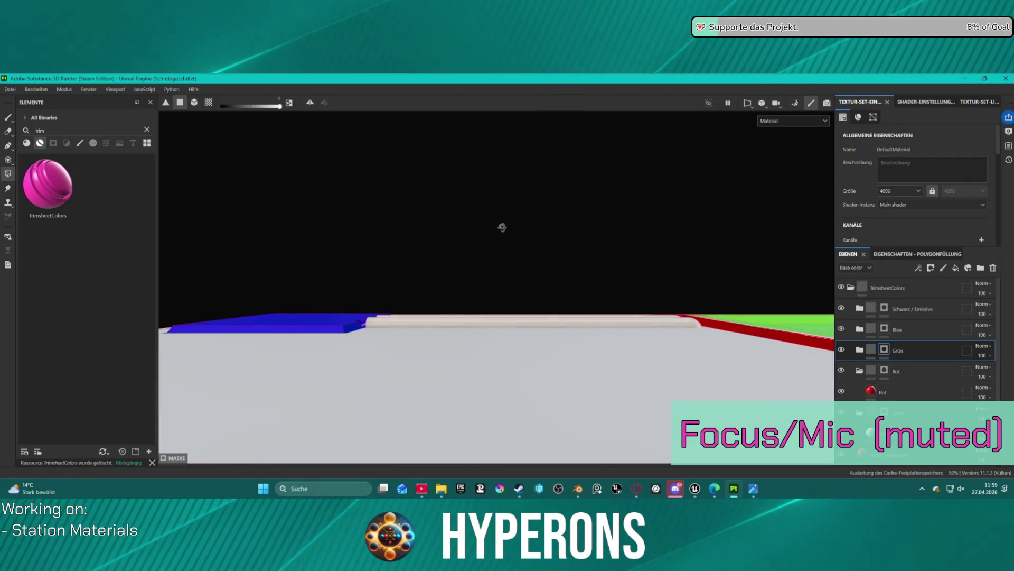
{"action": "left_click", "coordinate": [776, 105]}
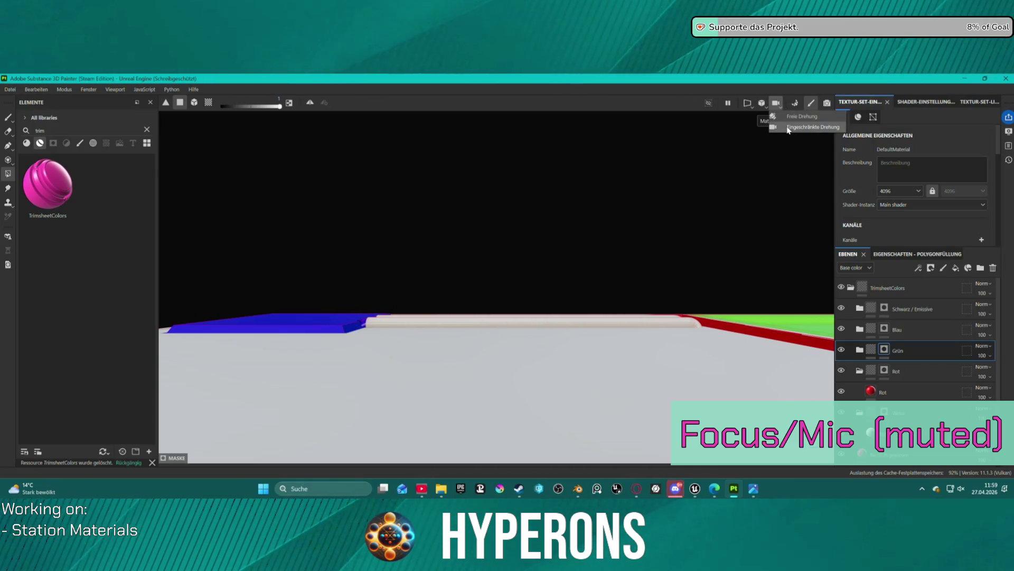
{"action": "left_click", "coordinate": [748, 103]}
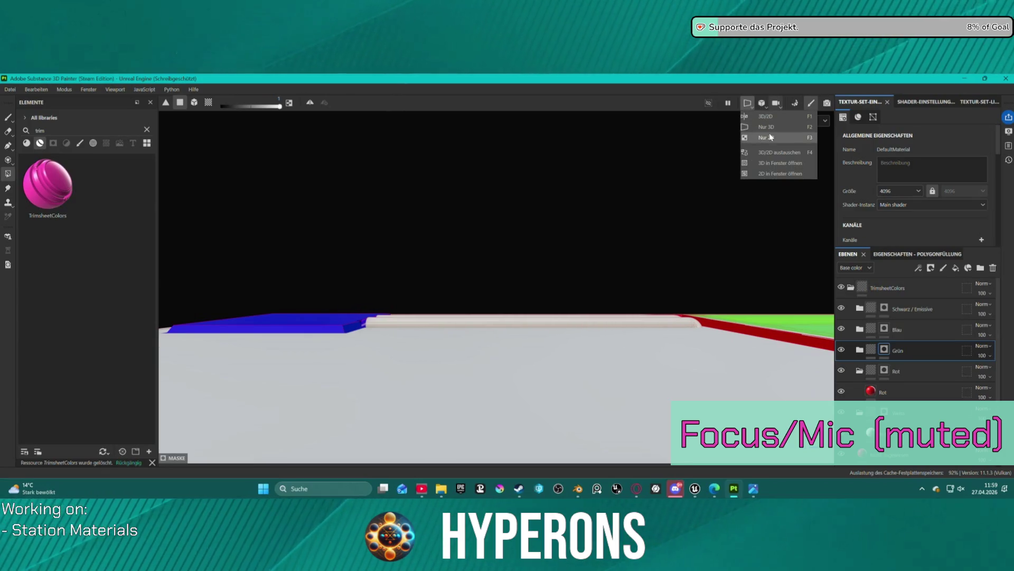
{"action": "left_click", "coordinate": [763, 103]}
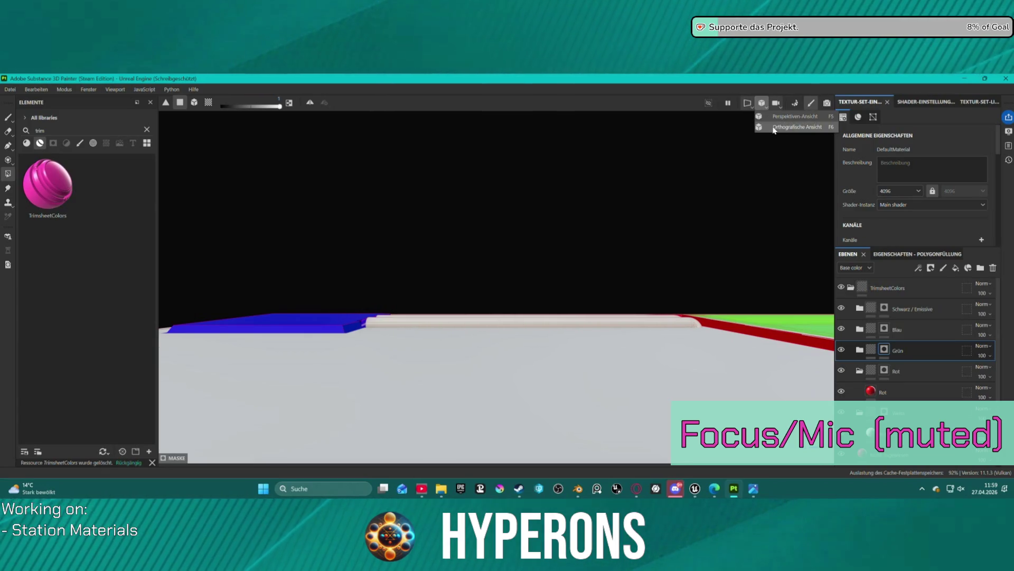
{"action": "left_click", "coordinate": [772, 127]}
{"action": "left_click_drag", "start_coordinate": [485, 314], "coordinate": [492, 405]}
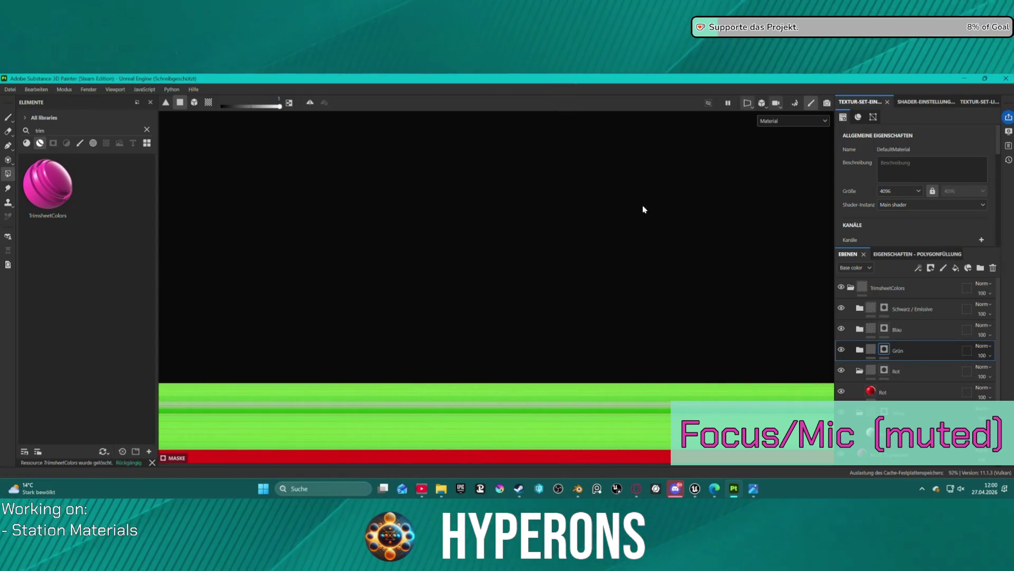
Step: Test green polygon fills on the plate and the strip under the pipes, undoing both
{"action": "scroll", "coordinate": [654, 205], "scroll_direction": "down", "scroll_amount": 8}
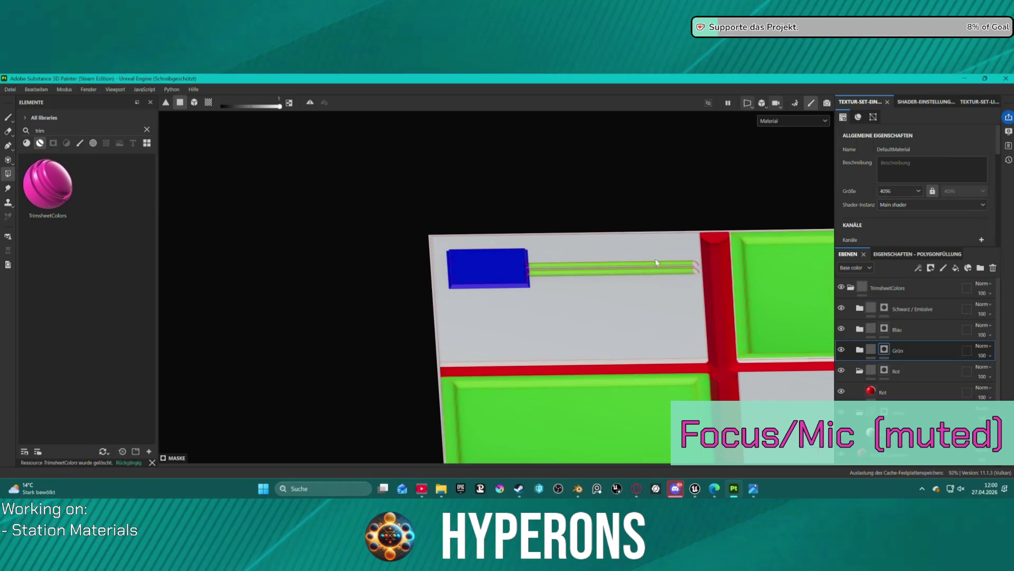
{"action": "scroll", "coordinate": [654, 263], "scroll_direction": "up", "scroll_amount": 10}
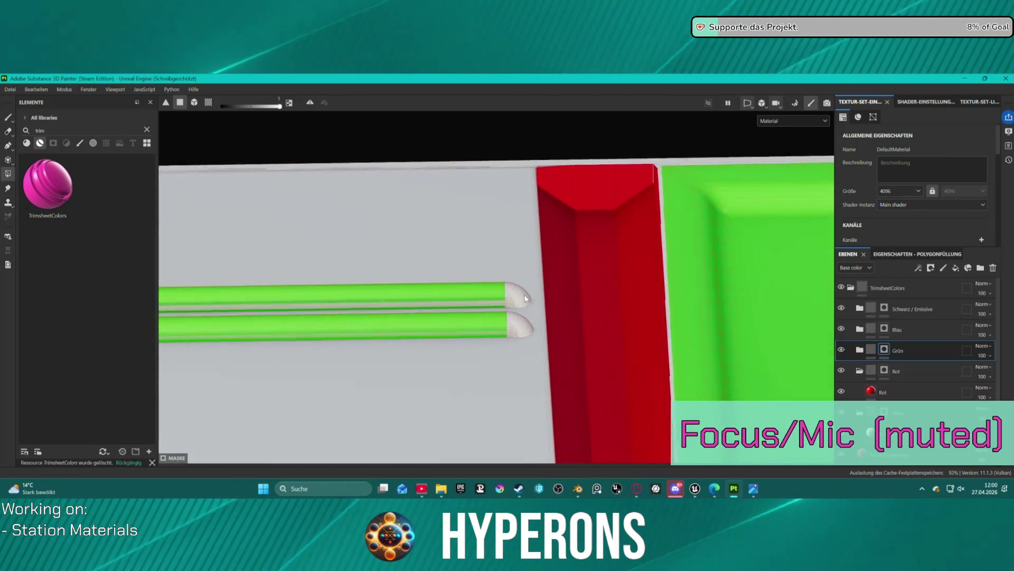
{"action": "mouse_move", "coordinate": [520, 288]}
{"action": "left_mouse_down"}
{"action": "mouse_move", "coordinate": [523, 233]}
{"action": "mouse_move", "coordinate": [529, 302]}
{"action": "left_mouse_up"}
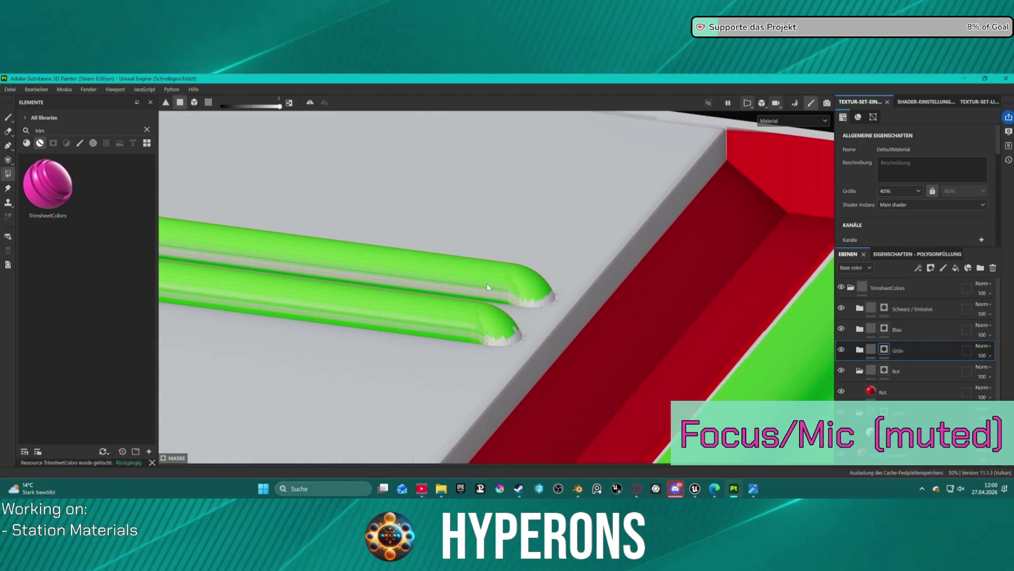
{"action": "left_click_drag", "start_coordinate": [462, 284], "coordinate": [476, 262]}
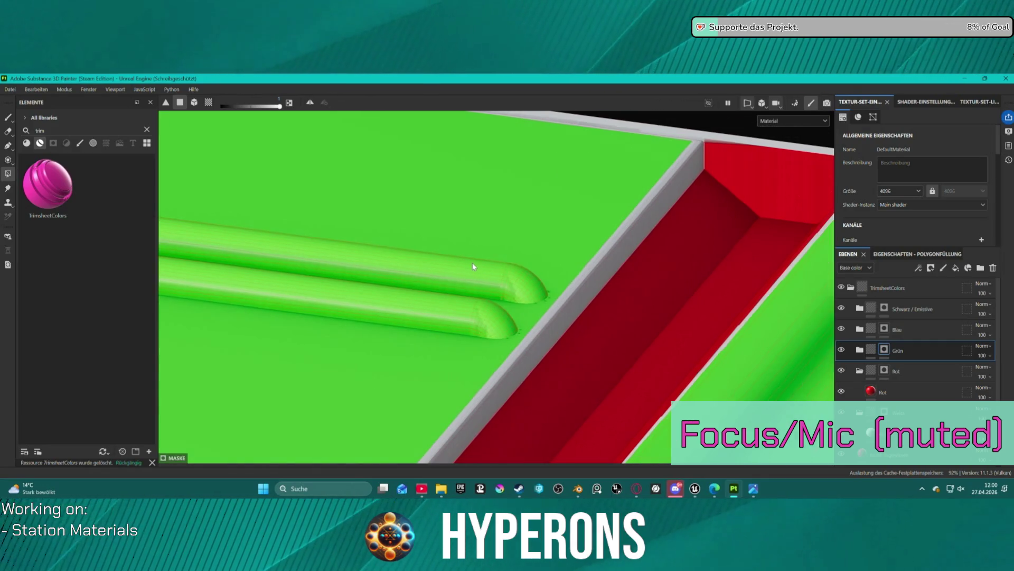
{"action": "key", "text": "ctrl+z"}
{"action": "mouse_move", "coordinate": [452, 241]}
{"action": "left_mouse_down"}
{"action": "mouse_move", "coordinate": [432, 245]}
{"action": "mouse_move", "coordinate": [489, 222]}
{"action": "left_mouse_up"}
{"action": "left_click", "coordinate": [393, 279]}
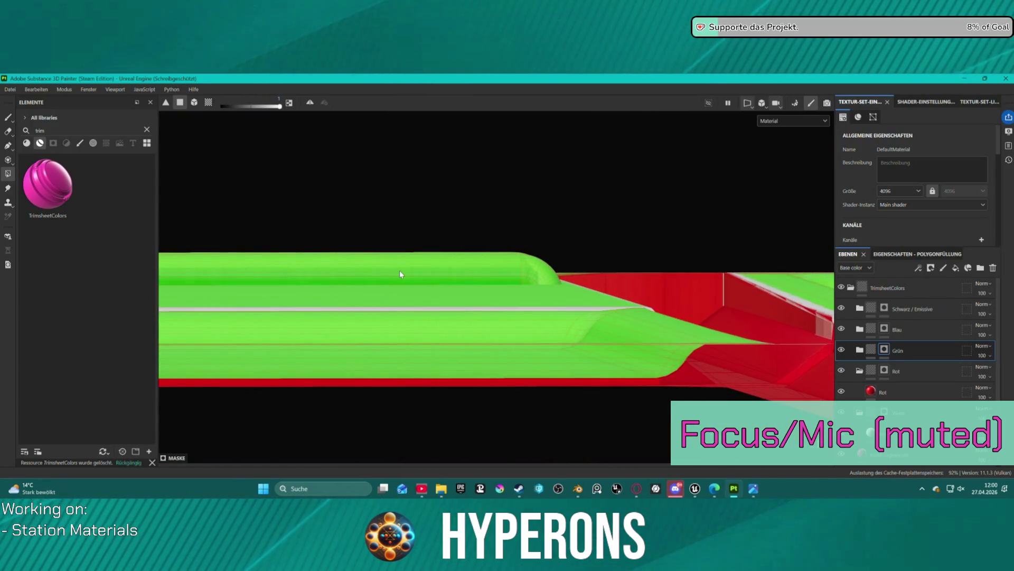
{"action": "key", "text": "ctrl+z"}
Step: Test a green fill on the base under the pipes, undo it, and select the Paint brush
{"action": "mouse_move", "coordinate": [397, 261]}
{"action": "left_mouse_down"}
{"action": "mouse_move", "coordinate": [419, 285]}
{"action": "mouse_move", "coordinate": [433, 279]}
{"action": "left_mouse_up"}
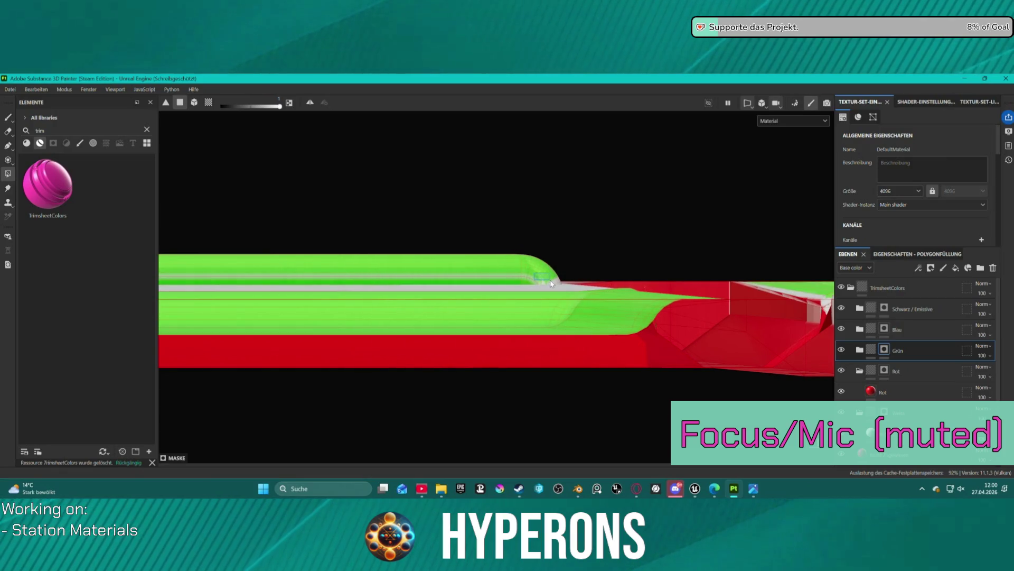
{"action": "left_click_drag", "start_coordinate": [557, 283], "coordinate": [557, 283]}
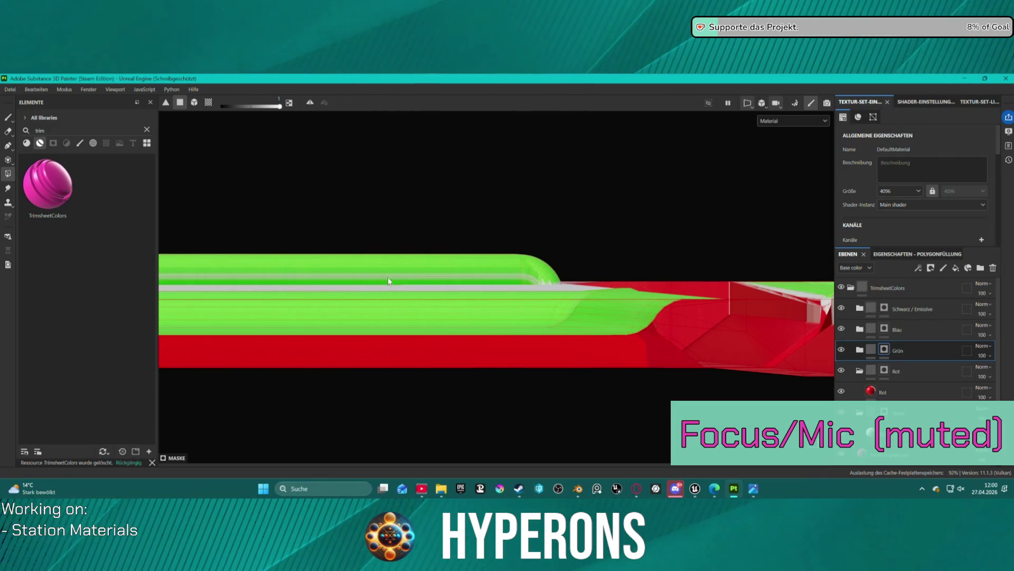
{"action": "scroll", "coordinate": [390, 281], "scroll_direction": "up", "scroll_amount": 5}
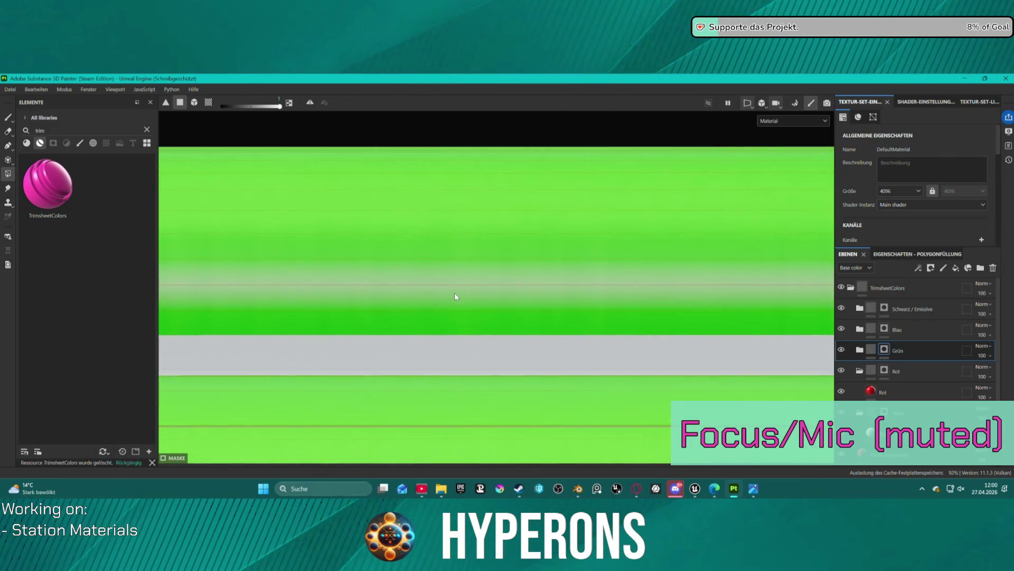
{"action": "scroll", "coordinate": [510, 268], "scroll_direction": "down", "scroll_amount": 3}
{"action": "mouse_move", "coordinate": [546, 208]}
{"action": "left_mouse_down"}
{"action": "mouse_move", "coordinate": [498, 233]}
{"action": "mouse_move", "coordinate": [584, 237]}
{"action": "left_mouse_up"}
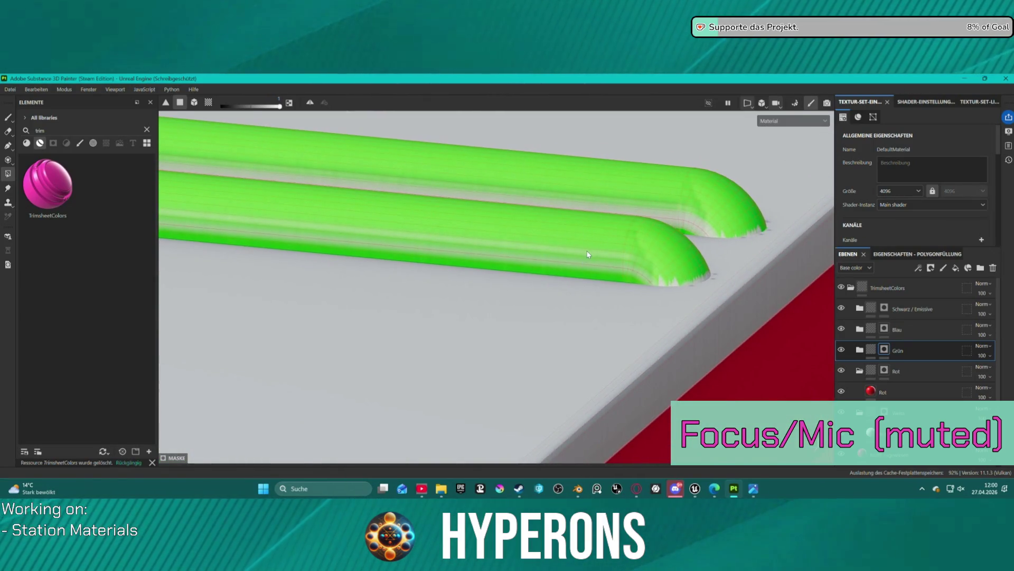
{"action": "left_click", "coordinate": [661, 274]}
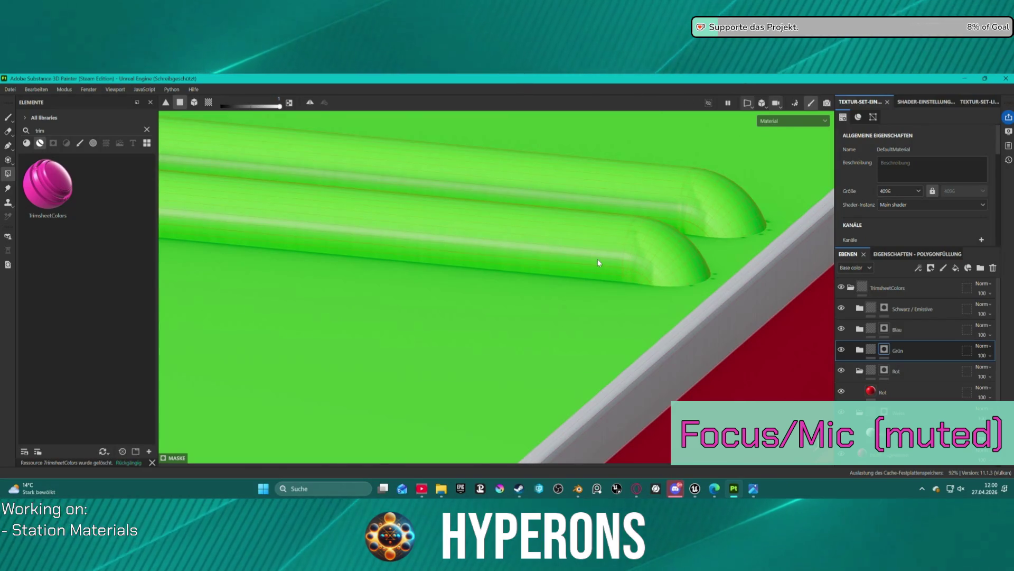
{"action": "key", "text": "ctrl+z"}
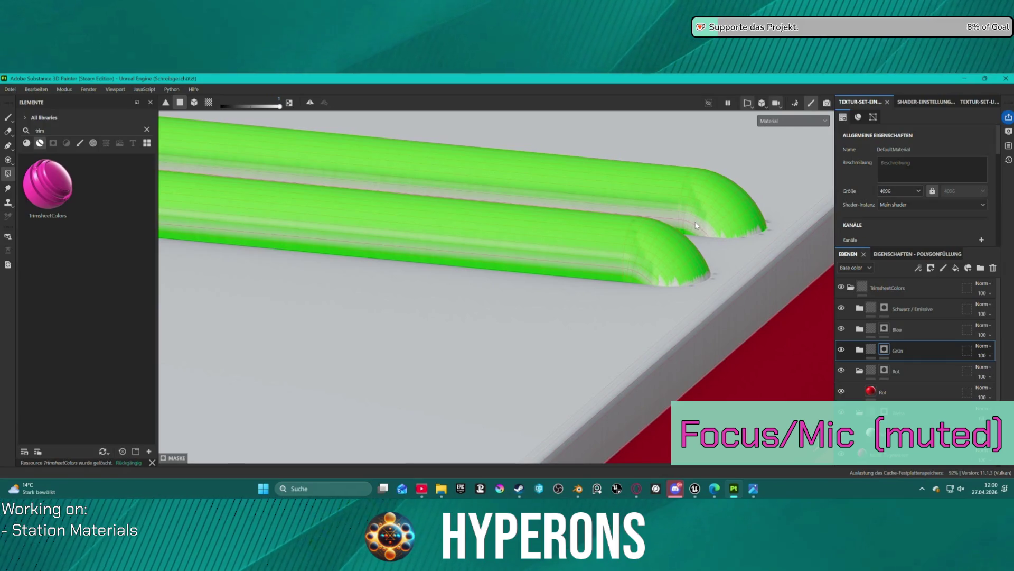
{"action": "left_click", "coordinate": [8, 117]}
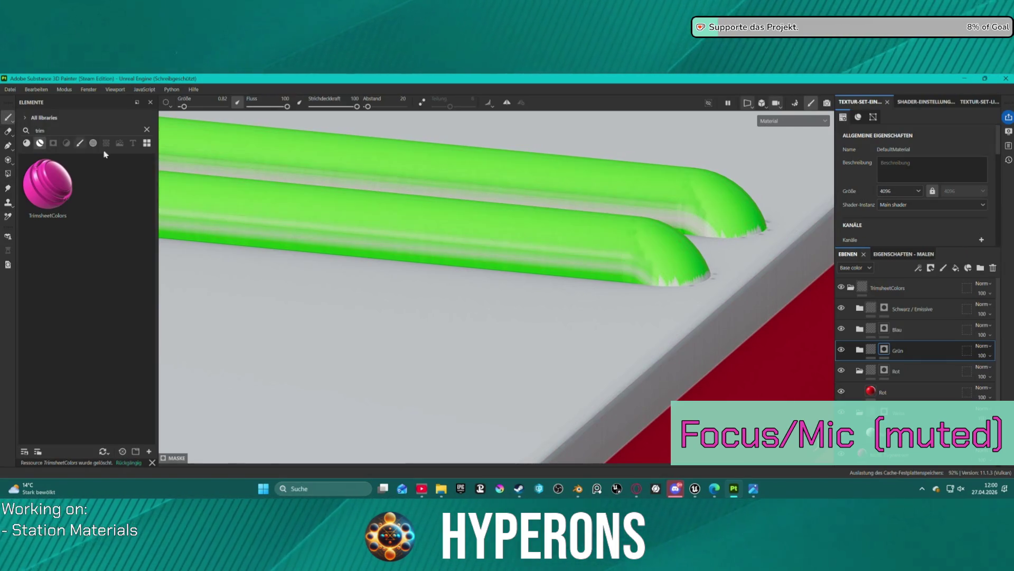
{"action": "mouse_move", "coordinate": [539, 185]}
{"action": "left_mouse_down", "text": "alt"}
{"action": "mouse_move", "coordinate": [470, 198]}
{"action": "mouse_move", "coordinate": [363, 185]}
{"action": "mouse_move", "coordinate": [290, 156]}
{"action": "mouse_move", "coordinate": [222, 203]}
{"action": "mouse_move", "coordinate": [145, 221]}
{"action": "mouse_move", "coordinate": [159, 211]}
{"action": "left_mouse_up", "text": "alt"}
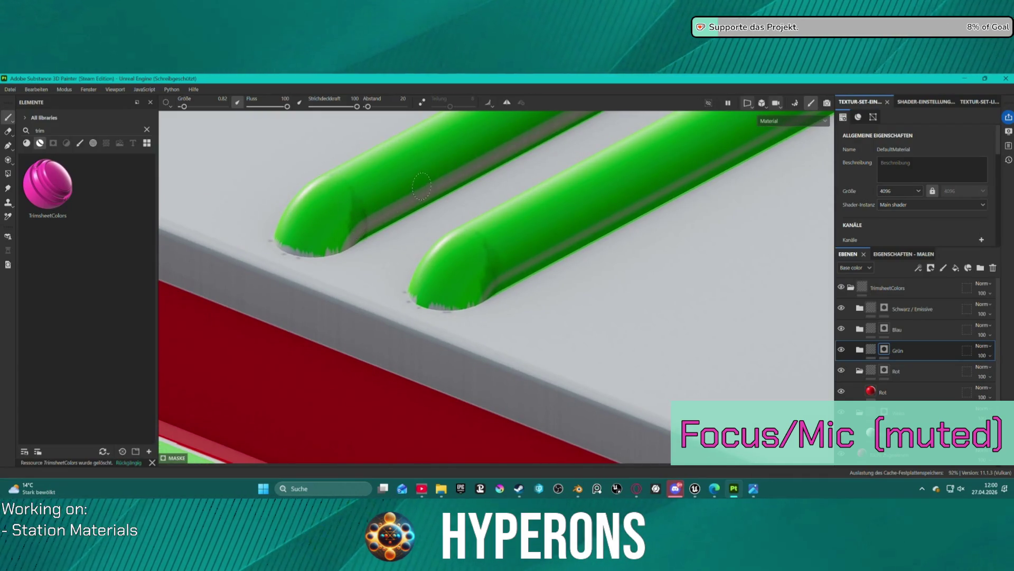
{"action": "mouse_move", "coordinate": [328, 192]}
{"action": "left_mouse_down", "text": "alt"}
{"action": "mouse_move", "coordinate": [403, 195]}
{"action": "mouse_move", "coordinate": [466, 179]}
{"action": "mouse_move", "coordinate": [439, 154]}
{"action": "mouse_move", "coordinate": [462, 155]}
{"action": "mouse_move", "coordinate": [315, 235]}
{"action": "left_mouse_up", "text": "alt"}
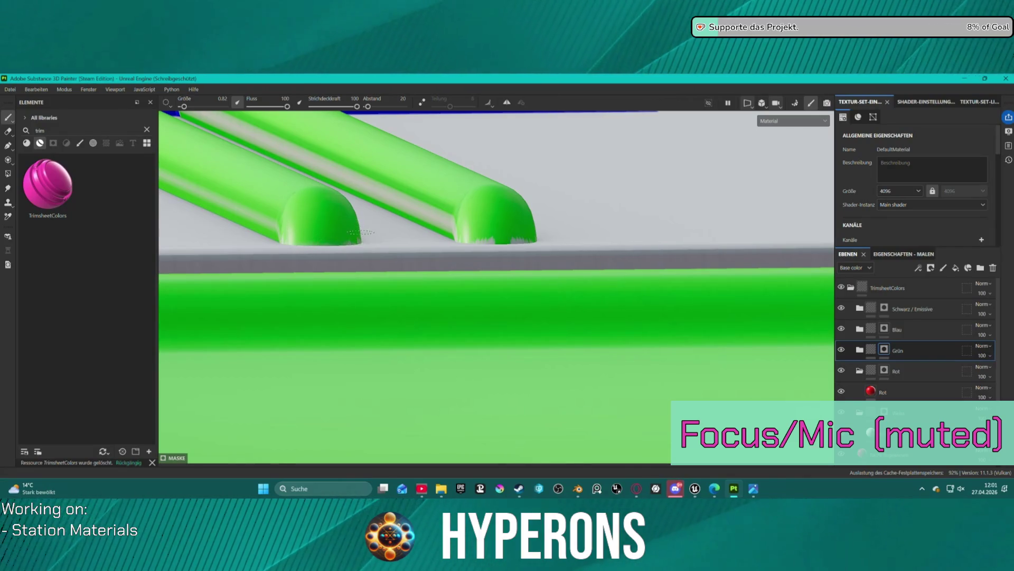
{"action": "left_click", "coordinate": [346, 233]}
{"action": "key", "text": "ctrl+z"}
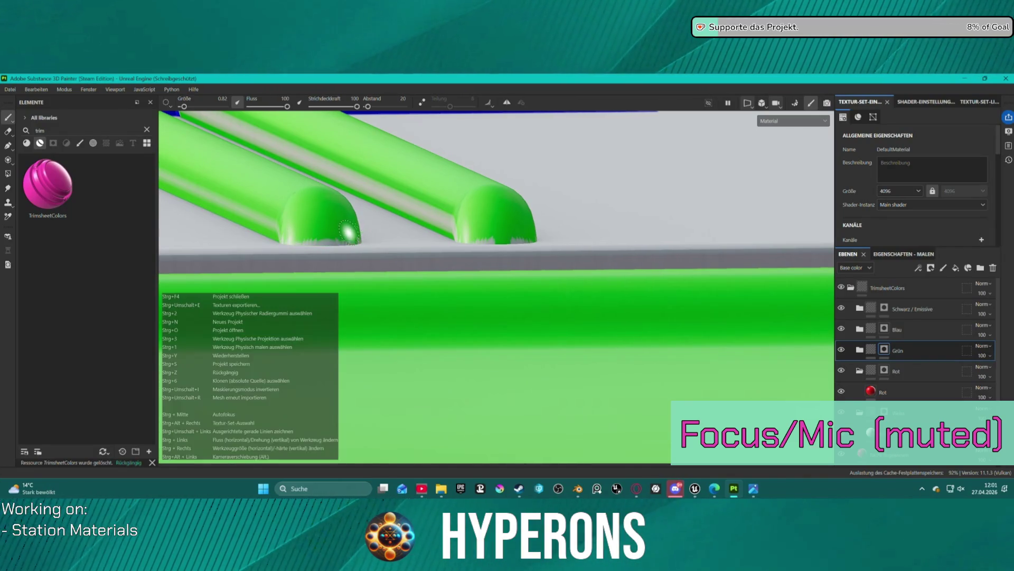
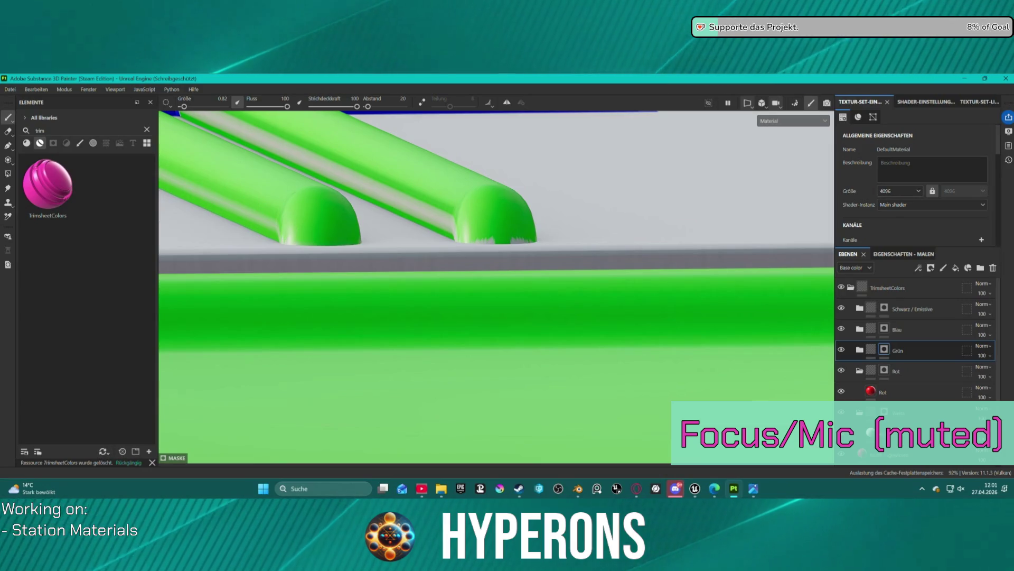
Step: Pan, zoom and orbit the viewport to inspect the grey slab, blocks and tube ends
{"action": "left_click_drag", "start_coordinate": [661, 316], "coordinate": [660, 301]}
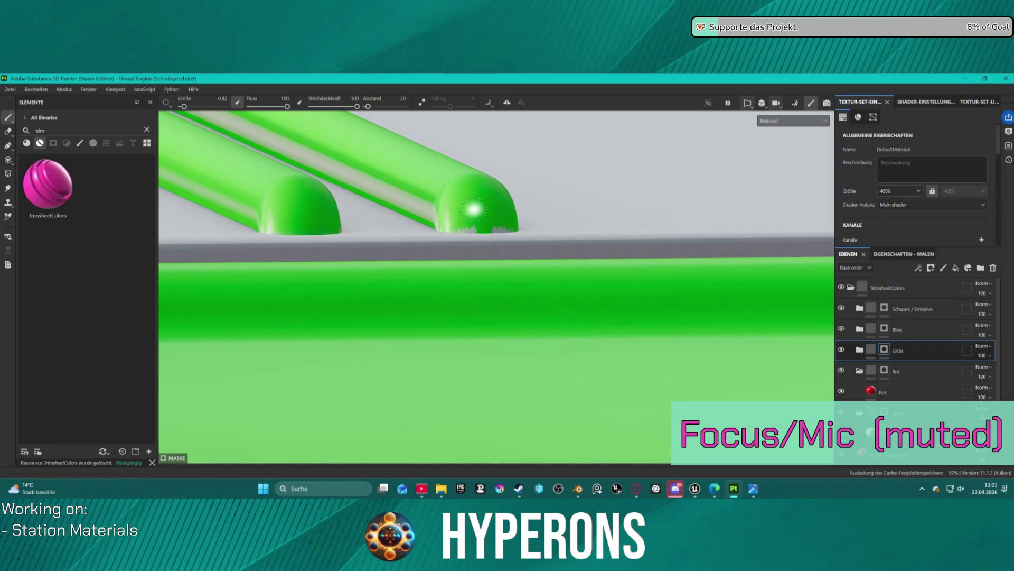
{"action": "scroll", "coordinate": [474, 209], "scroll_direction": "down", "scroll_amount": 5}
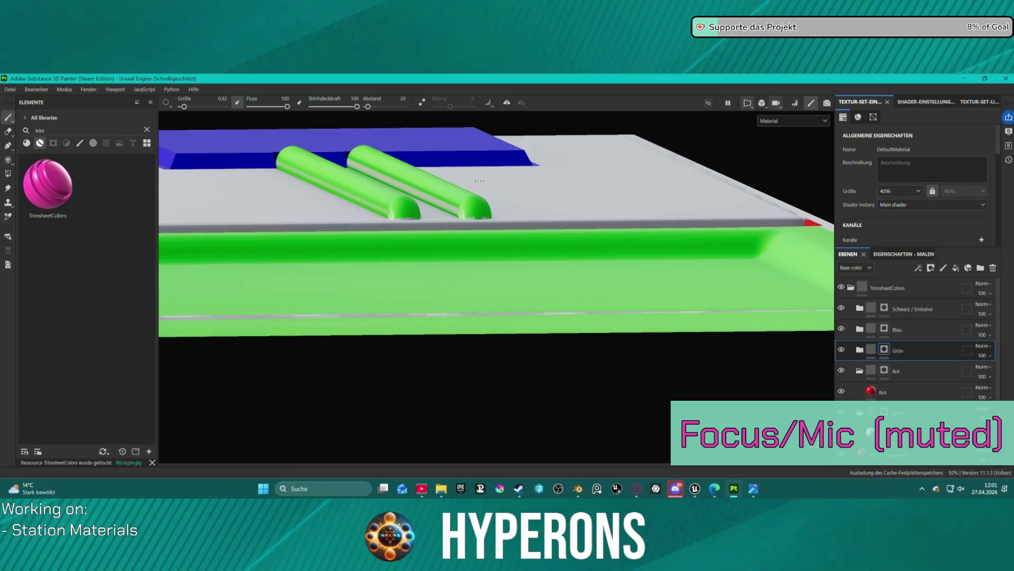
{"action": "scroll", "coordinate": [466, 166], "scroll_direction": "up", "scroll_amount": 5}
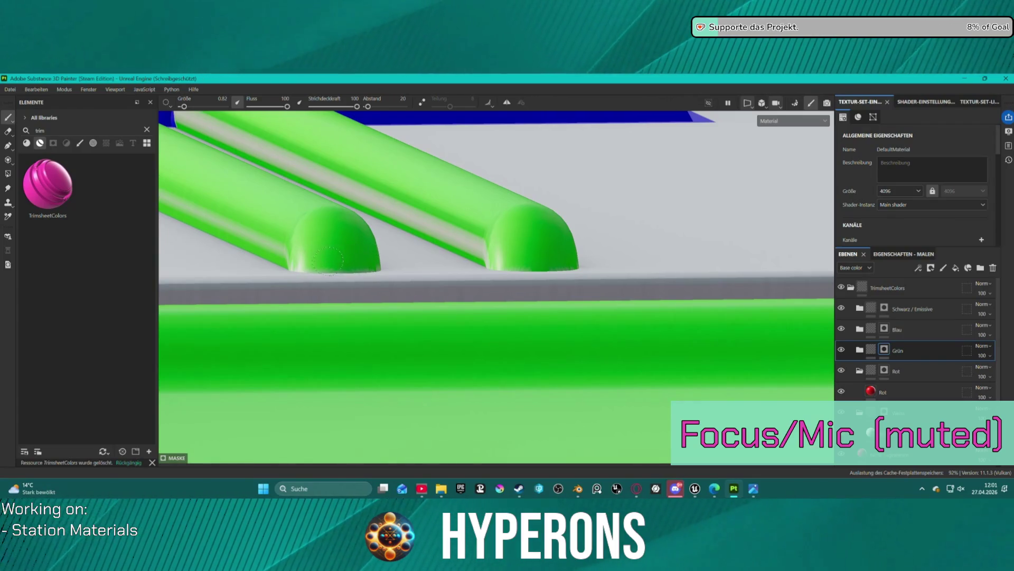
{"action": "scroll", "coordinate": [462, 160], "scroll_direction": "up", "scroll_amount": 5}
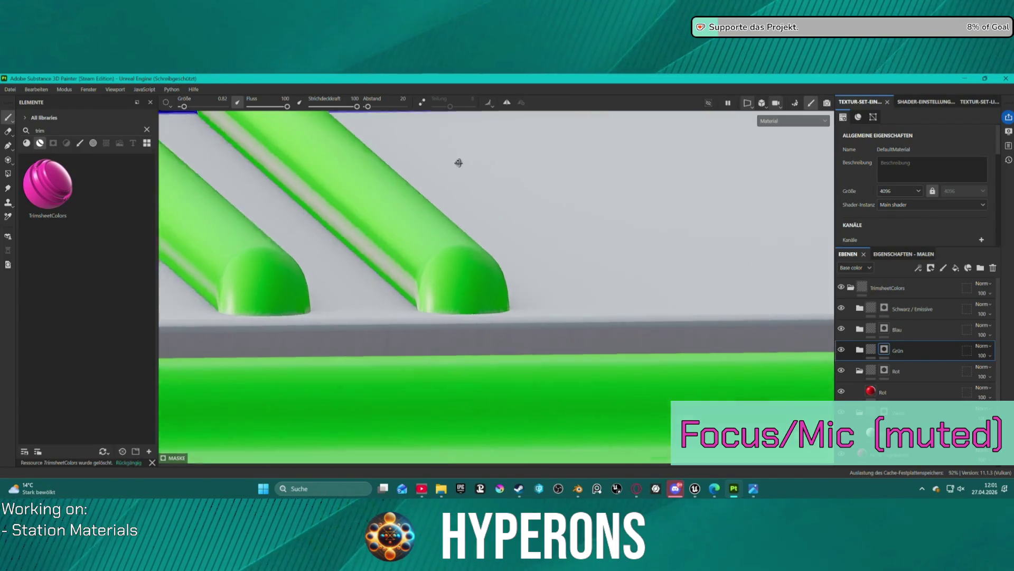
{"action": "left_click_drag", "start_coordinate": [347, 163], "coordinate": [548, 168]}
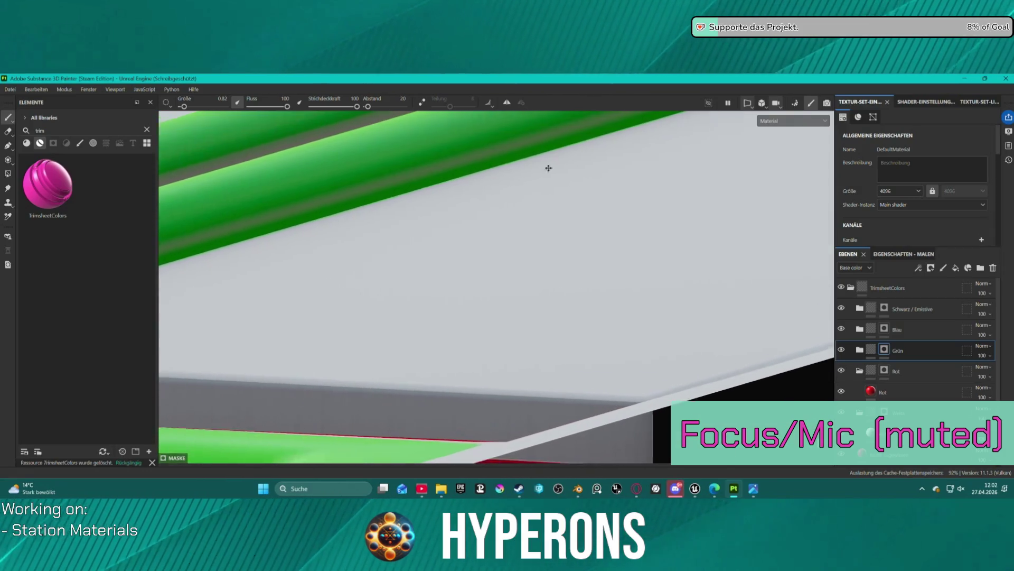
{"action": "scroll", "coordinate": [548, 168], "scroll_direction": "down", "scroll_amount": 5}
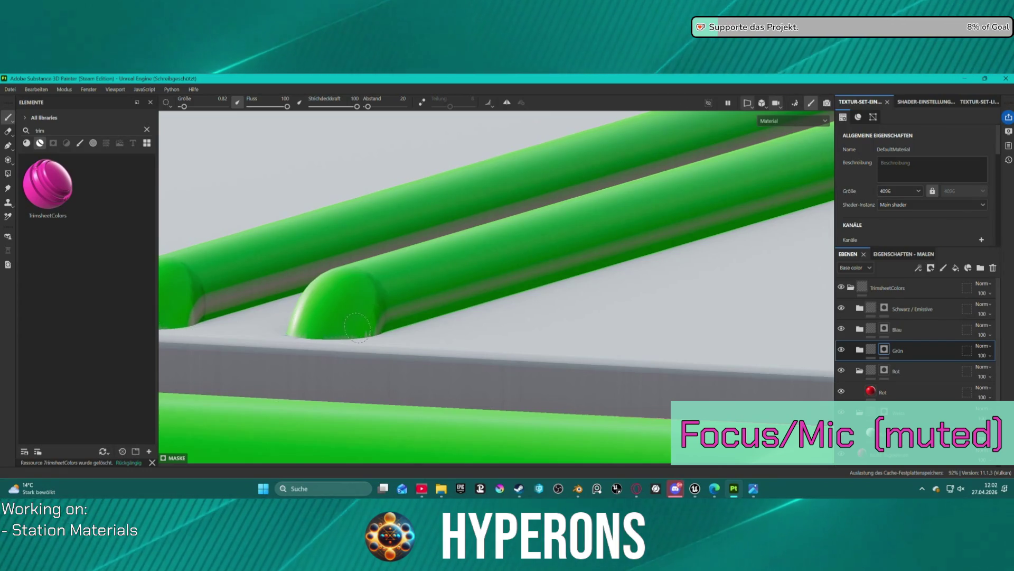
{"action": "scroll", "coordinate": [387, 316], "scroll_direction": "down", "scroll_amount": 6}
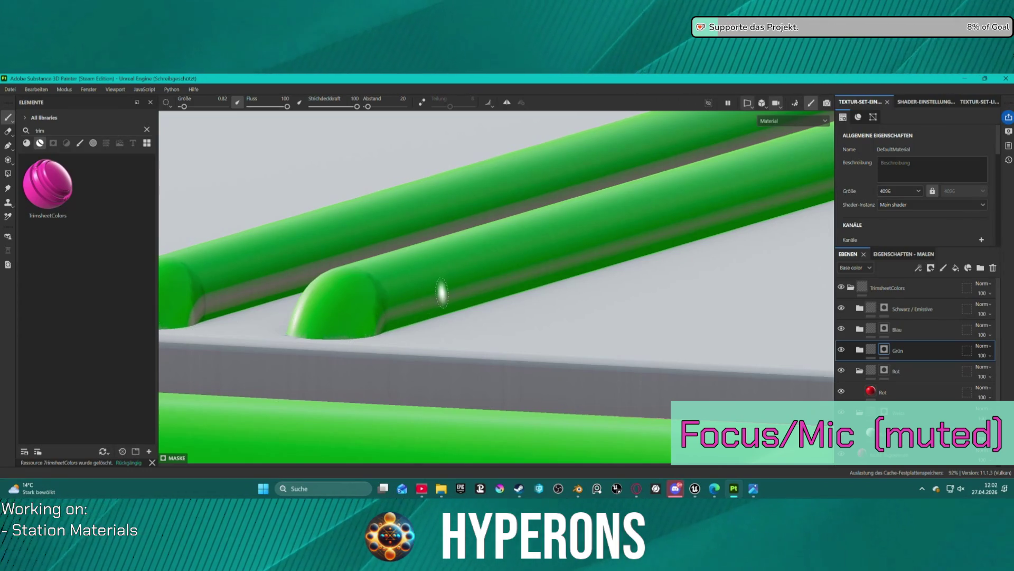
{"action": "mouse_move", "coordinate": [452, 264]}
{"action": "left_mouse_down"}
{"action": "mouse_move", "coordinate": [427, 246]}
{"action": "mouse_move", "coordinate": [644, 263]}
{"action": "mouse_move", "coordinate": [740, 308]}
{"action": "mouse_move", "coordinate": [786, 302]}
{"action": "left_mouse_up"}
{"action": "scroll", "coordinate": [557, 231], "scroll_direction": "up", "scroll_amount": 8}
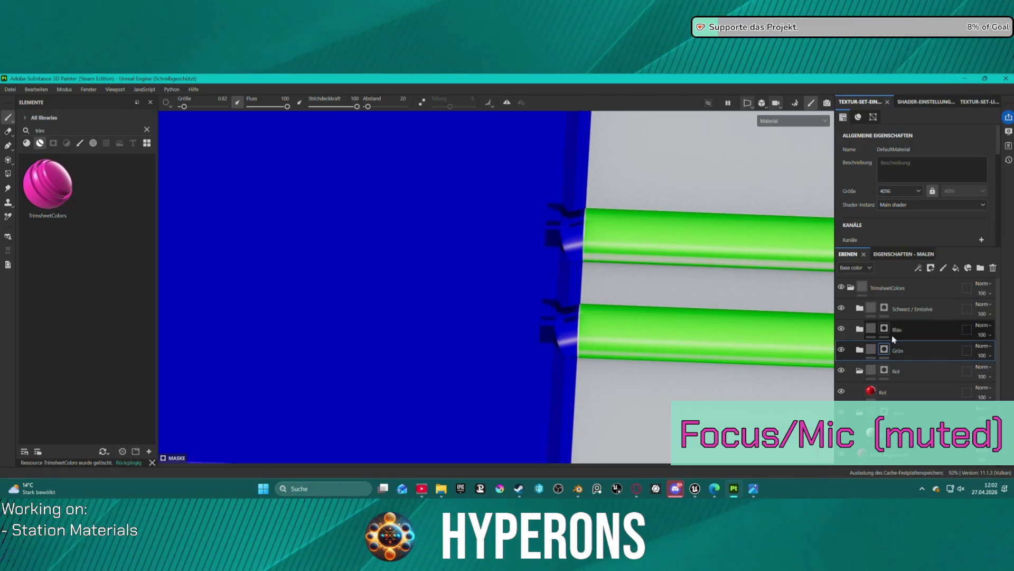
Step: Reorder the layers so the Blau folder sits below Grün, undoing the earlier attempts
{"action": "left_click_drag", "start_coordinate": [923, 357], "coordinate": [905, 324]}
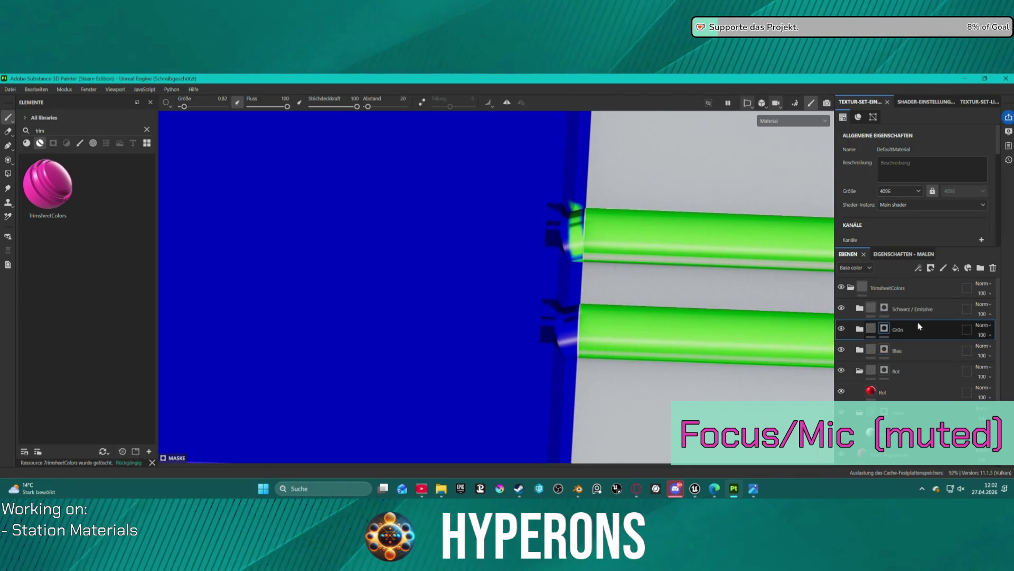
{"action": "scroll", "coordinate": [588, 222], "scroll_direction": "up", "scroll_amount": 2}
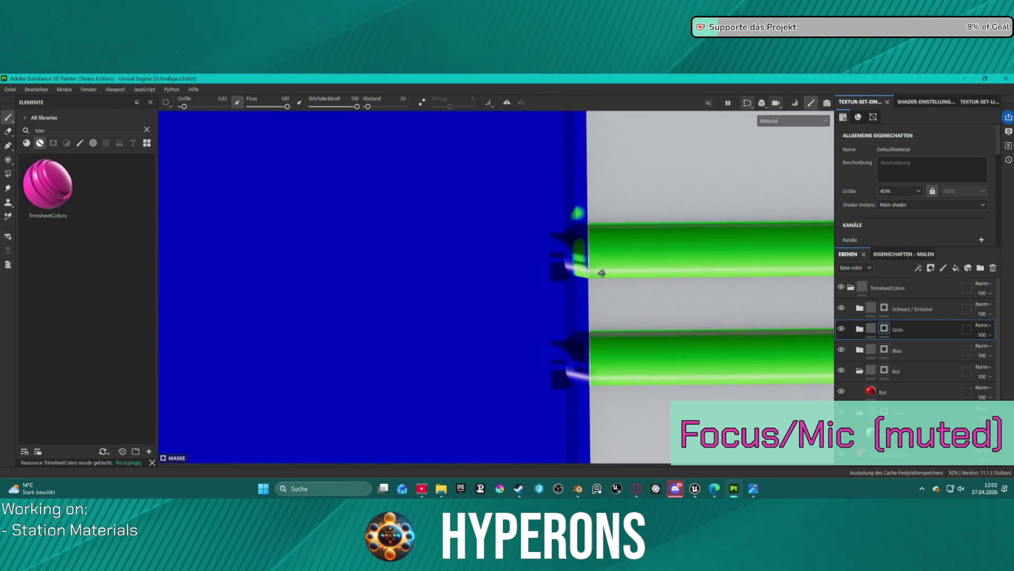
{"action": "key", "text": "ctrl+z"}
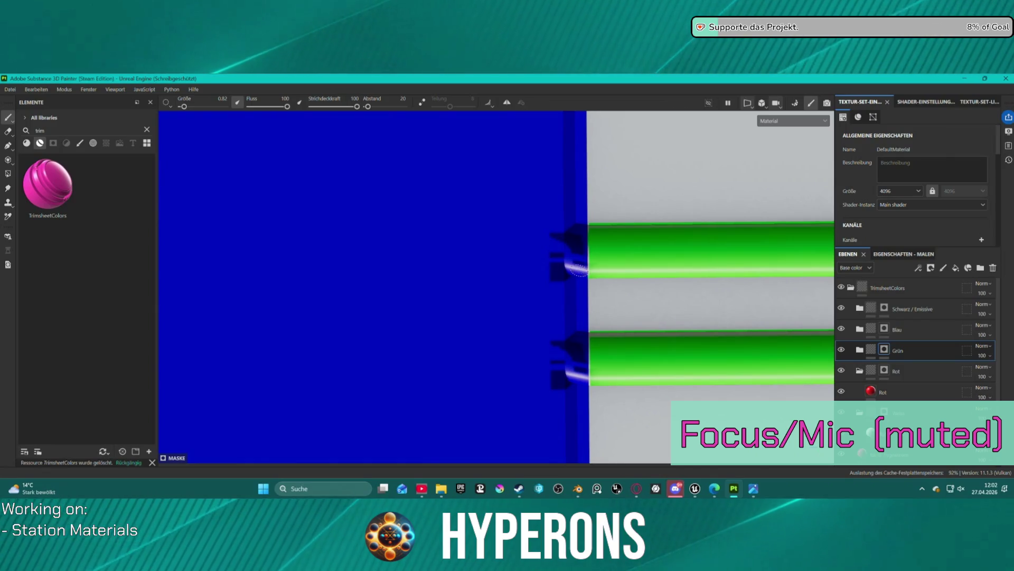
{"action": "scroll", "coordinate": [576, 269], "scroll_direction": "up", "scroll_amount": 3}
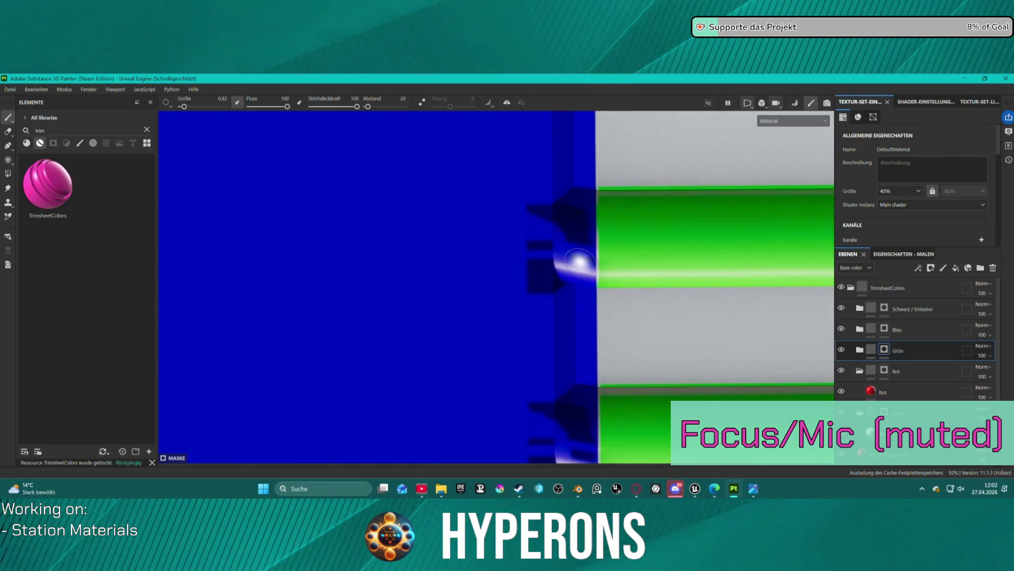
{"action": "scroll", "coordinate": [581, 272], "scroll_direction": "up", "scroll_amount": 1}
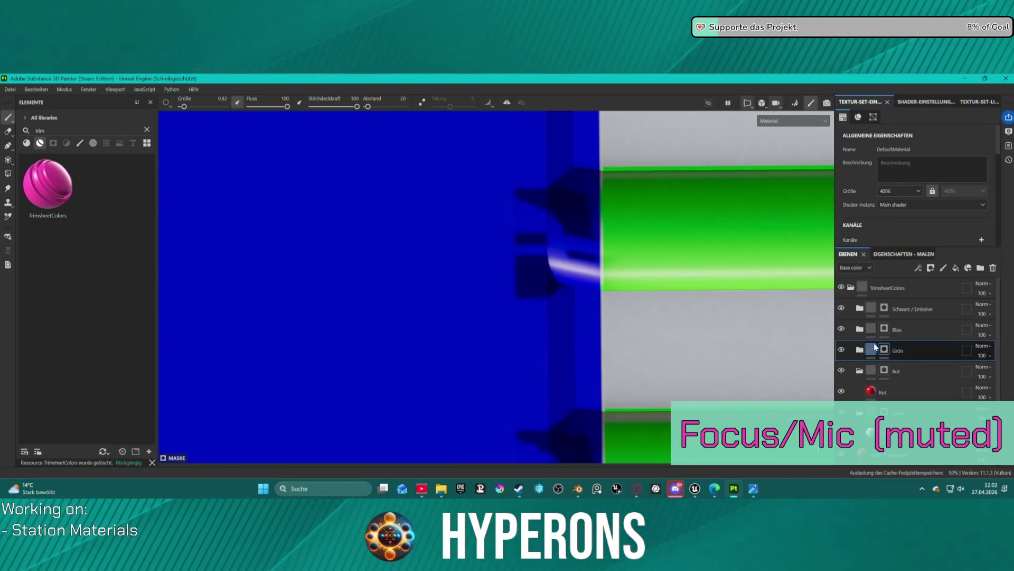
{"action": "left_click_drag", "start_coordinate": [912, 328], "coordinate": [926, 351]}
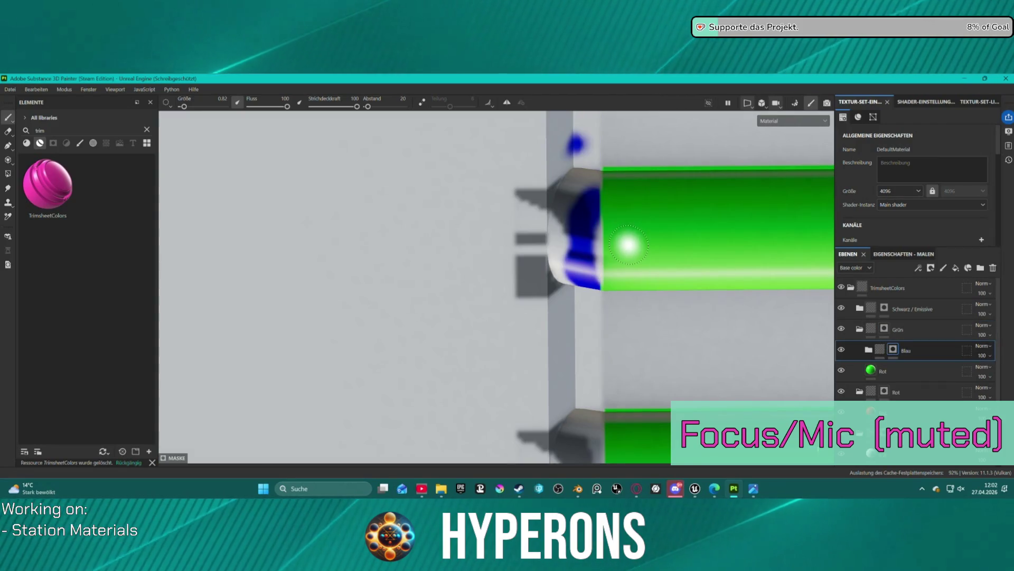
{"action": "scroll", "coordinate": [629, 252], "scroll_direction": "down", "scroll_amount": 10}
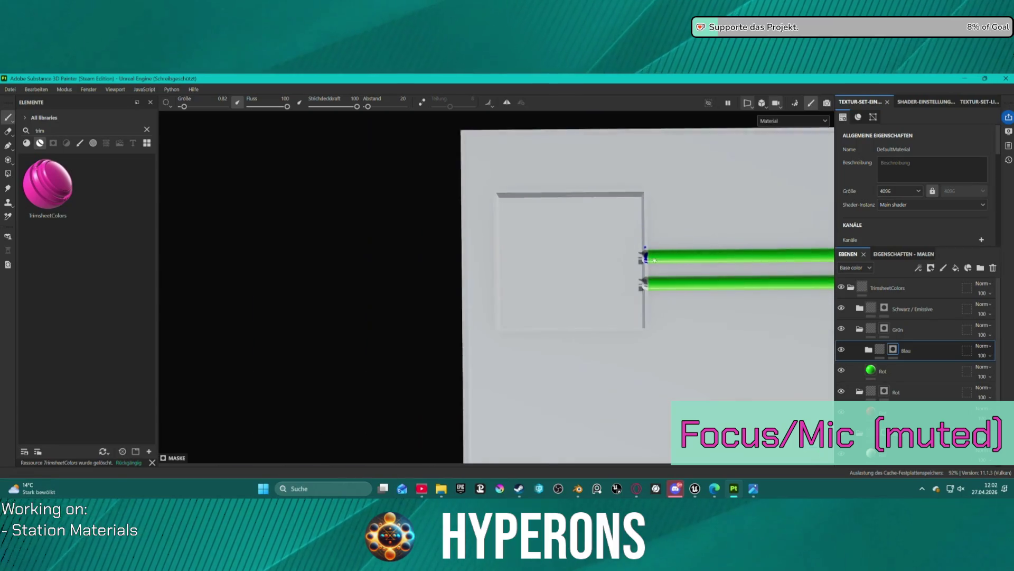
{"action": "key", "text": "ctrl+z"}
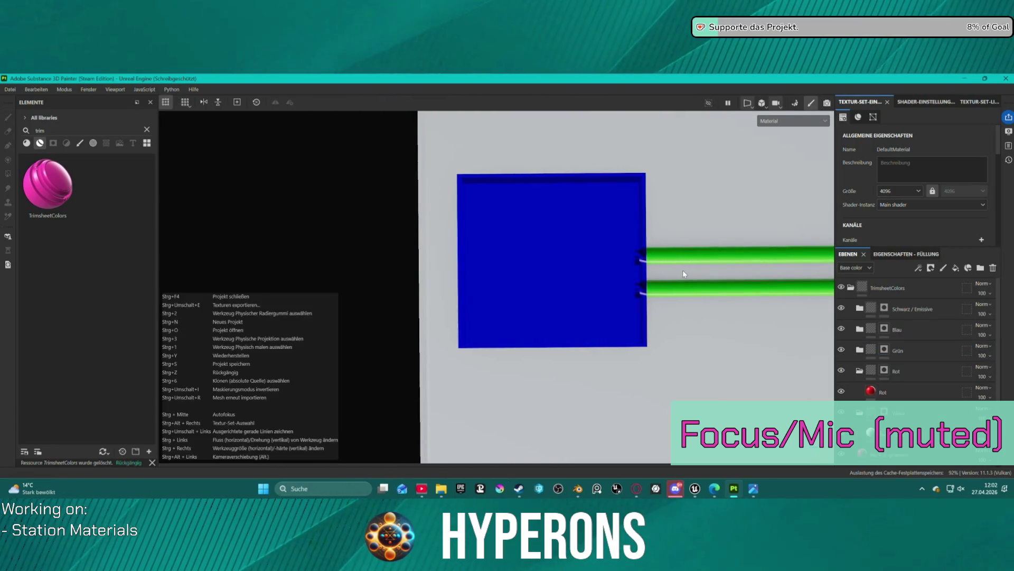
{"action": "left_click_drag", "start_coordinate": [924, 331], "coordinate": [931, 360]}
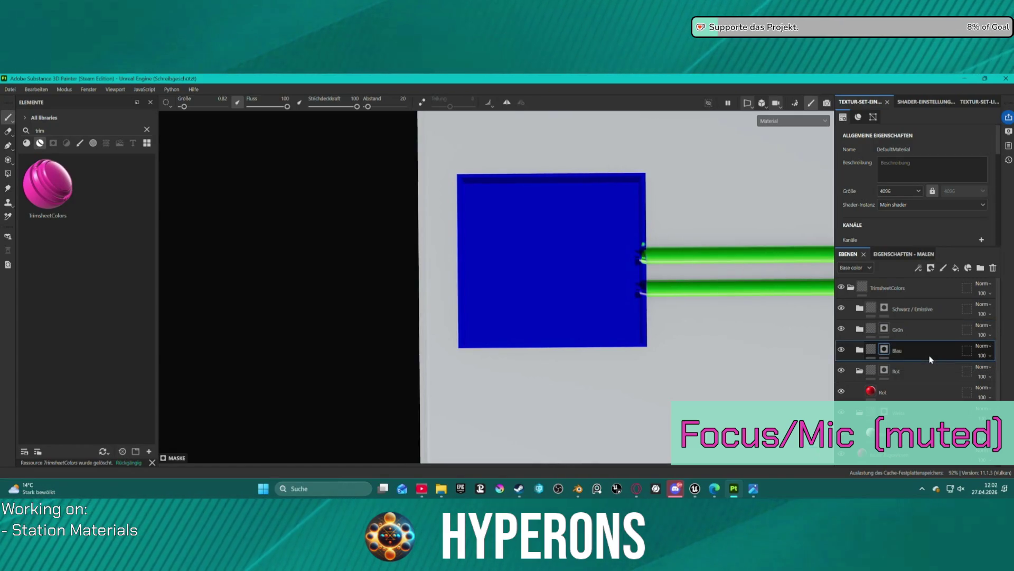
{"action": "scroll", "coordinate": [644, 240], "scroll_direction": "up", "scroll_amount": 5}
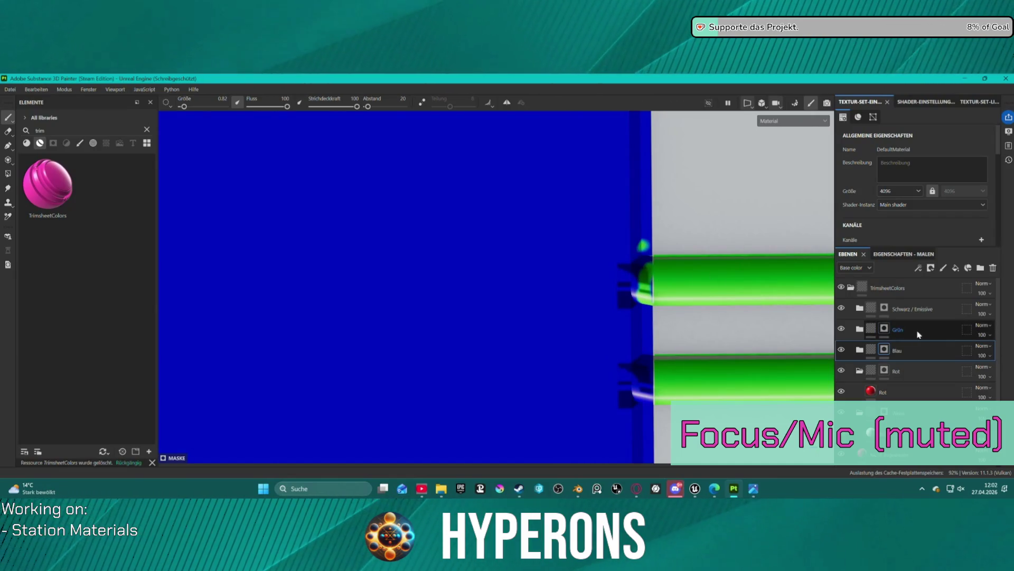
{"action": "left_click", "coordinate": [898, 329]}
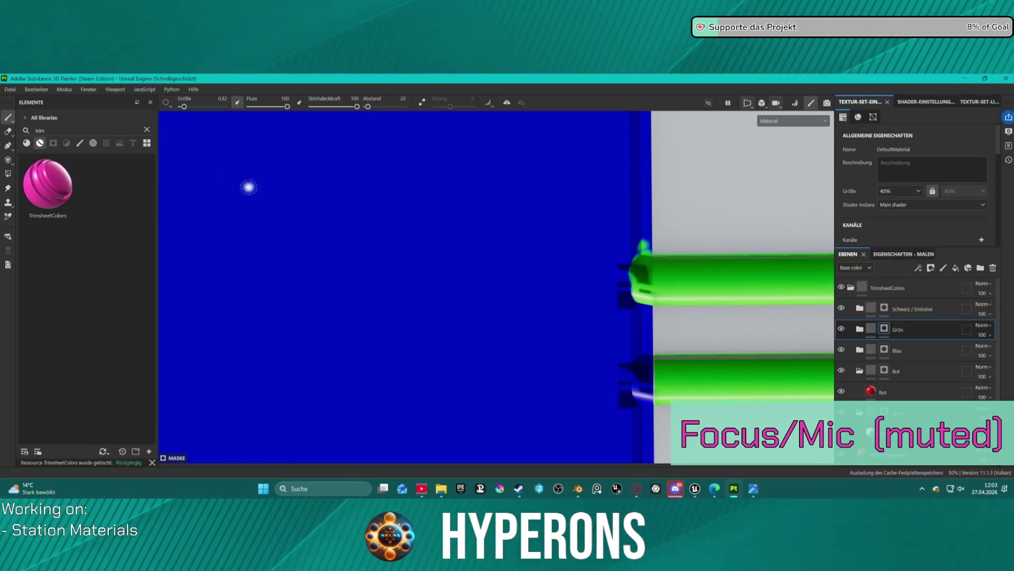
{"action": "left_click", "coordinate": [5, 132]}
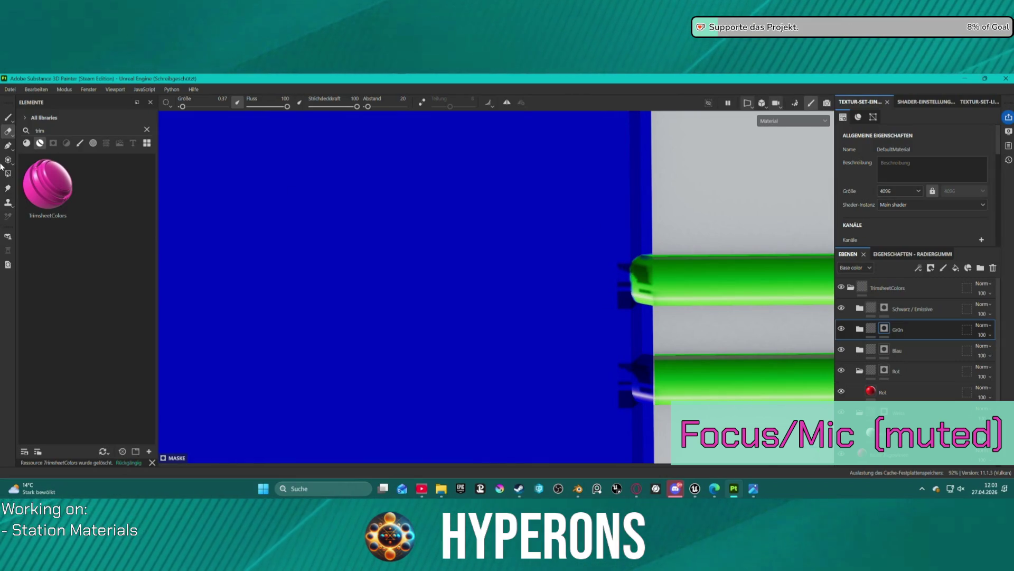
{"action": "left_click", "coordinate": [8, 116]}
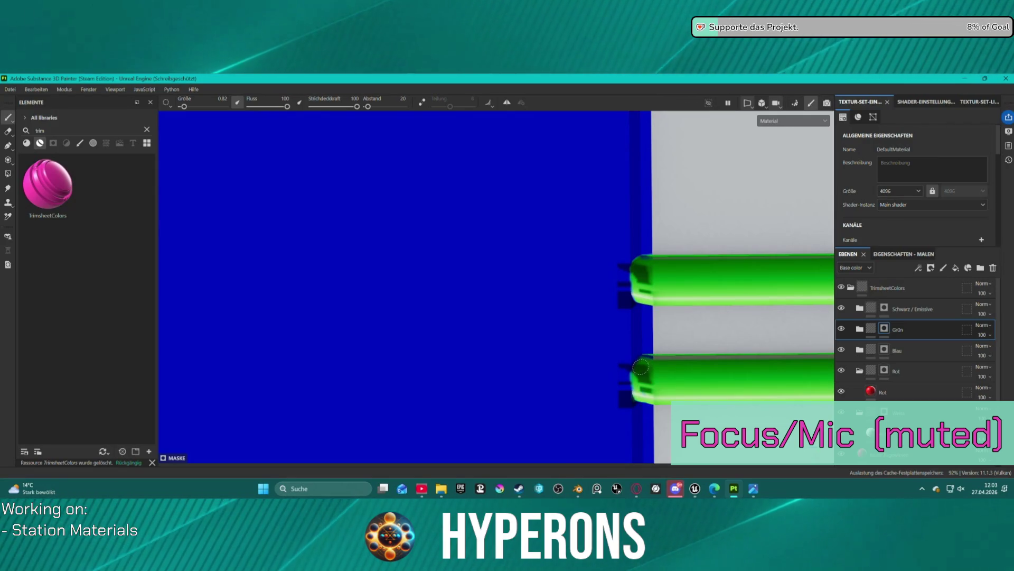
{"action": "mouse_move", "coordinate": [661, 362]}
{"action": "left_mouse_down", "text": "alt"}
{"action": "mouse_move", "coordinate": [634, 357]}
{"action": "mouse_move", "coordinate": [578, 238]}
{"action": "left_mouse_up", "text": "alt"}
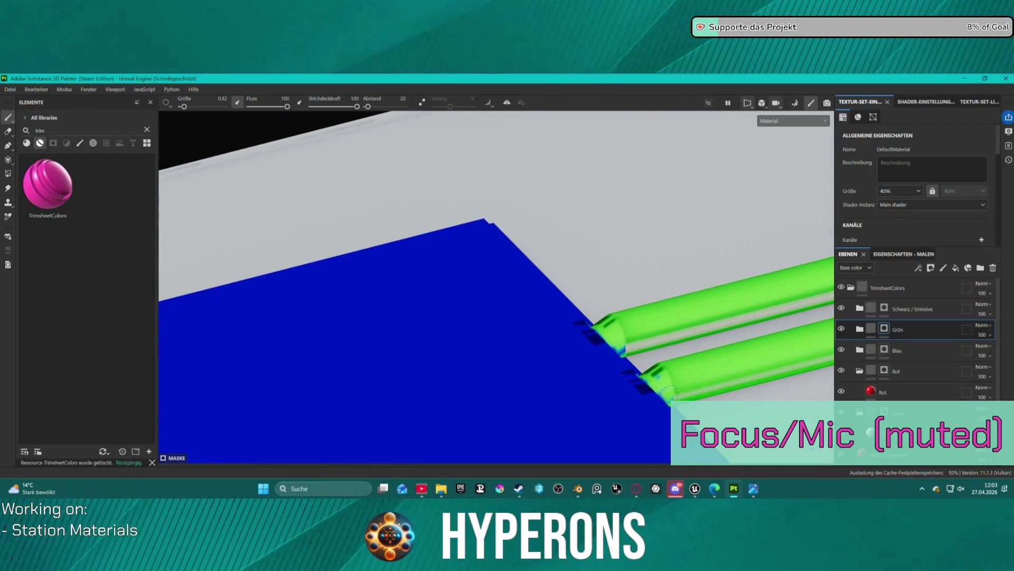
{"action": "left_click_drag", "start_coordinate": [684, 386], "coordinate": [618, 346], "text": "alt"}
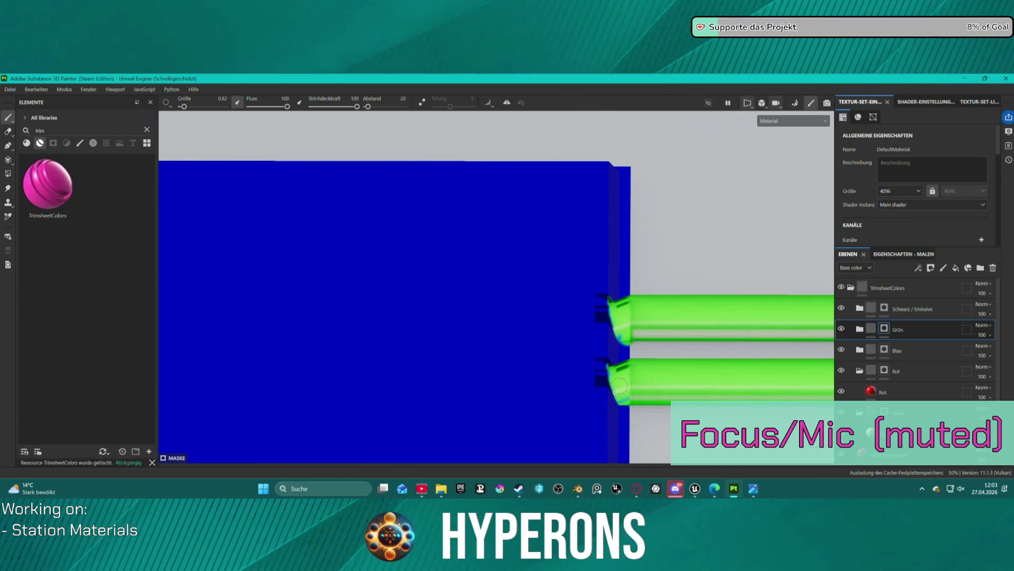
{"action": "mouse_move", "coordinate": [640, 355]}
{"action": "left_mouse_down", "text": "alt"}
{"action": "mouse_move", "coordinate": [521, 403]}
{"action": "mouse_move", "coordinate": [199, 317]}
{"action": "mouse_move", "coordinate": [146, 364]}
{"action": "left_mouse_up", "text": "alt"}
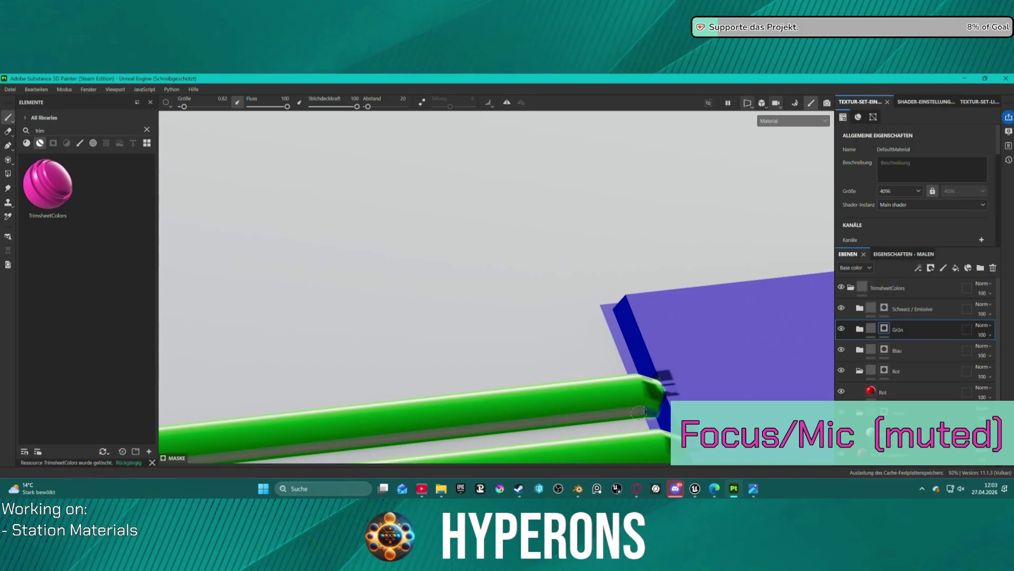
Step: Undo a stray green stroke across the blue plate and keep the brush size at 0.84
{"action": "mouse_move", "coordinate": [640, 401]}
{"action": "left_mouse_down"}
{"action": "mouse_move", "coordinate": [771, 389]}
{"action": "mouse_move", "coordinate": [690, 397]}
{"action": "left_mouse_up"}
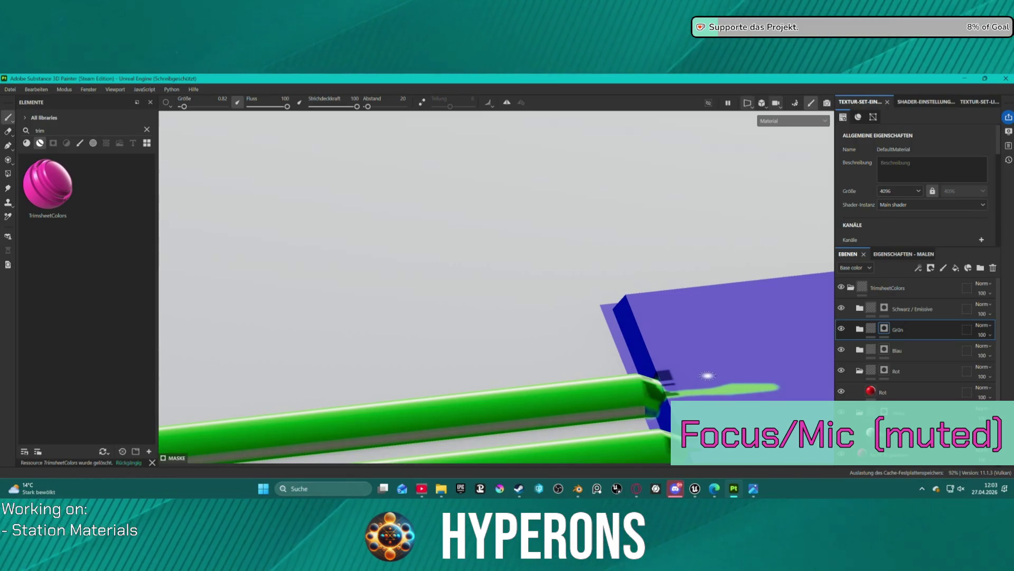
{"action": "key", "text": "ctrl+z"}
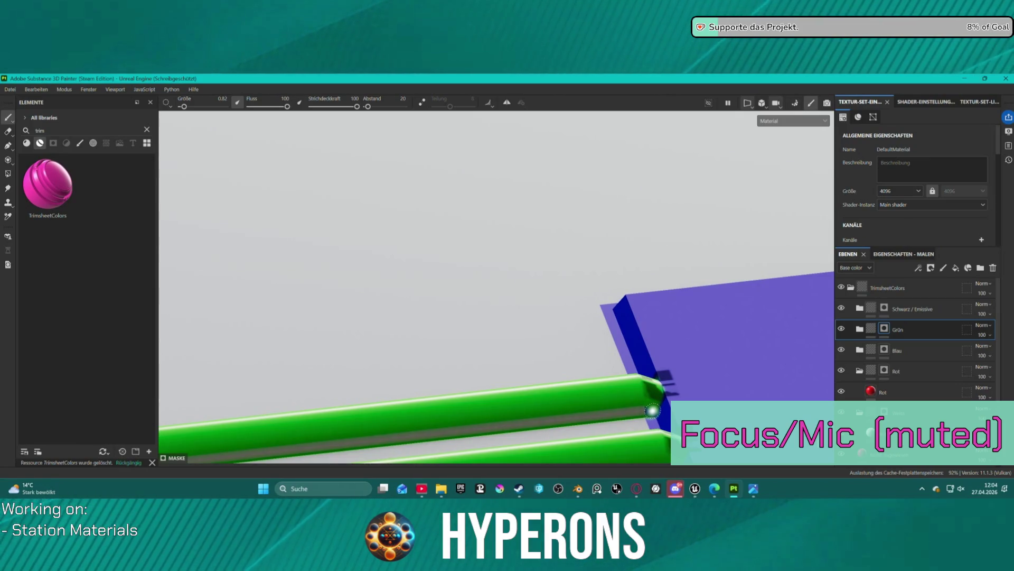
{"action": "key", "text": "bracketright"}
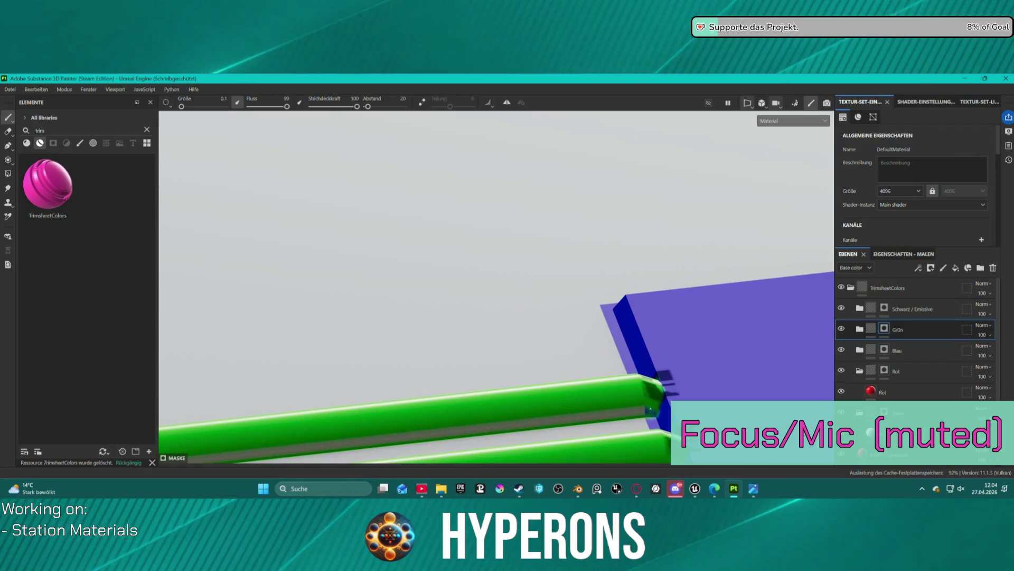
{"action": "key", "text": "bracketright"}
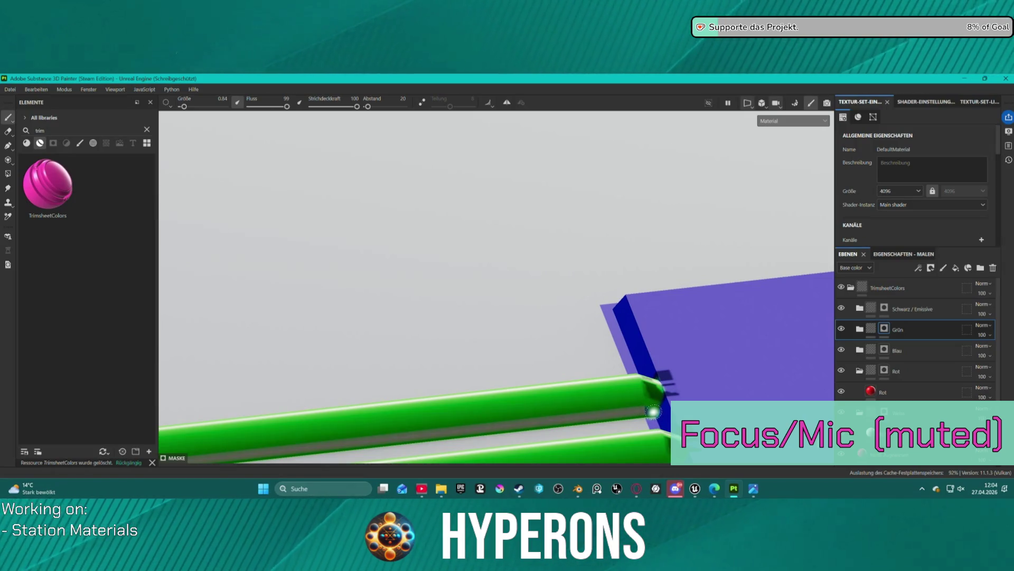
Step: Orbit to the green cylinder ends beside the blue panel and switch to the Eraser tool
{"action": "mouse_move", "coordinate": [633, 389]}
{"action": "left_mouse_down"}
{"action": "mouse_move", "coordinate": [832, 374]}
{"action": "mouse_move", "coordinate": [756, 347]}
{"action": "mouse_move", "coordinate": [651, 340]}
{"action": "left_mouse_up"}
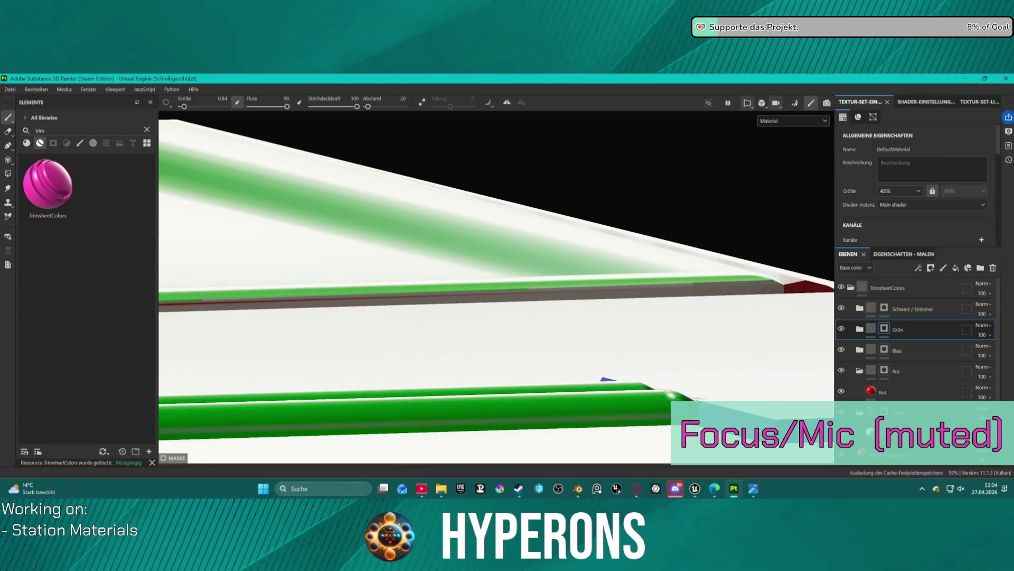
{"action": "key", "text": "ctrl"}
{"action": "key", "text": "g"}
{"action": "mouse_move", "coordinate": [667, 390]}
{"action": "left_mouse_down"}
{"action": "mouse_move", "coordinate": [659, 373]}
{"action": "mouse_move", "coordinate": [736, 389]}
{"action": "left_mouse_up"}
{"action": "mouse_move", "coordinate": [760, 356]}
{"action": "left_mouse_down"}
{"action": "mouse_move", "coordinate": [509, 339]}
{"action": "mouse_move", "coordinate": [280, 294]}
{"action": "left_mouse_up"}
{"action": "scroll", "coordinate": [623, 385], "scroll_direction": "up", "scroll_amount": 3}
{"action": "scroll", "coordinate": [624, 384], "scroll_direction": "up", "scroll_amount": 2}
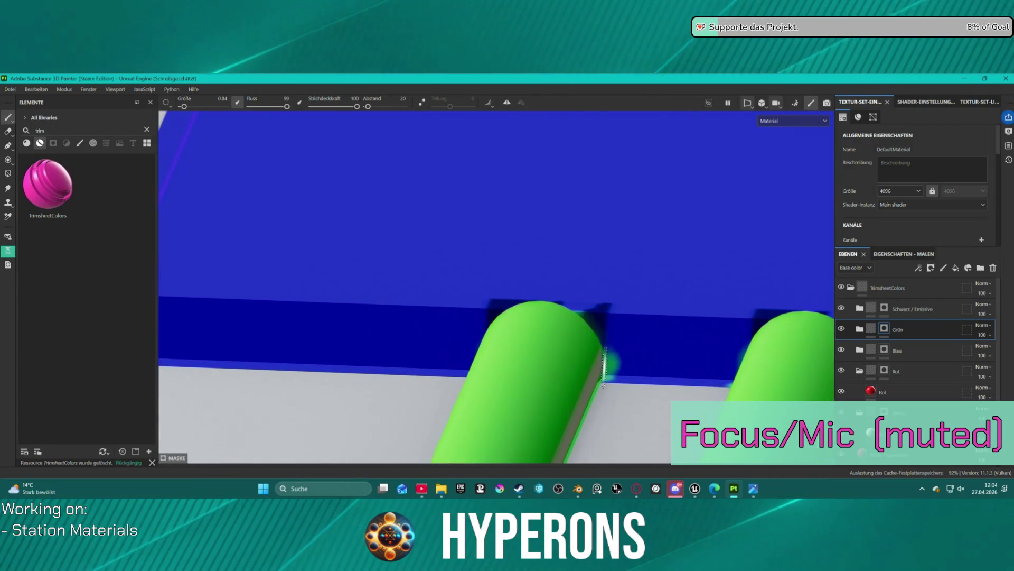
{"action": "left_click_drag", "start_coordinate": [599, 359], "coordinate": [528, 369]}
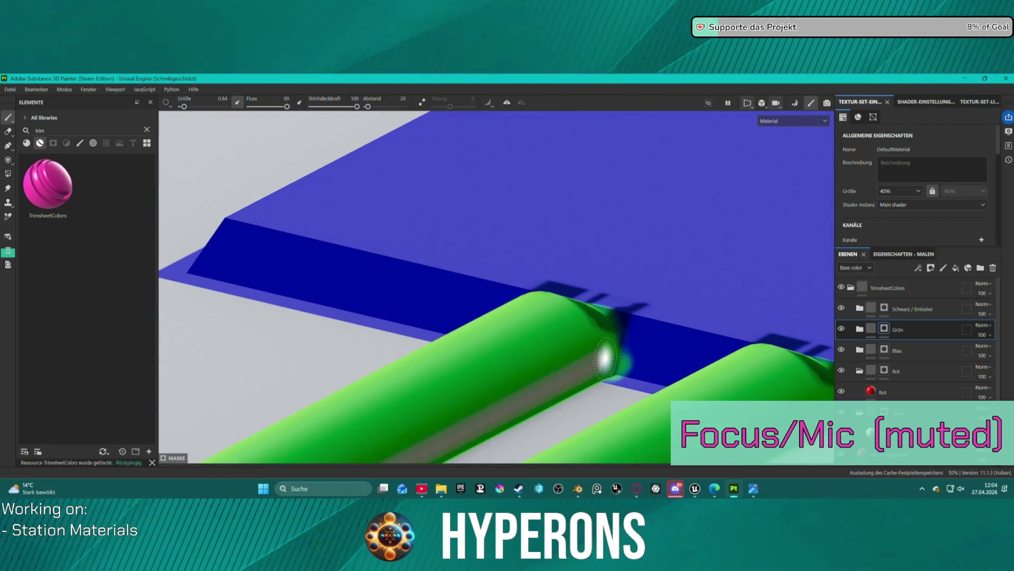
{"action": "left_click", "coordinate": [8, 132]}
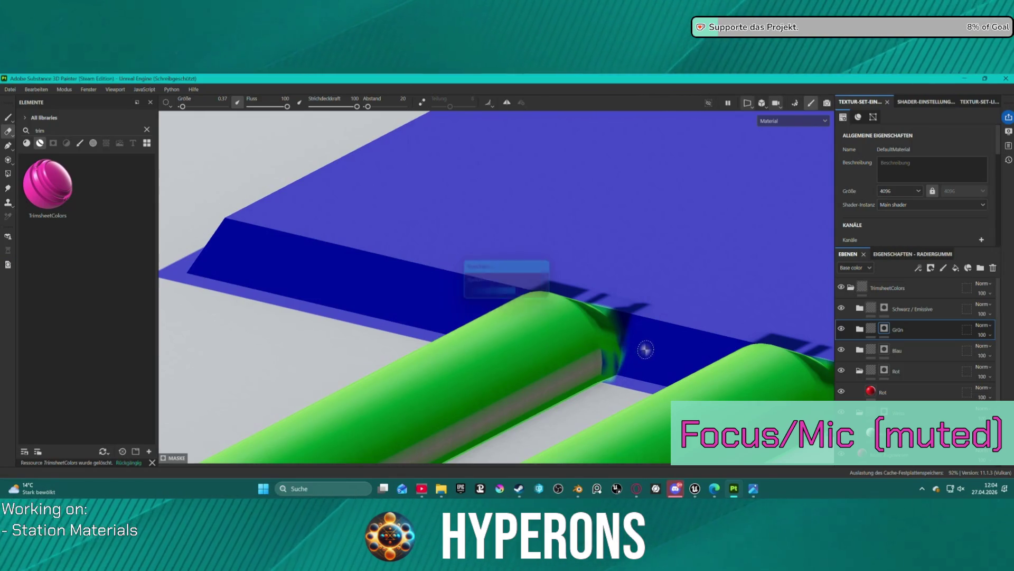
{"action": "mouse_move", "coordinate": [622, 324]}
{"action": "left_mouse_down"}
{"action": "mouse_move", "coordinate": [750, 372]}
{"action": "mouse_move", "coordinate": [724, 340]}
{"action": "left_mouse_up"}
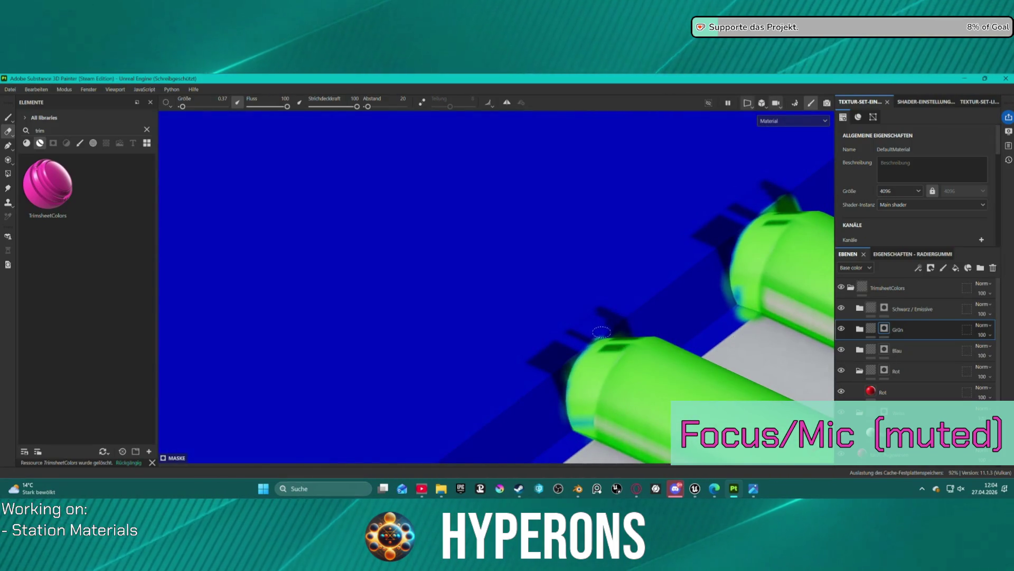
{"action": "left_click_drag", "start_coordinate": [636, 315], "coordinate": [606, 335]}
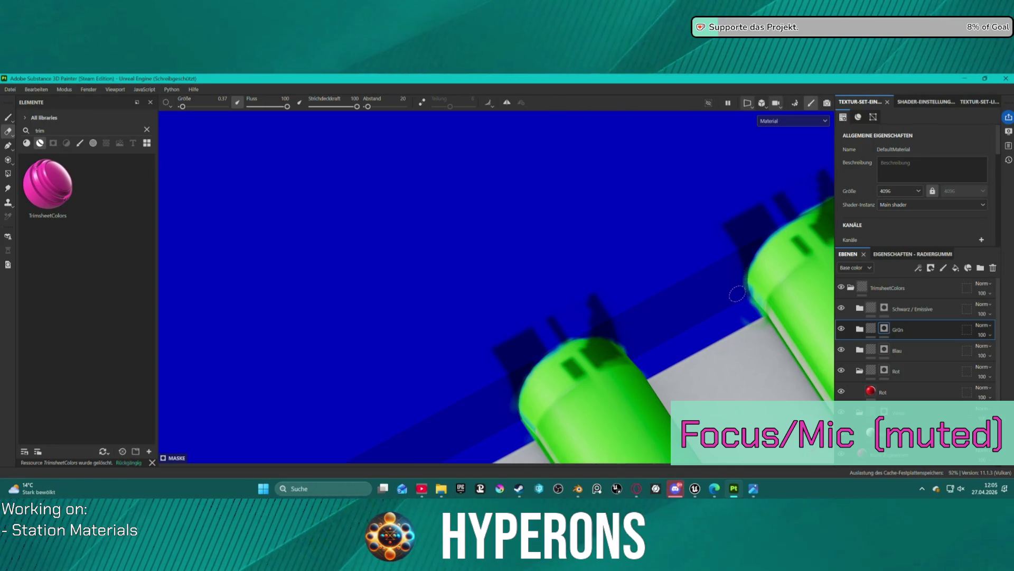
{"action": "mouse_move", "coordinate": [691, 265]}
{"action": "left_mouse_down", "text": "alt"}
{"action": "mouse_move", "coordinate": [738, 285]}
{"action": "mouse_move", "coordinate": [695, 193]}
{"action": "left_mouse_up", "text": "alt"}
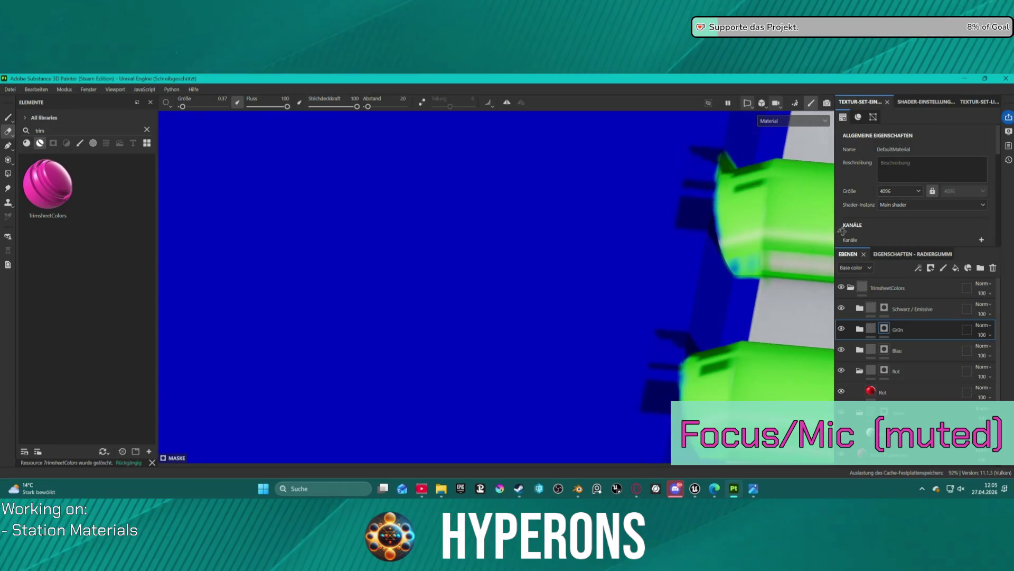
{"action": "left_click_drag", "start_coordinate": [718, 160], "coordinate": [720, 166], "text": "alt"}
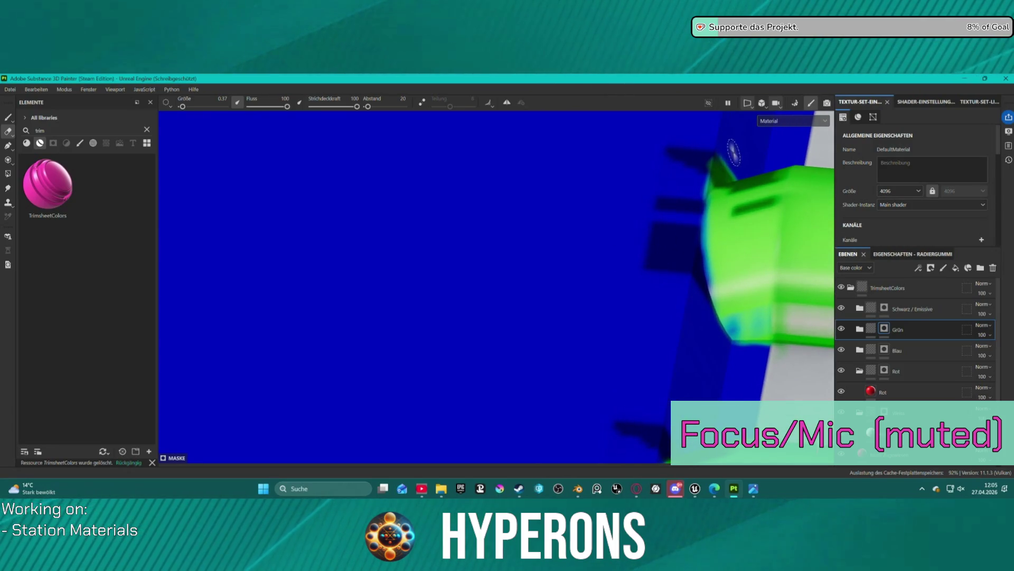
{"action": "mouse_move", "coordinate": [688, 153]}
{"action": "left_mouse_down", "text": "alt"}
{"action": "mouse_move", "coordinate": [498, 161]}
{"action": "mouse_move", "coordinate": [594, 125]}
{"action": "left_mouse_up", "text": "alt"}
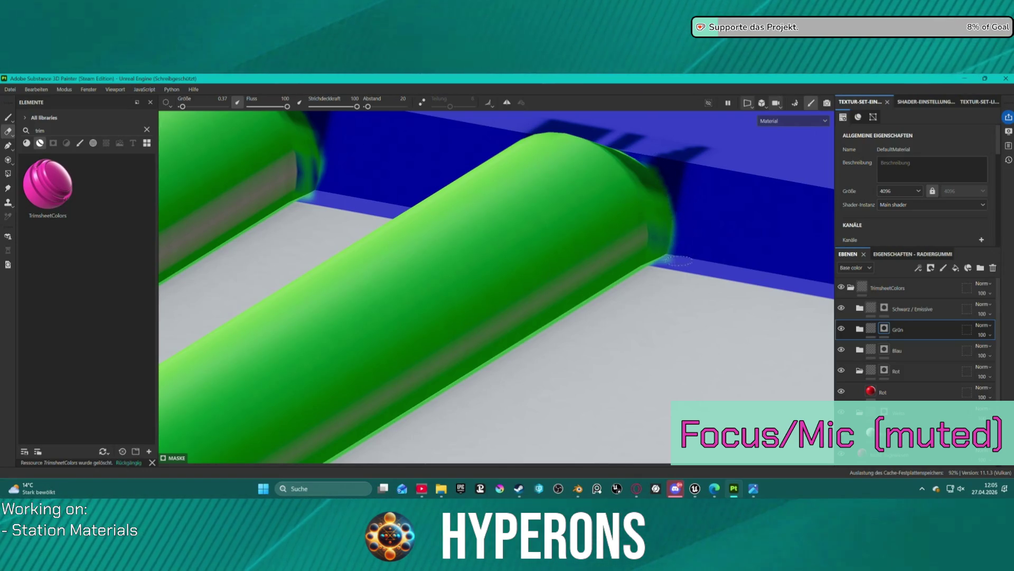
{"action": "scroll", "coordinate": [679, 260], "scroll_direction": "down", "scroll_amount": 5}
{"action": "left_click_drag", "start_coordinate": [679, 260], "coordinate": [739, 338]}
{"action": "scroll", "coordinate": [750, 354], "scroll_direction": "up", "scroll_amount": 3}
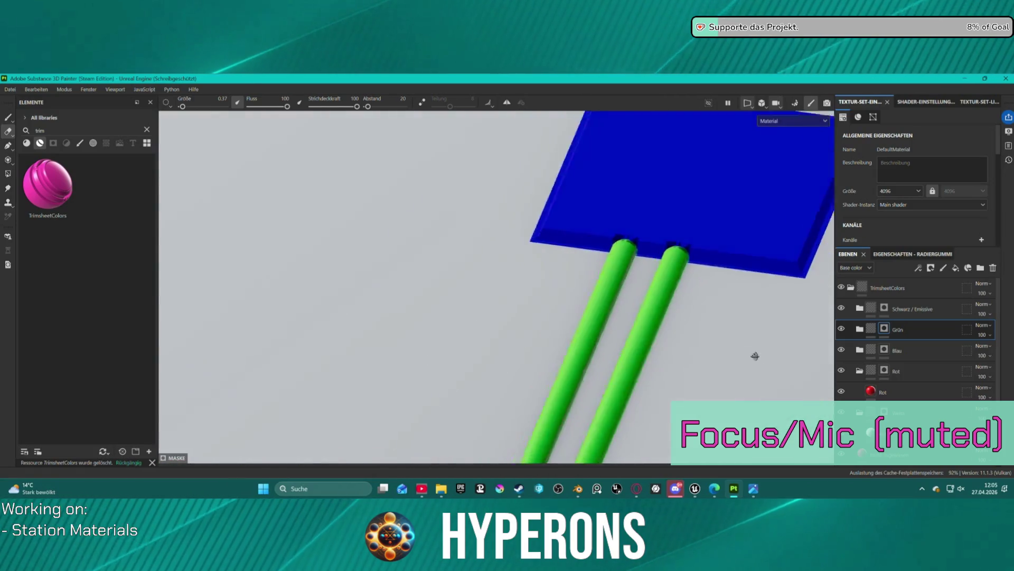
Step: Rotate and pan the board to bring the blue panel, red bars and green panels into view
{"action": "scroll", "coordinate": [750, 353], "scroll_direction": "down", "scroll_amount": 6}
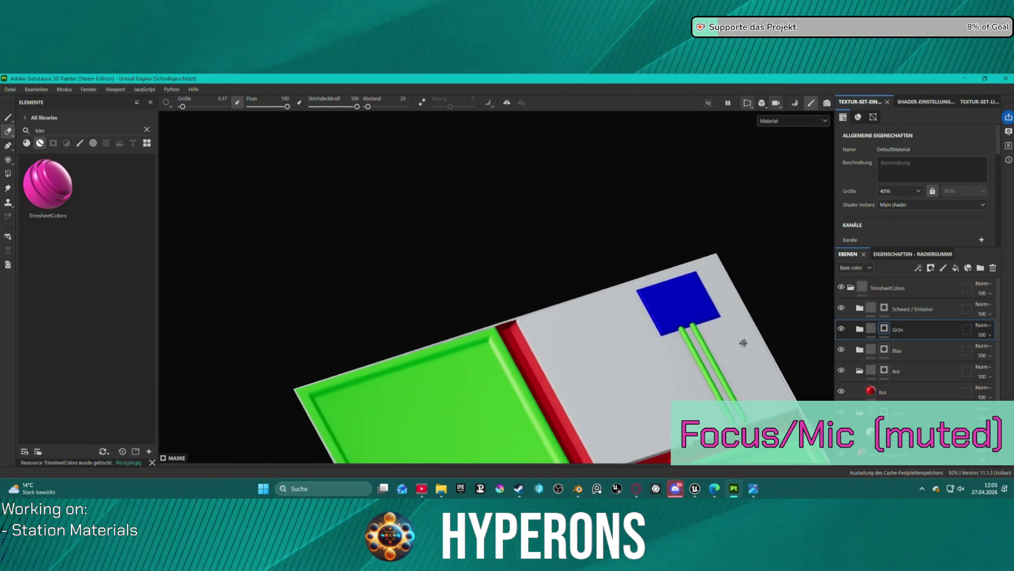
{"action": "mouse_move", "coordinate": [743, 343]}
{"action": "left_mouse_down"}
{"action": "mouse_move", "coordinate": [730, 371]}
{"action": "mouse_move", "coordinate": [708, 353]}
{"action": "left_mouse_up"}
{"action": "mouse_move", "coordinate": [786, 336]}
{"action": "left_mouse_down"}
{"action": "mouse_move", "coordinate": [453, 193]}
{"action": "mouse_move", "coordinate": [700, 208]}
{"action": "mouse_move", "coordinate": [687, 209]}
{"action": "left_mouse_up"}
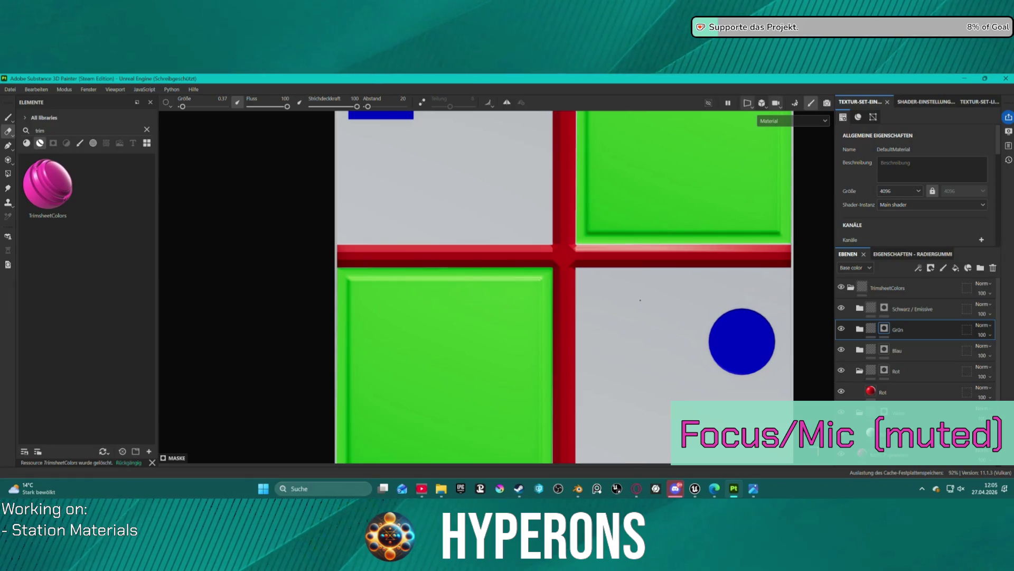
Step: Zoom and pan over the flat texture sheet, then open the Datei menu
{"action": "scroll", "coordinate": [638, 409], "scroll_direction": "down", "scroll_amount": 3}
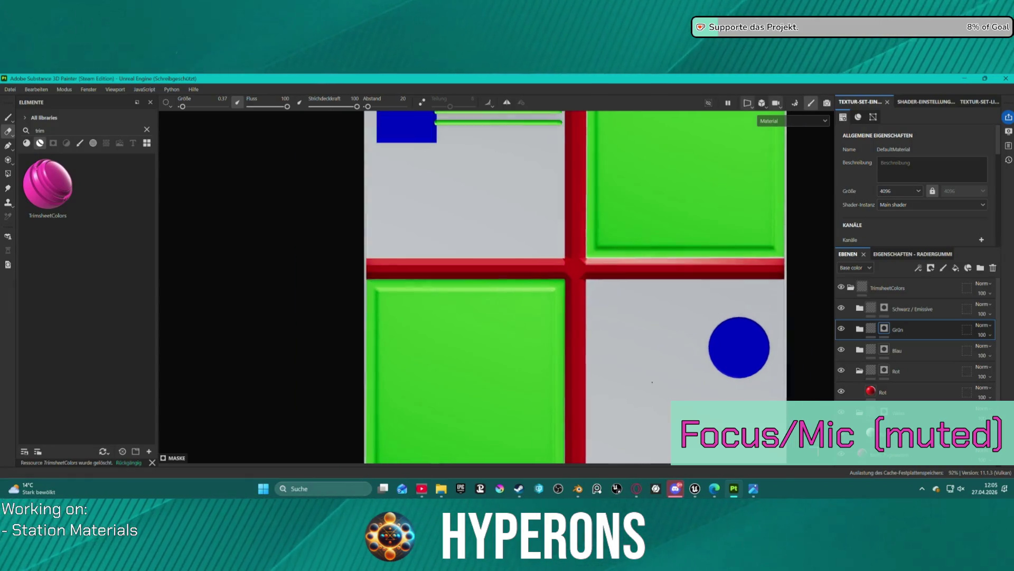
{"action": "scroll", "coordinate": [619, 415], "scroll_direction": "up", "scroll_amount": 1}
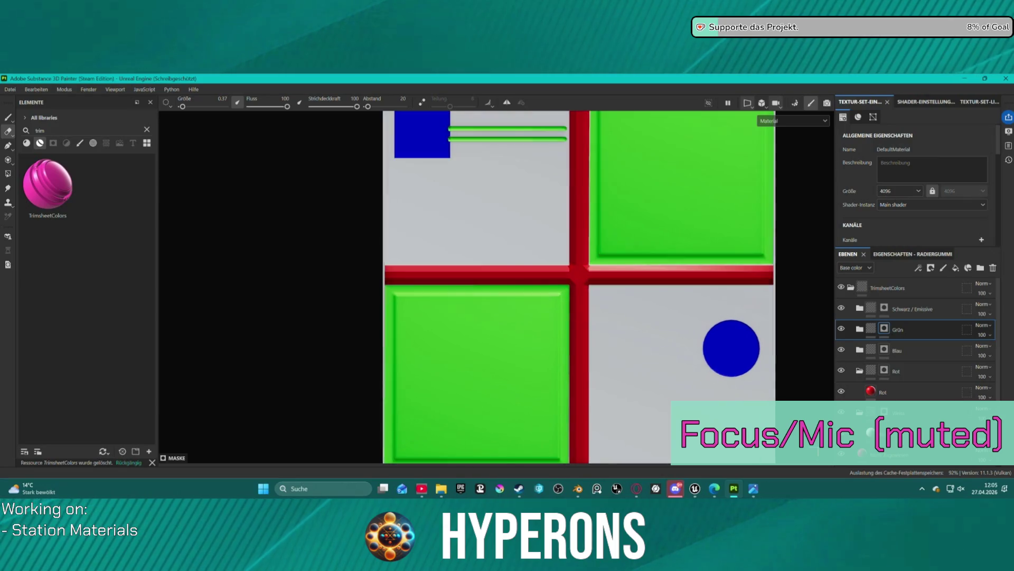
{"action": "scroll", "coordinate": [622, 218], "scroll_direction": "down", "scroll_amount": 1}
{"action": "scroll", "coordinate": [621, 218], "scroll_direction": "up", "scroll_amount": 1}
{"action": "scroll", "coordinate": [622, 218], "scroll_direction": "down", "scroll_amount": 1}
{"action": "scroll", "coordinate": [471, 320], "scroll_direction": "up", "scroll_amount": 3}
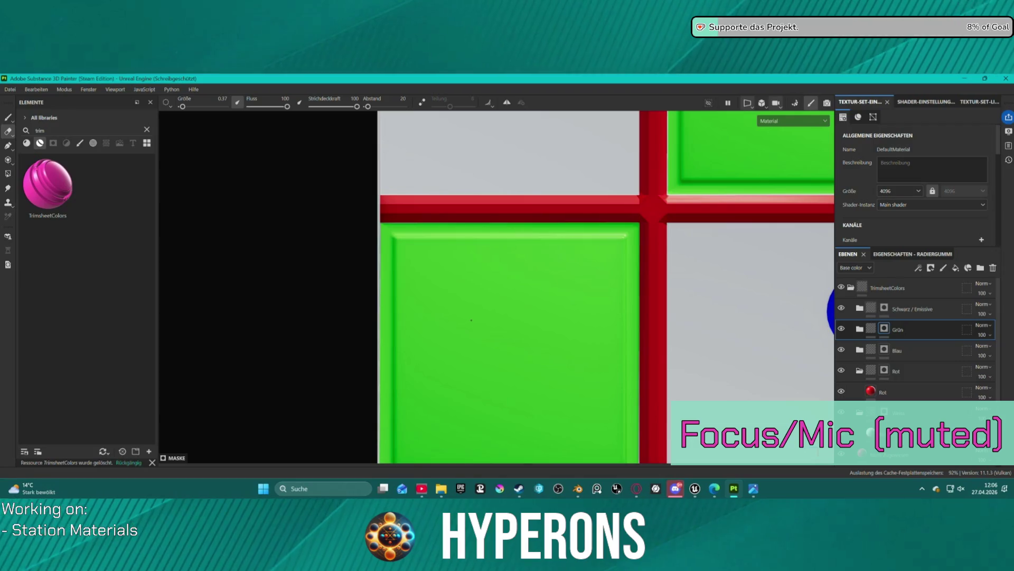
{"action": "scroll", "coordinate": [431, 263], "scroll_direction": "down", "scroll_amount": 2}
{"action": "scroll", "coordinate": [491, 142], "scroll_direction": "up", "scroll_amount": 1}
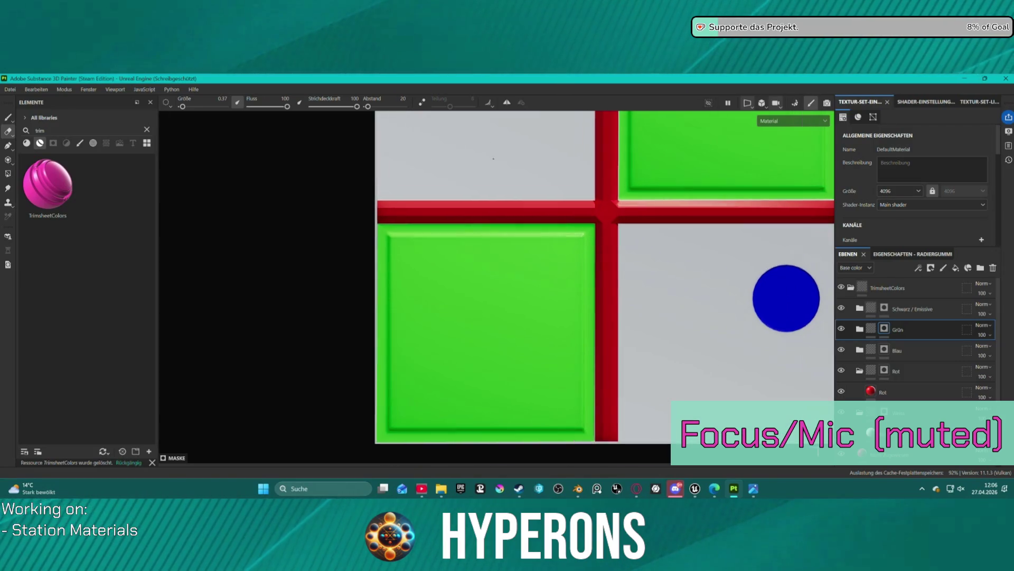
{"action": "left_click_drag", "start_coordinate": [671, 272], "coordinate": [607, 342]}
{"action": "scroll", "coordinate": [608, 342], "scroll_direction": "down", "scroll_amount": 3}
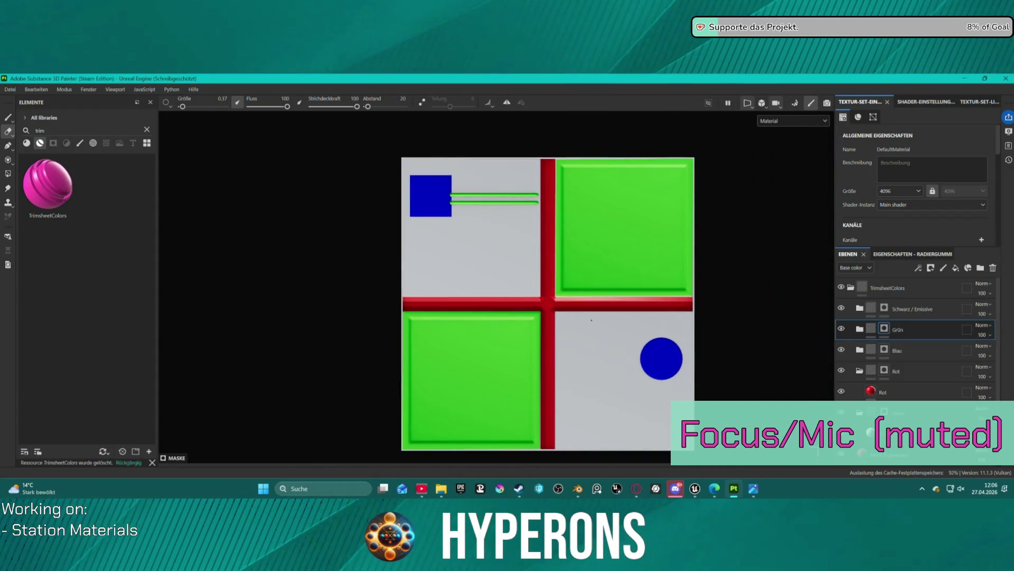
{"action": "left_click", "coordinate": [8, 95]}
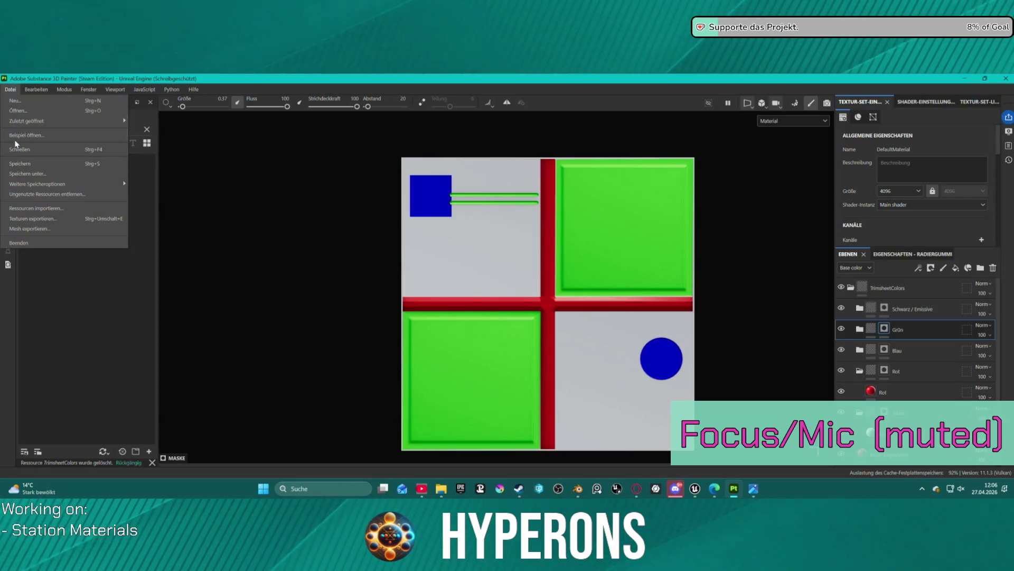
Step: Export the DefaultMaterial textures as 8-bit PNGs with the Unreal Engine (Packed) preset
{"action": "left_click", "coordinate": [52, 220]}
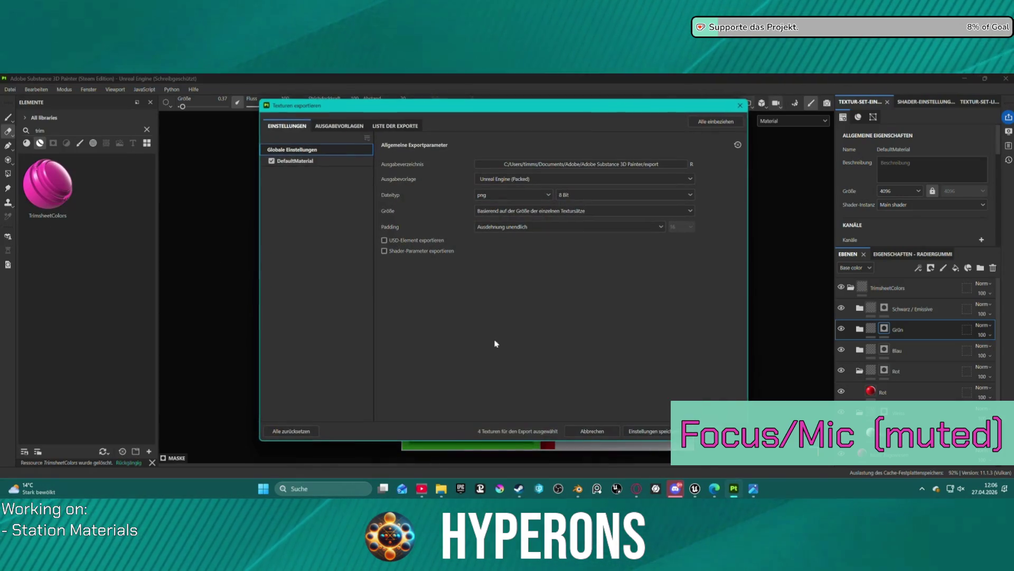
{"action": "left_click", "coordinate": [713, 431]}
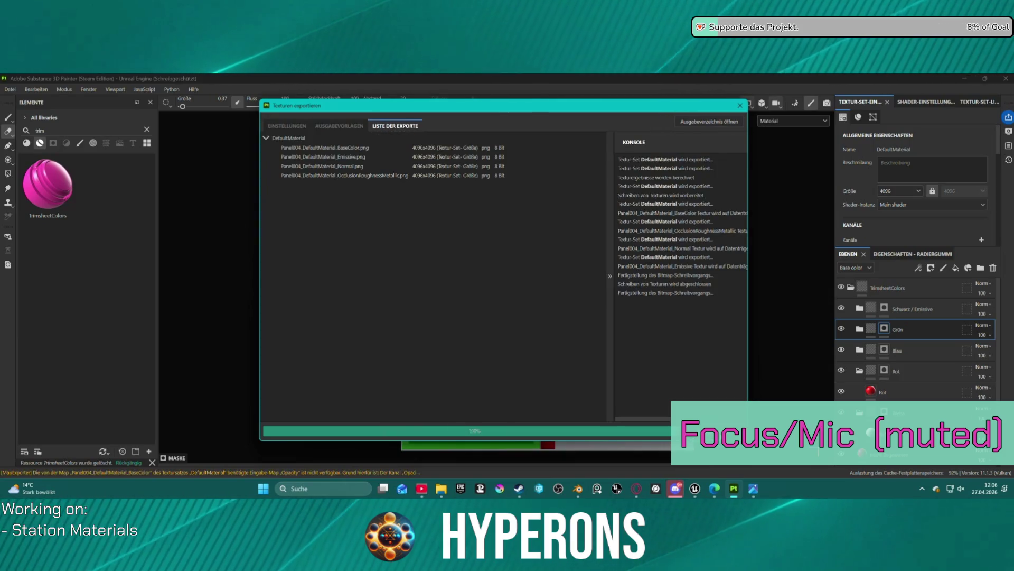
{"action": "left_click", "coordinate": [740, 105]}
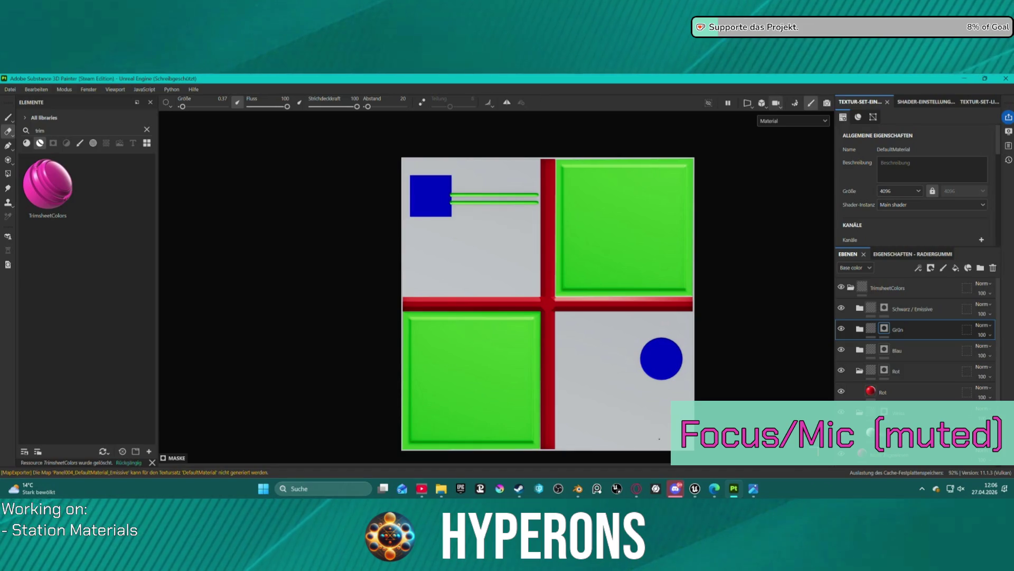
{"action": "left_click", "coordinate": [578, 490]}
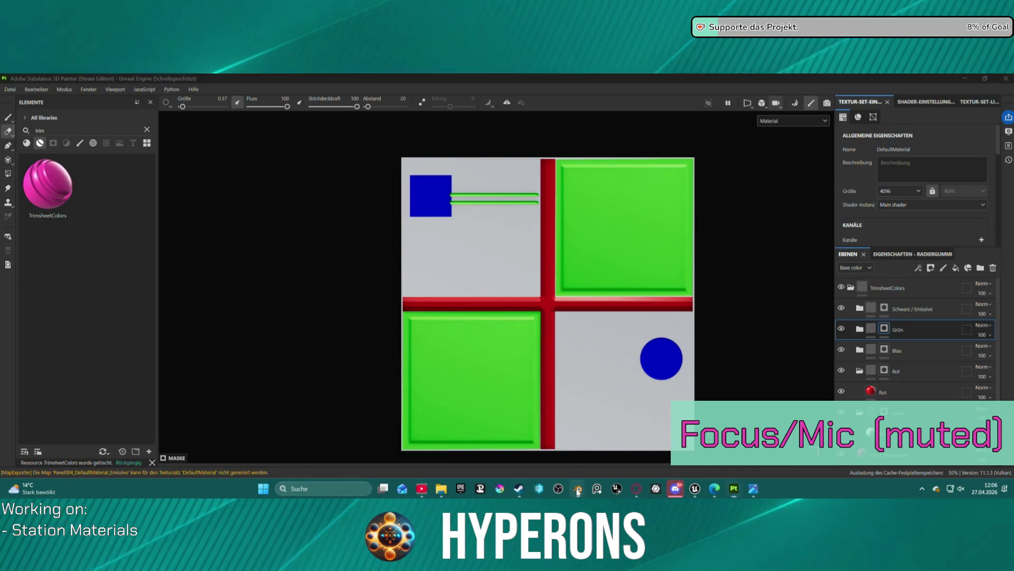
Step: Open DECALmachine's Instant Decals folder in the Blender Panels file, then switch to Unreal's material instance editor
{"action": "left_click", "coordinate": [607, 454]}
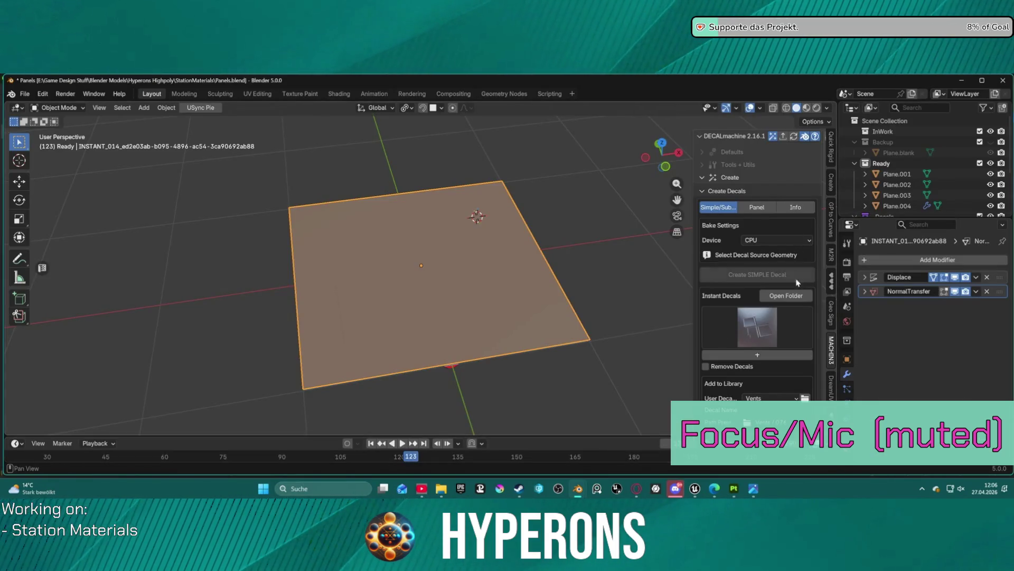
{"action": "left_click", "coordinate": [797, 295]}
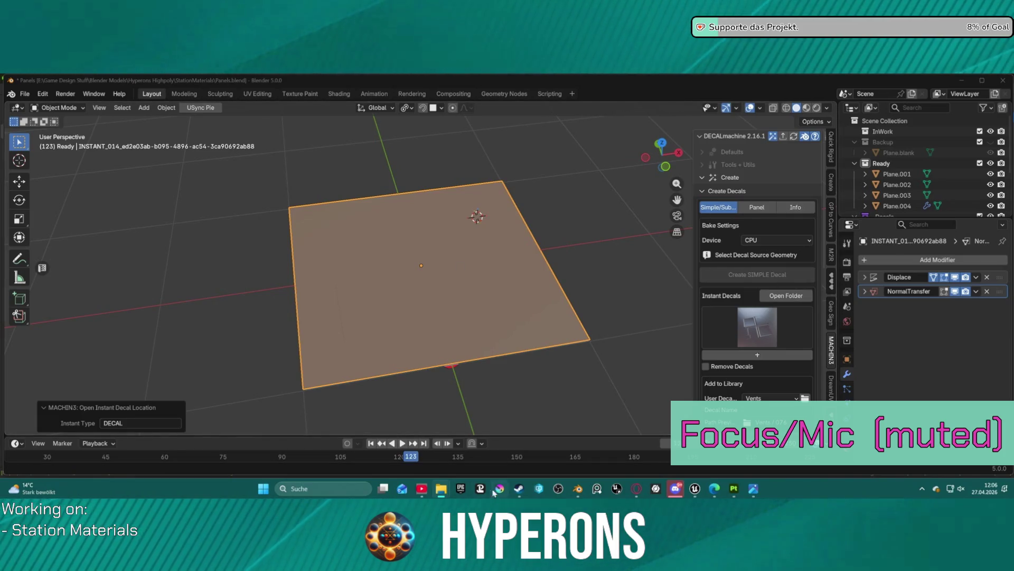
{"action": "mouse_move", "coordinate": [695, 488]}
{"action": "left_click", "coordinate": [633, 425]}
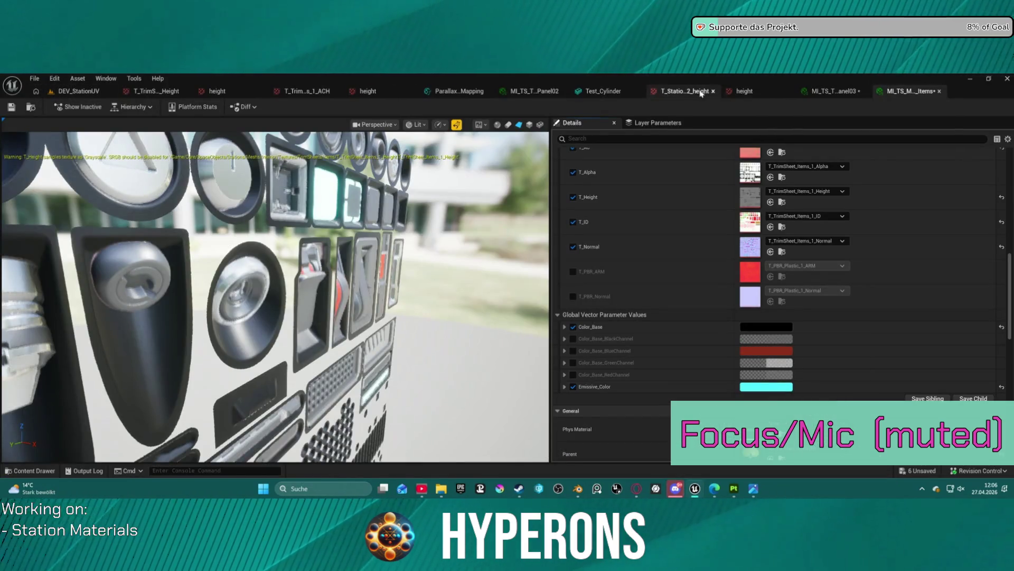
Step: Create a new StationPanel04 folder inside the Test folder
{"action": "left_click", "coordinate": [843, 92]}
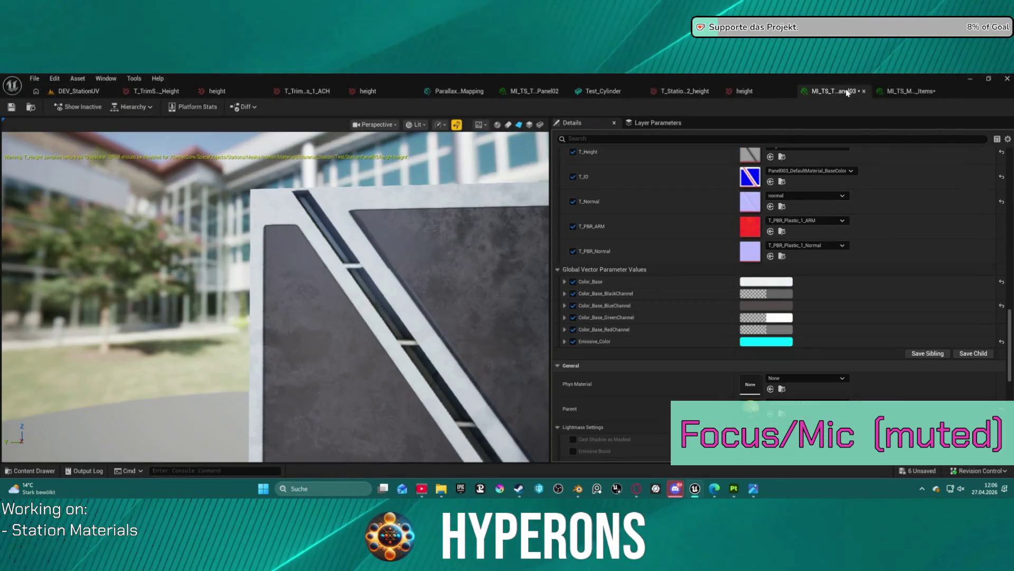
{"action": "left_click", "coordinate": [32, 108]}
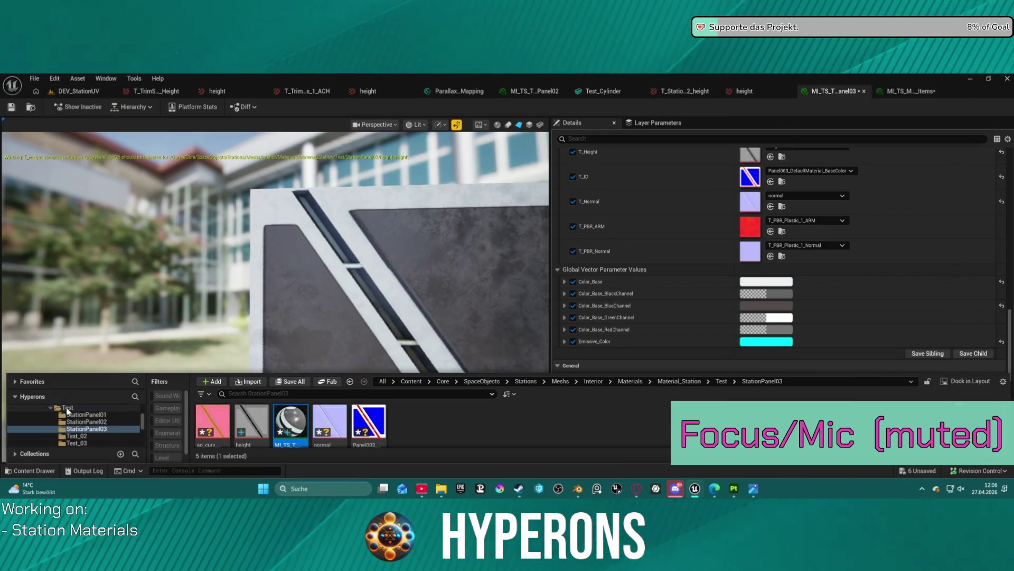
{"action": "right_click", "coordinate": [68, 407]}
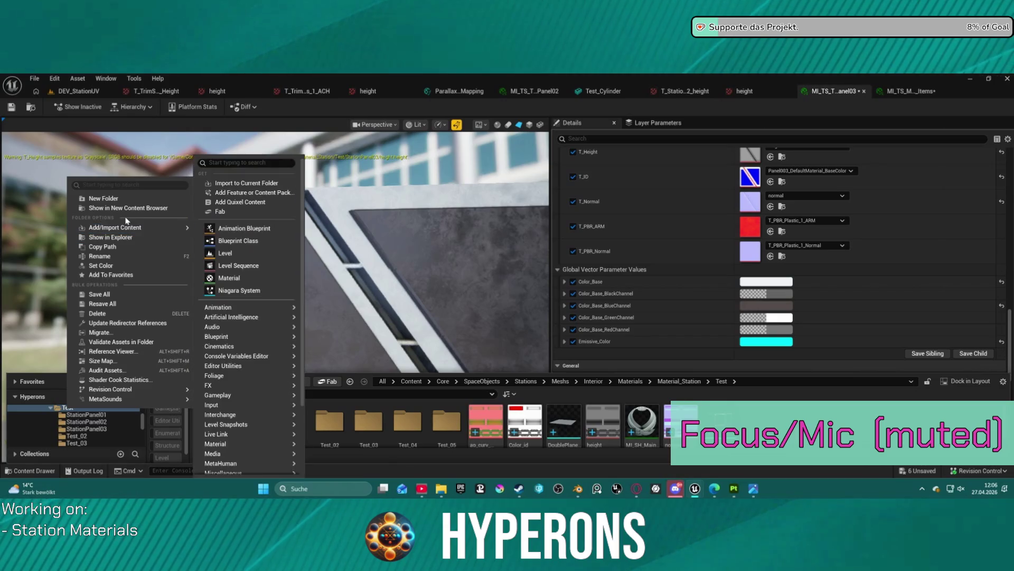
{"action": "left_click", "coordinate": [103, 198]}
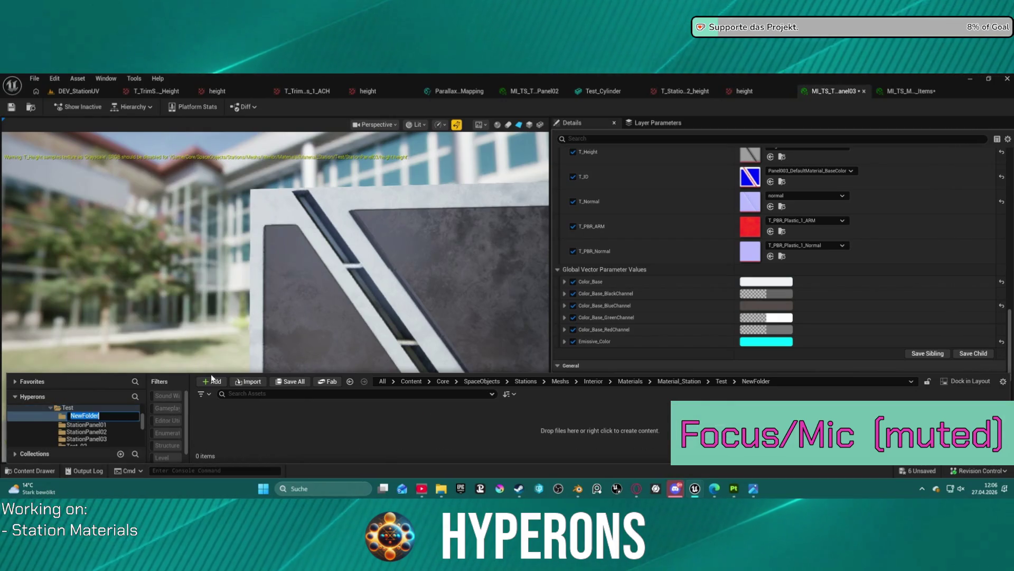
{"action": "type", "text": "004"}
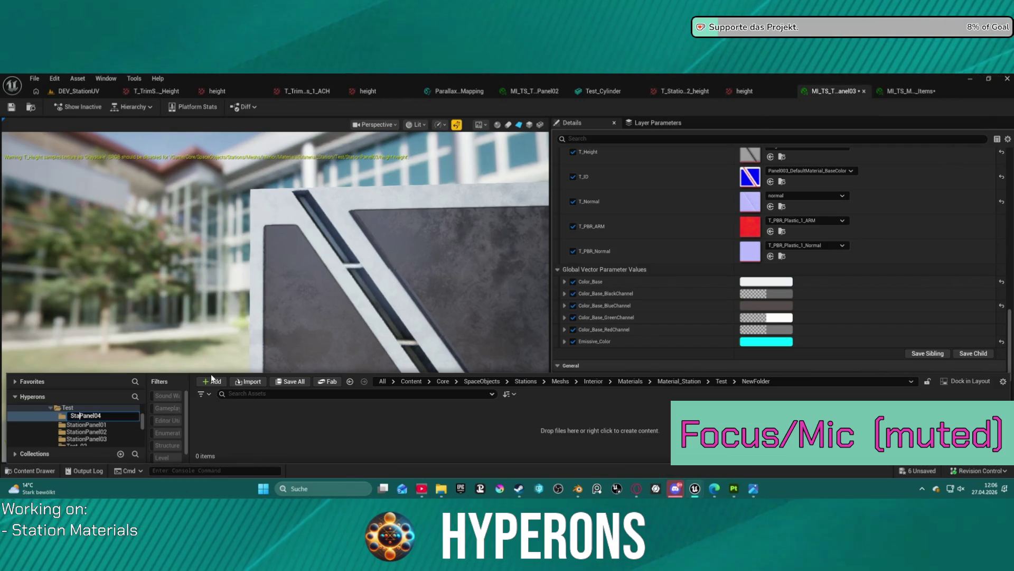
{"action": "type", "text": "on"}
{"action": "key", "text": "Return"}
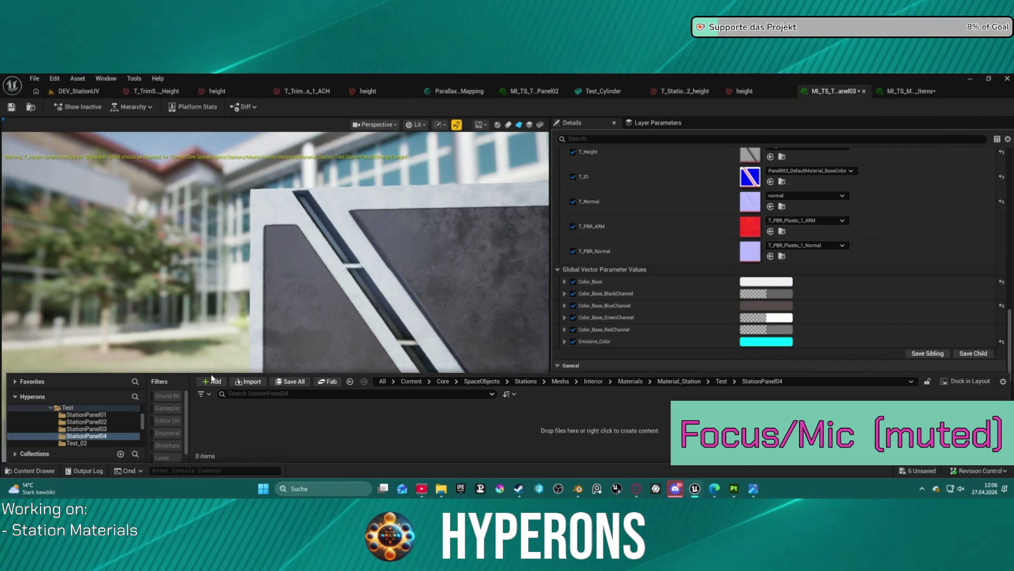
Step: Save all assets and drag MI_TS_T_StationPanel04 from StationPanel03 onto the StationPanel04 folder
{"action": "left_click", "coordinate": [87, 428]}
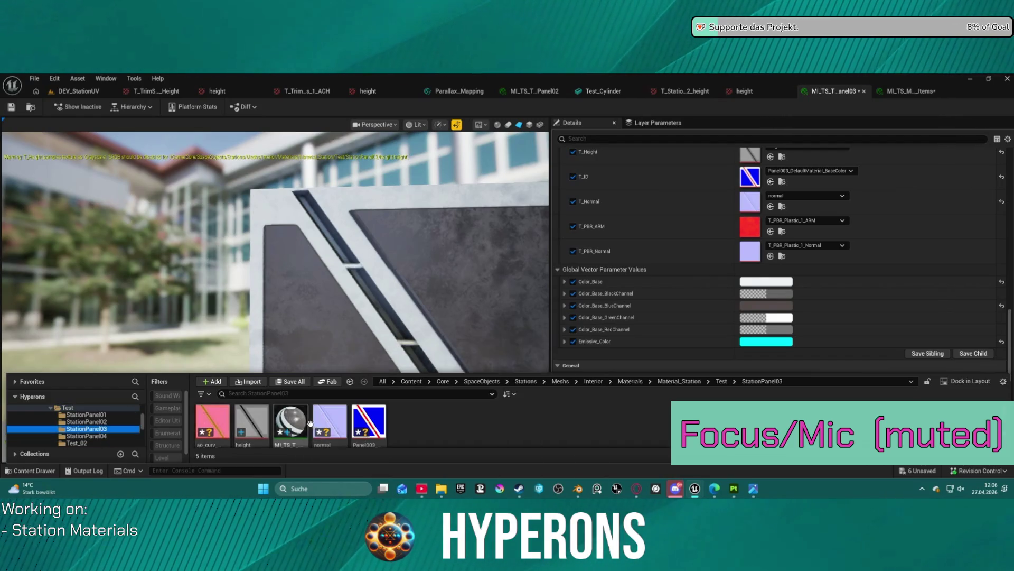
{"action": "left_click", "coordinate": [291, 420]}
{"action": "scroll", "coordinate": [79, 422], "scroll_direction": "down", "scroll_amount": 2}
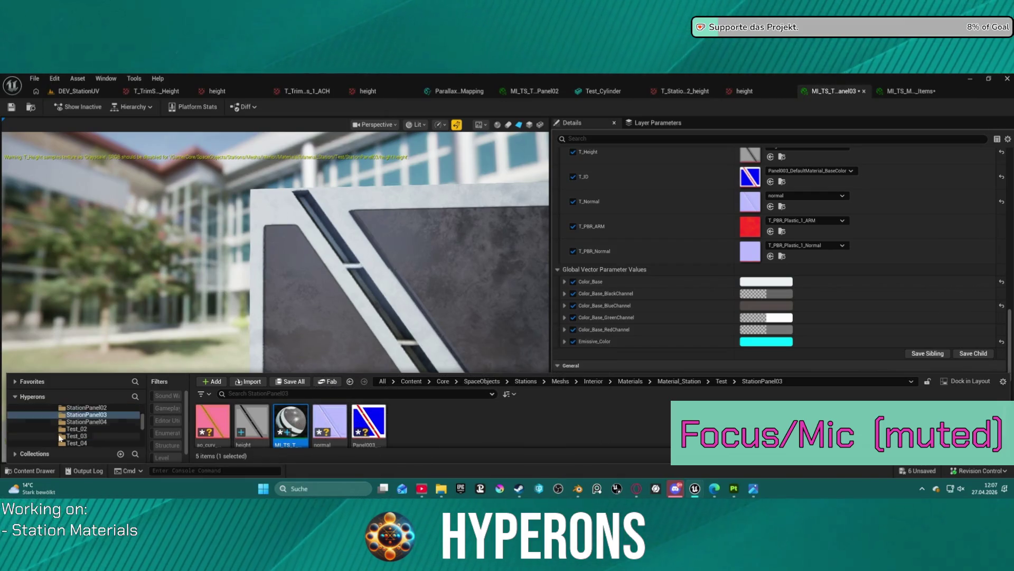
{"action": "mouse_move", "coordinate": [300, 421]}
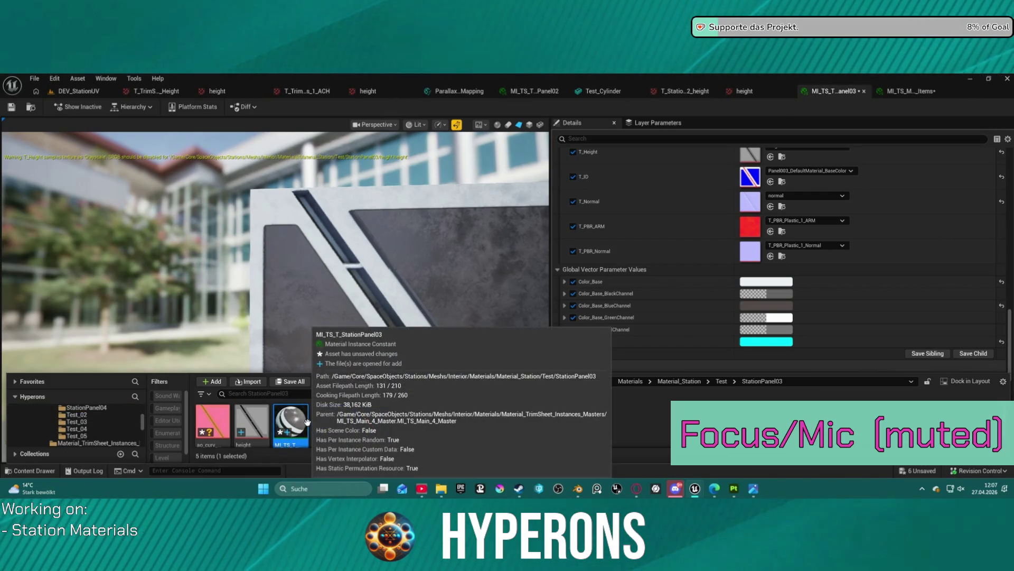
{"action": "key", "text": "ctrl+s"}
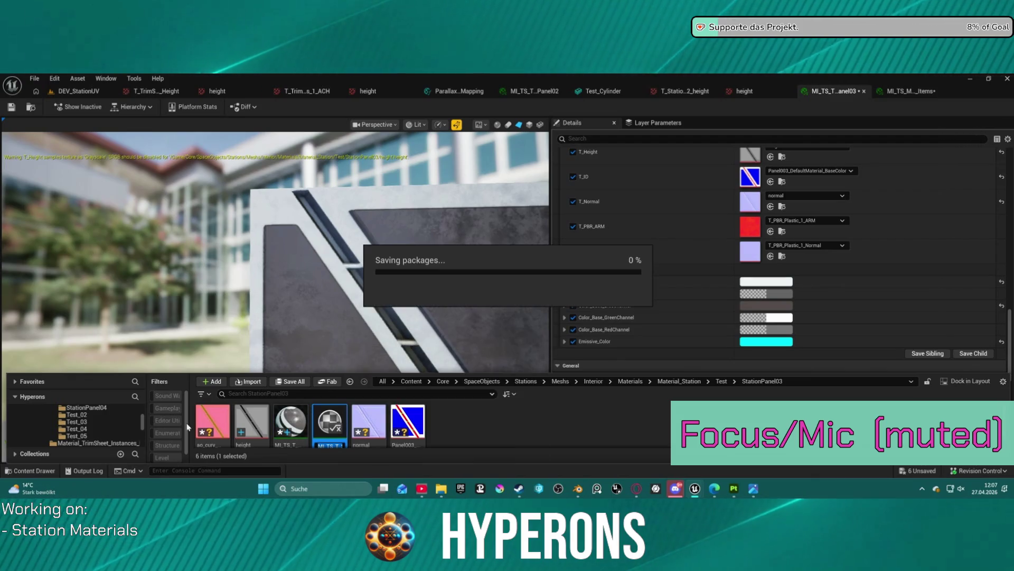
{"action": "mouse_move", "coordinate": [347, 429]}
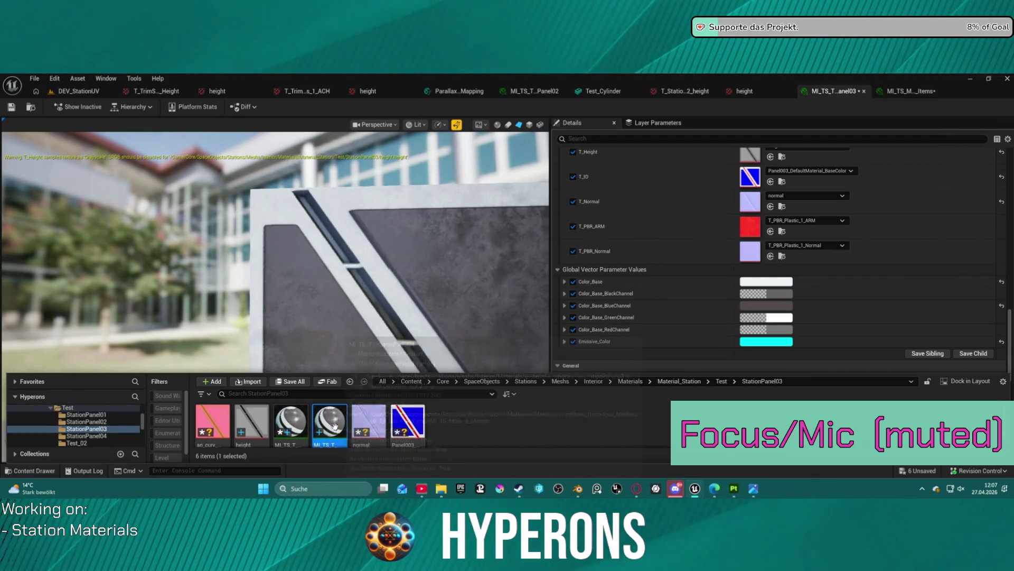
{"action": "mouse_move", "coordinate": [347, 430]}
{"action": "left_mouse_down"}
{"action": "mouse_move", "coordinate": [235, 423]}
{"action": "mouse_move", "coordinate": [93, 434]}
{"action": "left_mouse_up"}
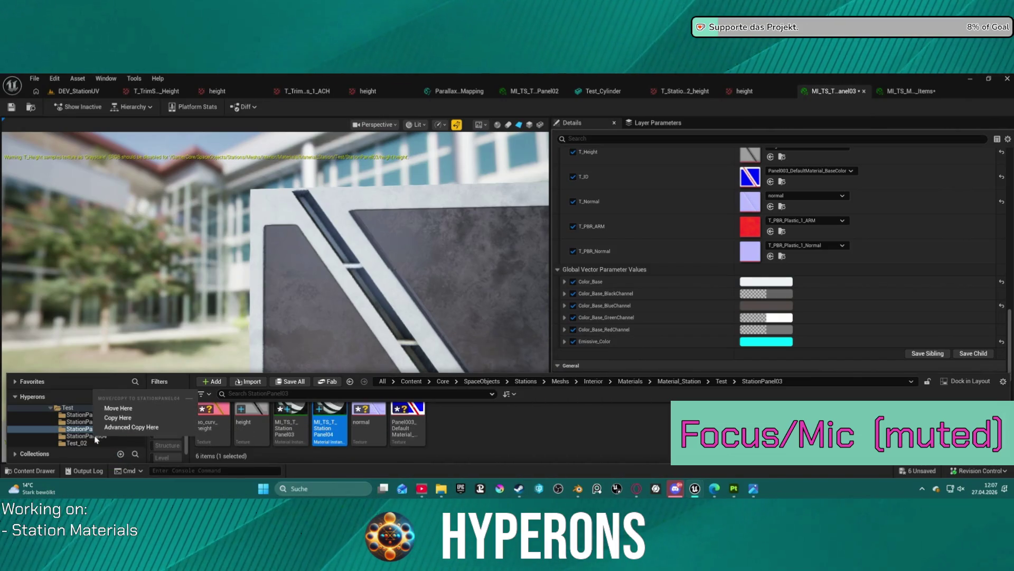
Step: Move MI_TS_T_StationPanel04 into StationPanel04 and import the panel's height, normal and ao/curvature textures there
{"action": "left_click", "coordinate": [126, 412]}
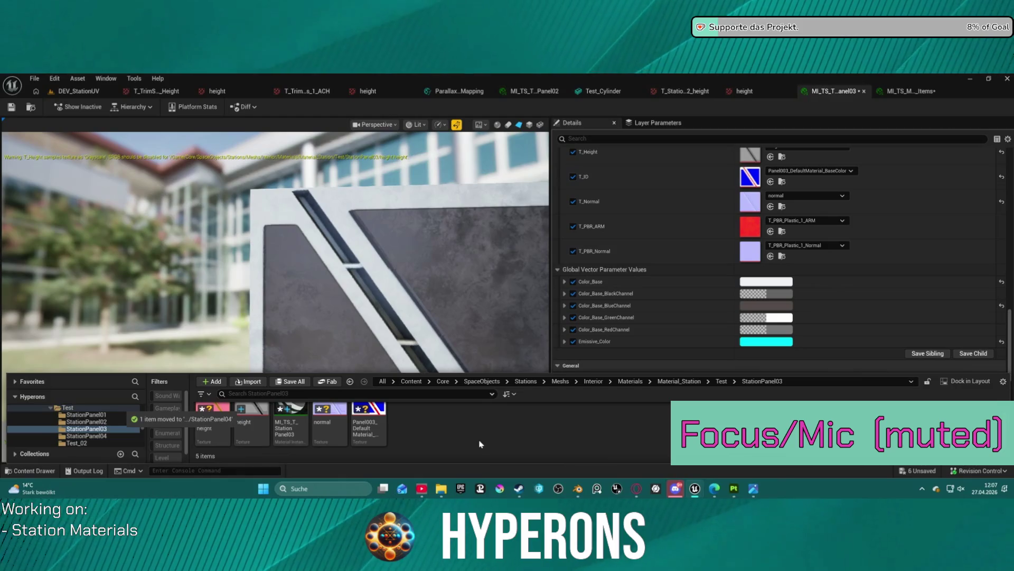
{"action": "left_click", "coordinate": [90, 437]}
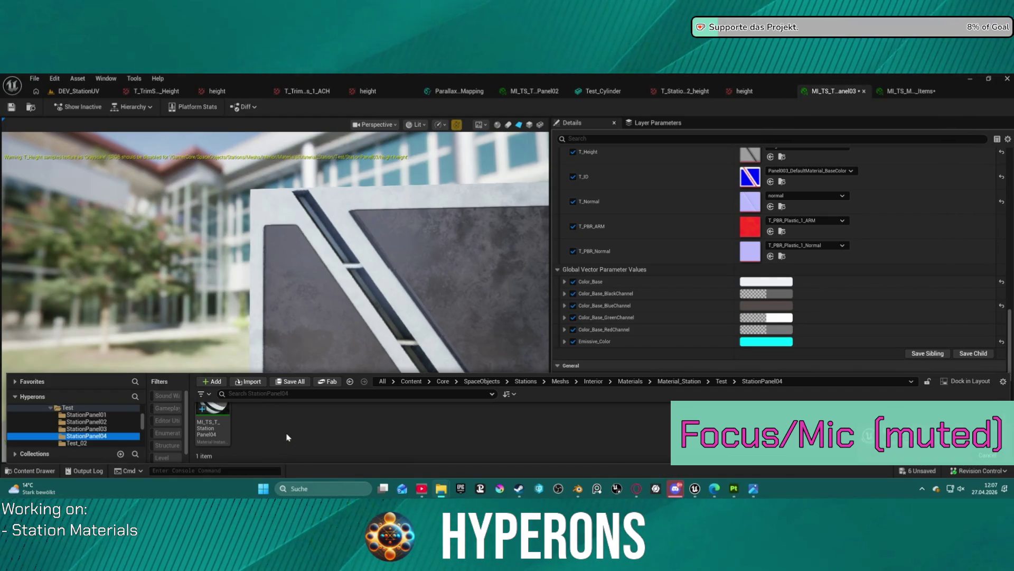
{"action": "left_click_drag", "start_coordinate": [288, 437], "coordinate": [288, 431]}
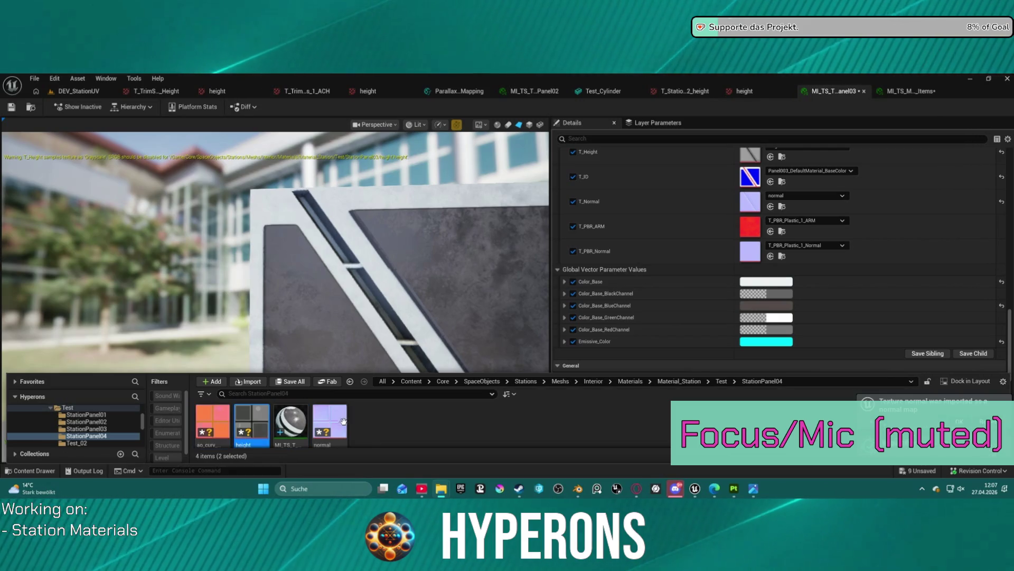
{"action": "mouse_move", "coordinate": [260, 421]}
{"action": "left_mouse_down"}
{"action": "mouse_move", "coordinate": [328, 423]}
{"action": "mouse_move", "coordinate": [529, 370]}
{"action": "mouse_move", "coordinate": [698, 229]}
{"action": "mouse_move", "coordinate": [750, 156]}
{"action": "left_mouse_up"}
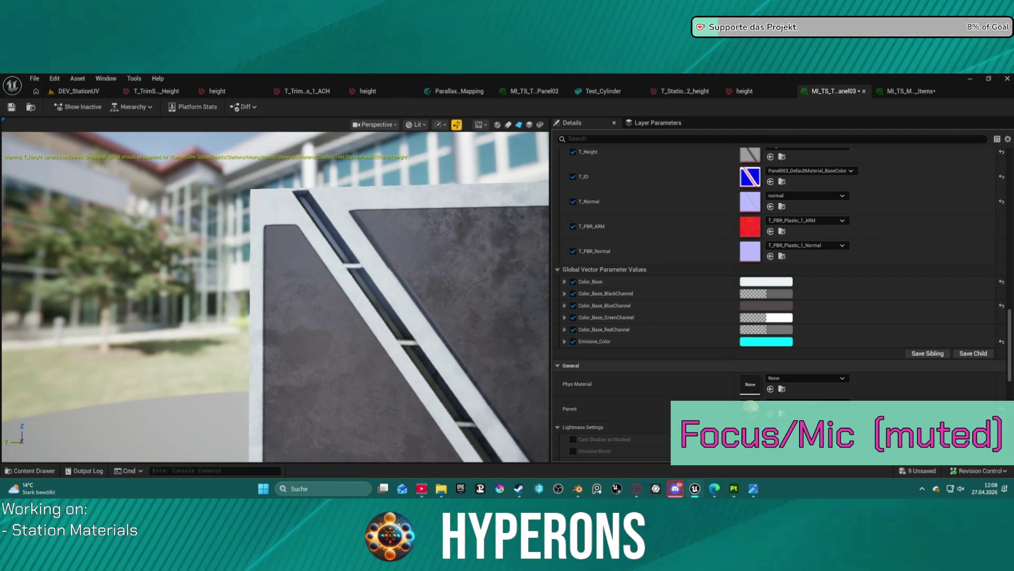
Step: Close the Panel03, Items, Panel02, parallax occlusion mapping and Test_Cylinder editor tabs
{"action": "middle_click", "coordinate": [876, 97]}
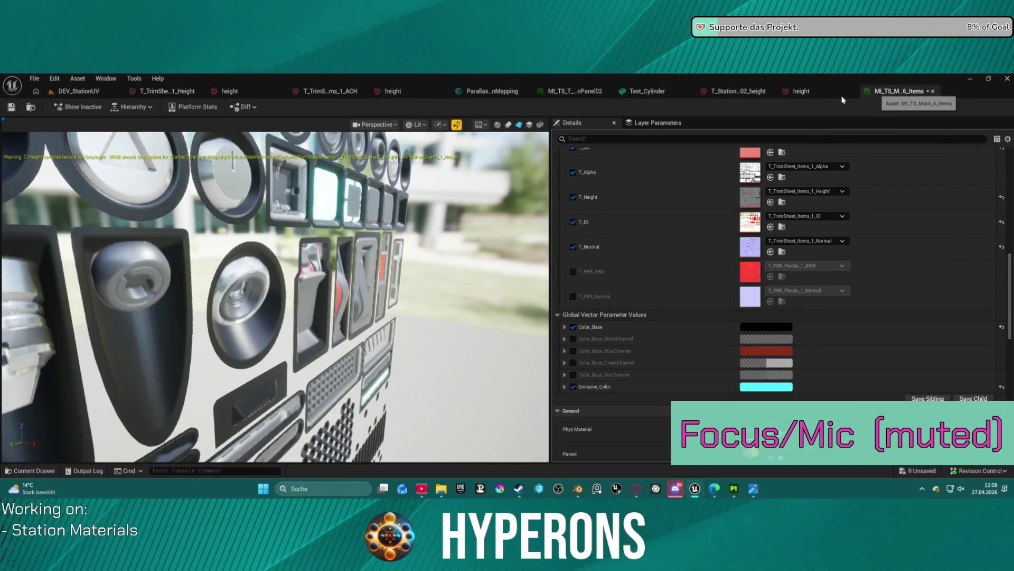
{"action": "middle_click", "coordinate": [875, 95]}
{"action": "middle_click", "coordinate": [602, 96]}
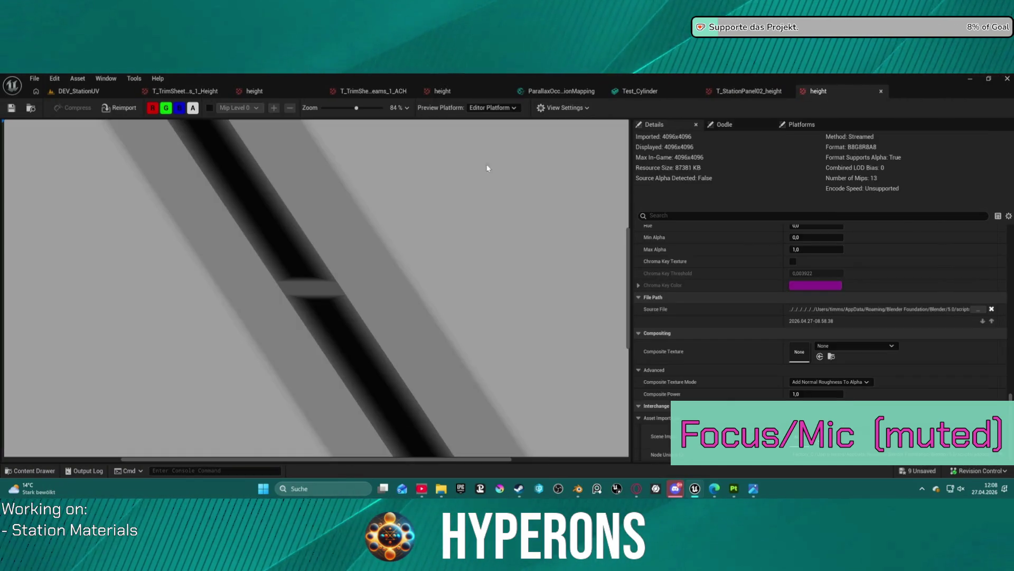
{"action": "middle_click", "coordinate": [560, 93]}
{"action": "middle_click", "coordinate": [544, 93]}
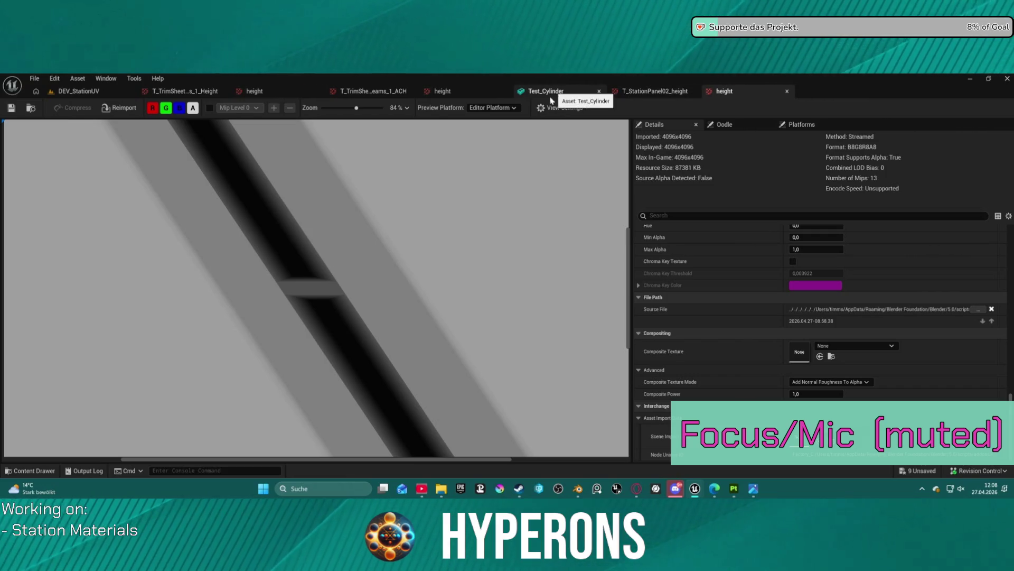
Step: Open MI_TS_T_StationPanel04 from the Content Drawer, reposition its tab, then switch to Substance Painter
{"action": "key", "text": "ctrl+space"}
{"action": "left_click", "coordinate": [288, 377]}
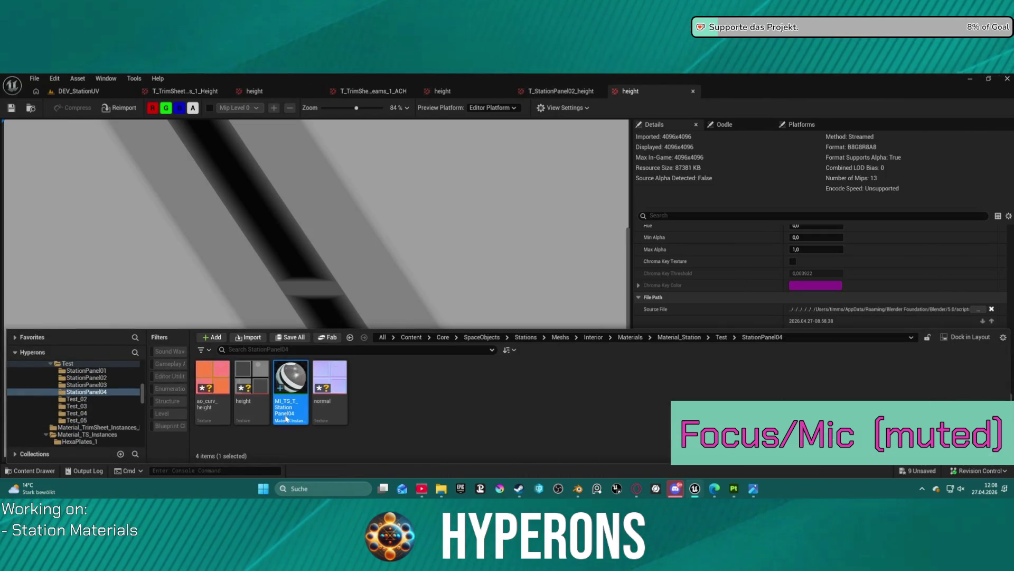
{"action": "left_click", "coordinate": [323, 411]}
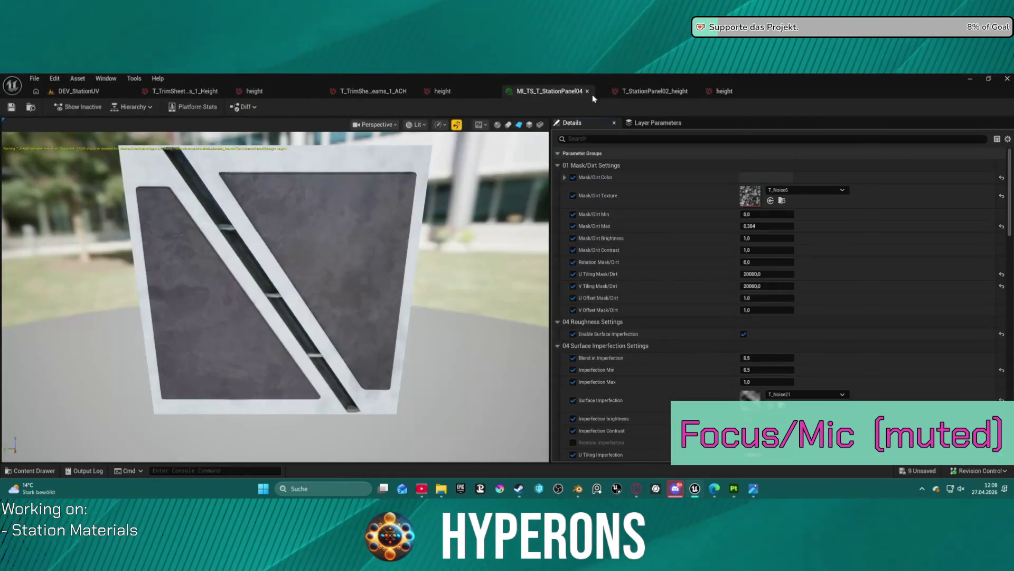
{"action": "left_click_drag", "start_coordinate": [586, 91], "coordinate": [777, 95]}
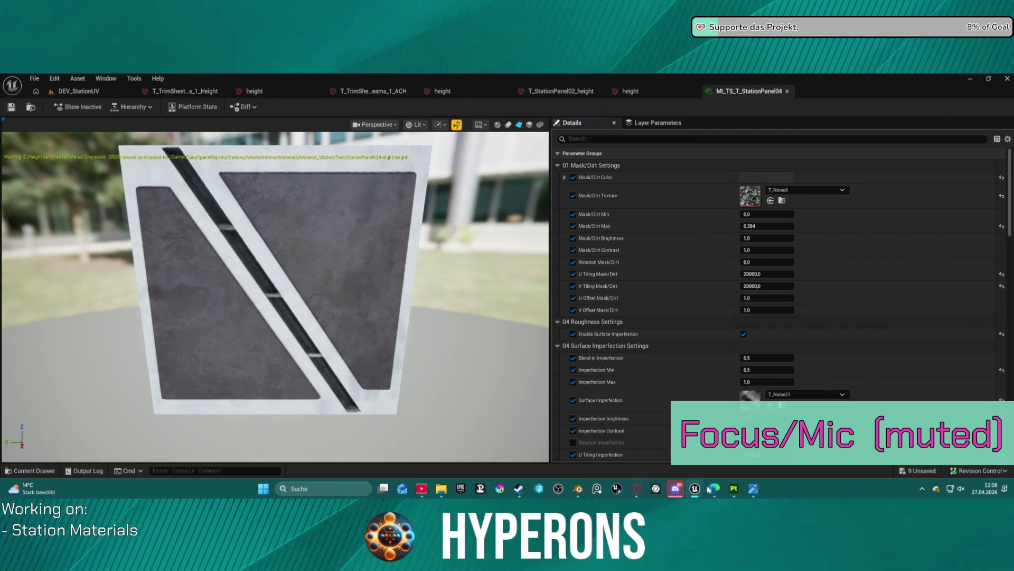
{"action": "left_click", "coordinate": [734, 489]}
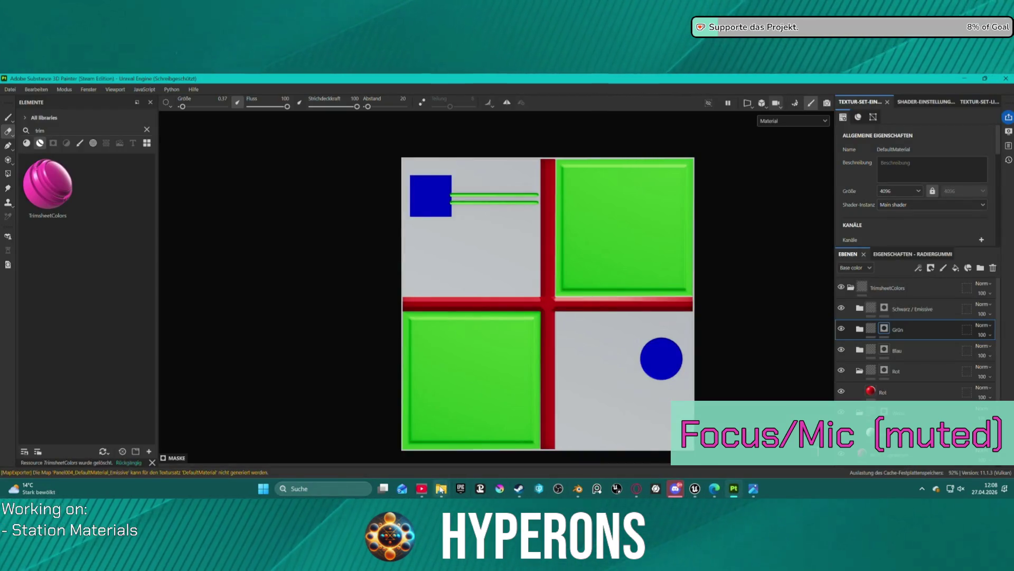
Step: Review the TrimsheetColors ID layout, then return to the MI_TS_T_StationPanel04 editor in Unreal
{"action": "mouse_move", "coordinate": [441, 489]}
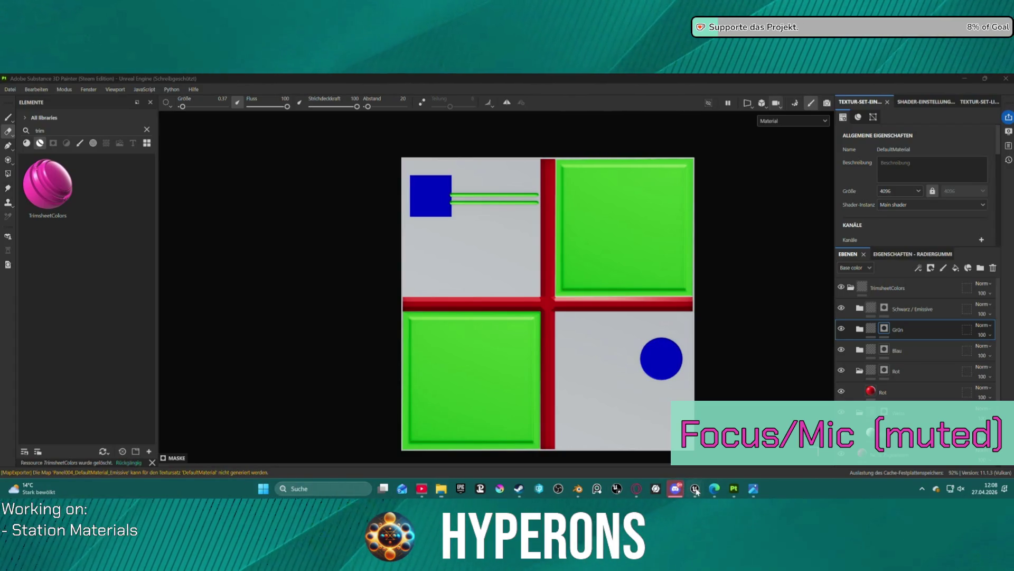
{"action": "mouse_move", "coordinate": [696, 490]}
{"action": "left_click", "coordinate": [634, 444]}
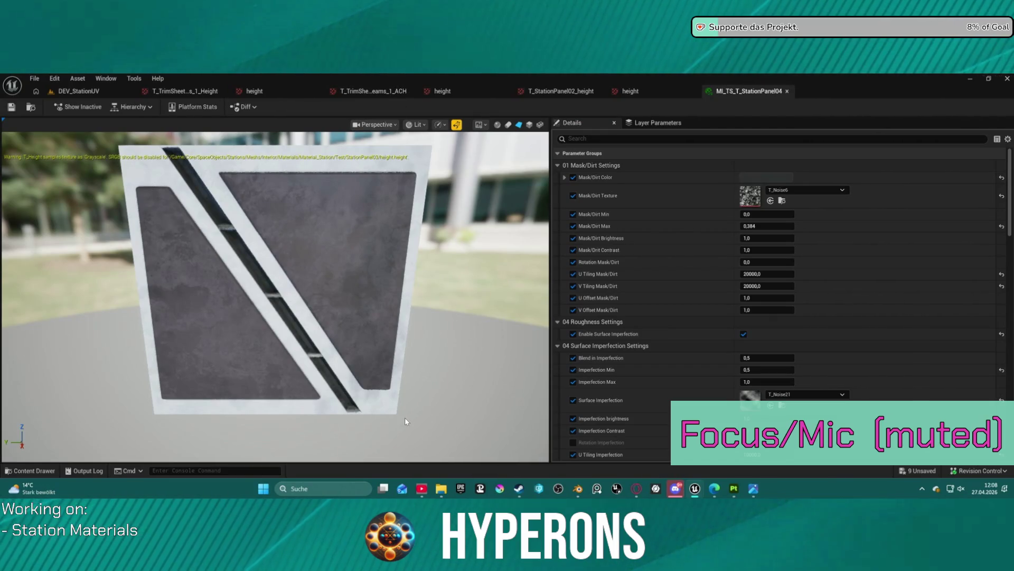
{"action": "key", "text": "ctrl+space"}
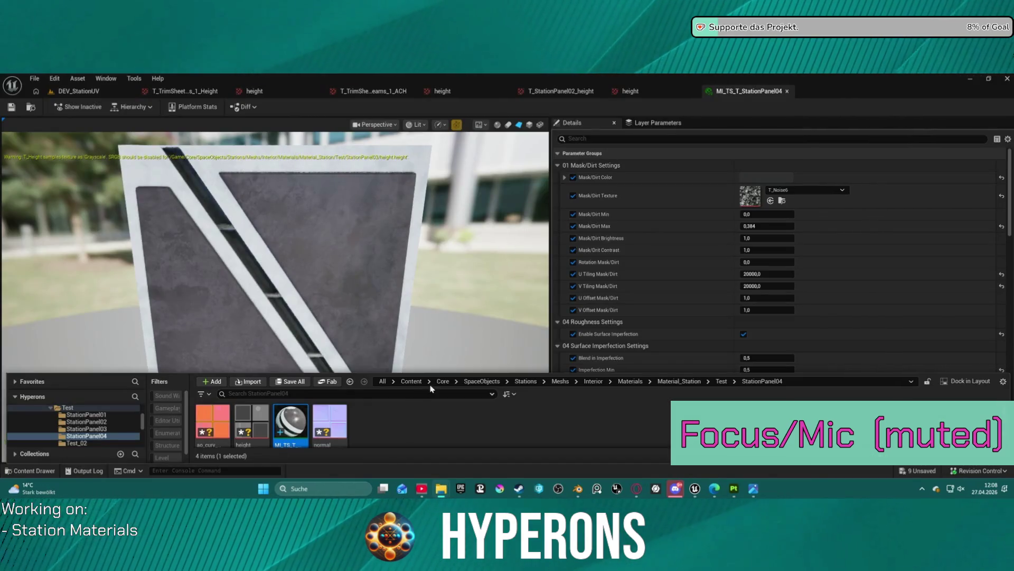
Step: Import the Panel004 ID map, then assign ao_curv_height to T_AC and height to T_Height
{"action": "left_click_drag", "start_coordinate": [387, 434], "coordinate": [384, 433]}
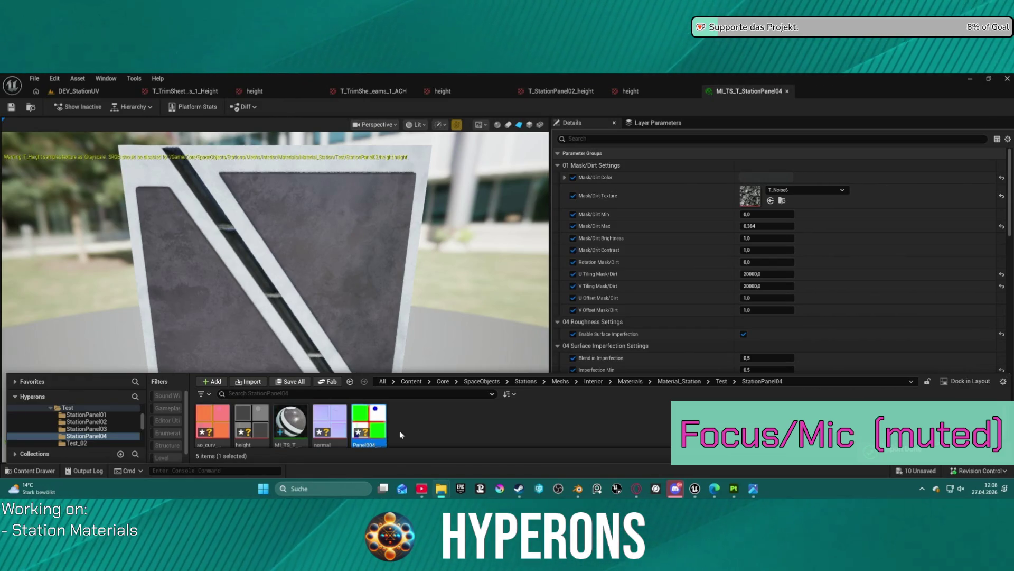
{"action": "scroll", "coordinate": [685, 245], "scroll_direction": "down", "scroll_amount": 10}
{"action": "scroll", "coordinate": [686, 244], "scroll_direction": "down", "scroll_amount": 5}
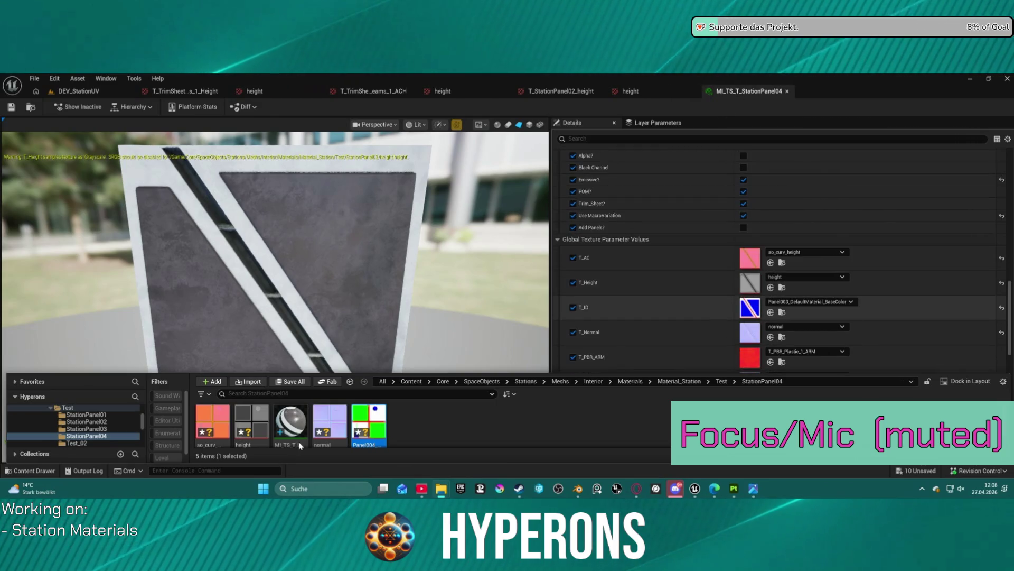
{"action": "mouse_move", "coordinate": [213, 423]}
{"action": "left_mouse_down"}
{"action": "mouse_move", "coordinate": [740, 271]}
{"action": "mouse_move", "coordinate": [742, 280]}
{"action": "left_mouse_up"}
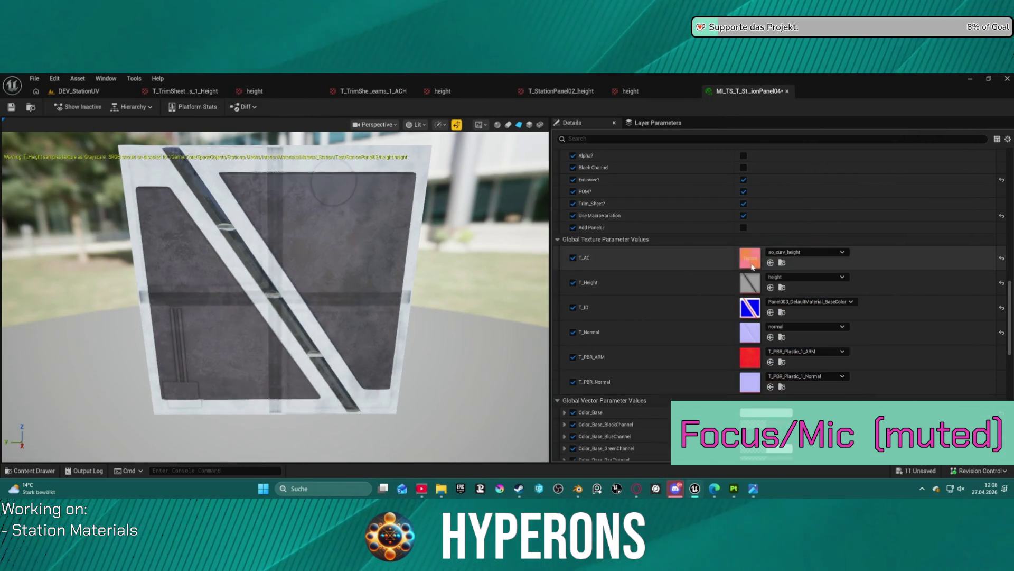
{"action": "key", "text": "ctrl+space"}
{"action": "left_click_drag", "start_coordinate": [251, 425], "coordinate": [782, 295]}
Step: Assign the normal texture to T_Normal and Panel004 to T_ID, then orbit the preview
{"action": "key", "text": "ctrl+space"}
{"action": "left_click", "coordinate": [346, 420]}
{"action": "left_click_drag", "start_coordinate": [349, 419], "coordinate": [795, 332]}
{"action": "key", "text": "ctrl+space"}
{"action": "mouse_move", "coordinate": [368, 423]}
{"action": "left_mouse_down"}
{"action": "mouse_move", "coordinate": [799, 322]}
{"action": "mouse_move", "coordinate": [755, 305]}
{"action": "left_mouse_up"}
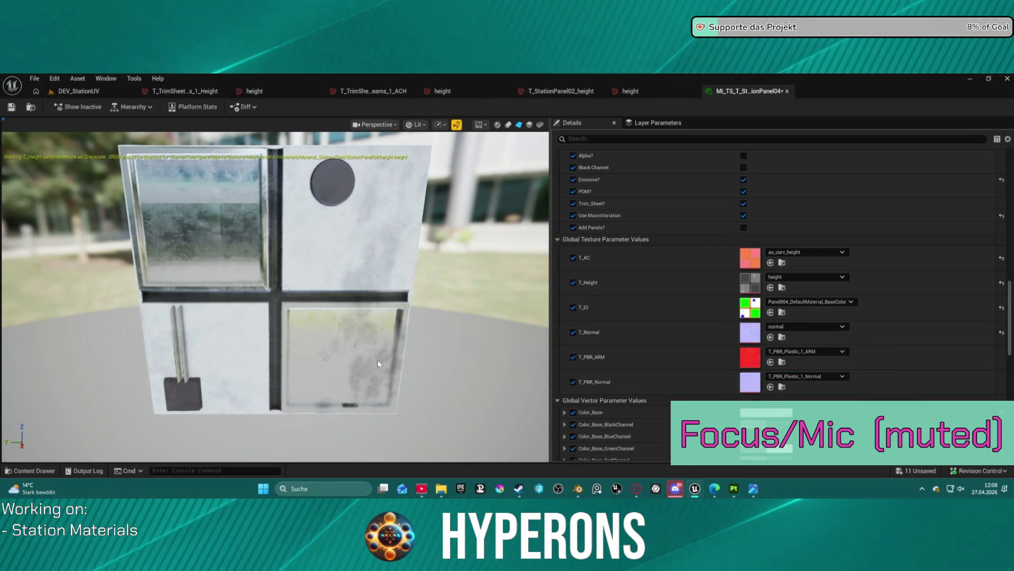
{"action": "mouse_move", "coordinate": [351, 367]}
{"action": "left_mouse_down"}
{"action": "mouse_move", "coordinate": [391, 351]}
{"action": "mouse_move", "coordinate": [426, 367]}
{"action": "mouse_move", "coordinate": [386, 365]}
{"action": "left_mouse_up"}
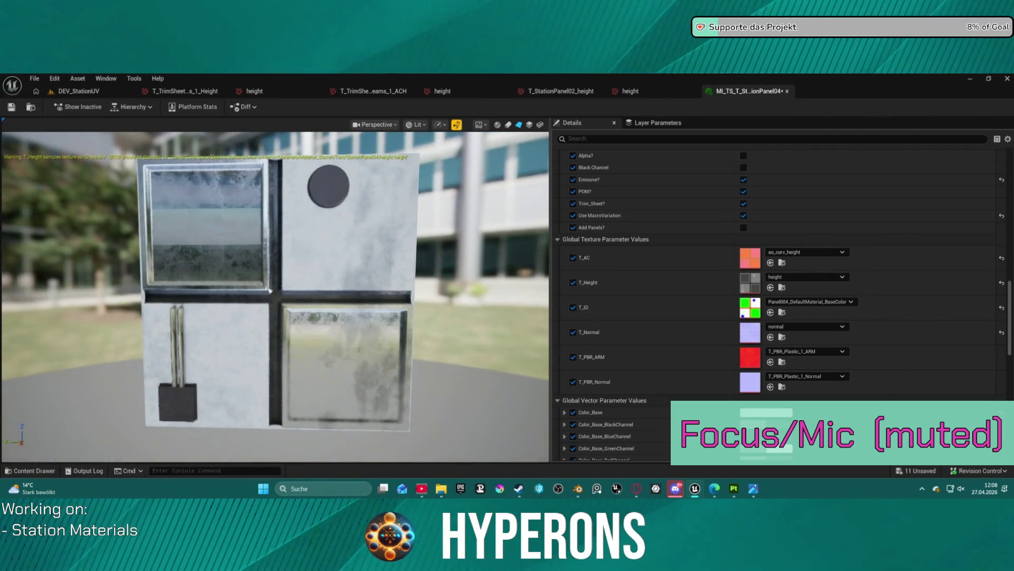
{"action": "scroll", "coordinate": [360, 359], "scroll_direction": "down", "scroll_amount": 3}
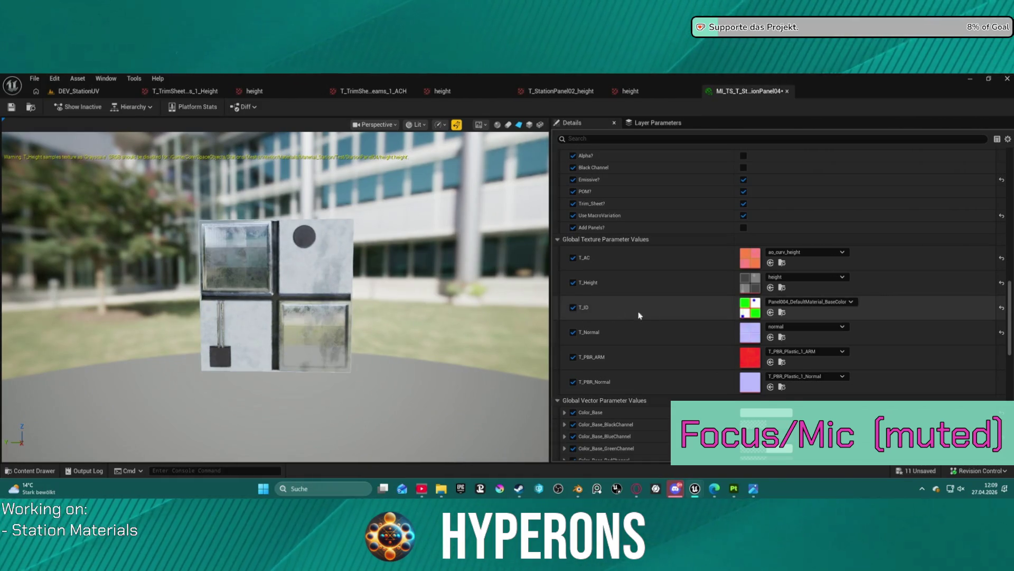
{"action": "scroll", "coordinate": [712, 310], "scroll_direction": "up", "scroll_amount": 1}
{"action": "scroll", "coordinate": [716, 333], "scroll_direction": "down", "scroll_amount": 4}
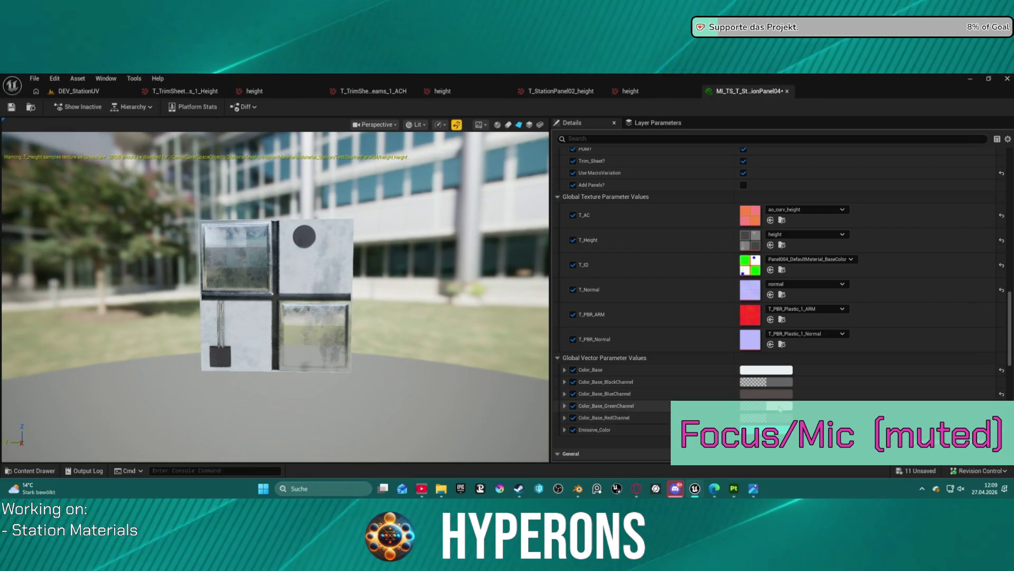
Step: Change the Color_Base_GreenChannel colour to a dark navy blue in the Color Picker, then close it
{"action": "left_click", "coordinate": [780, 407]}
{"action": "left_click_drag", "start_coordinate": [842, 292], "coordinate": [809, 265]}
{"action": "left_click_drag", "start_coordinate": [910, 269], "coordinate": [915, 314]}
{"action": "mouse_move", "coordinate": [398, 305]}
{"action": "left_mouse_down"}
{"action": "mouse_move", "coordinate": [293, 293]}
{"action": "mouse_move", "coordinate": [312, 269]}
{"action": "mouse_move", "coordinate": [249, 286]}
{"action": "left_mouse_up"}
{"action": "scroll", "coordinate": [293, 293], "scroll_direction": "up", "scroll_amount": 5}
{"action": "scroll", "coordinate": [293, 293], "scroll_direction": "down", "scroll_amount": 5}
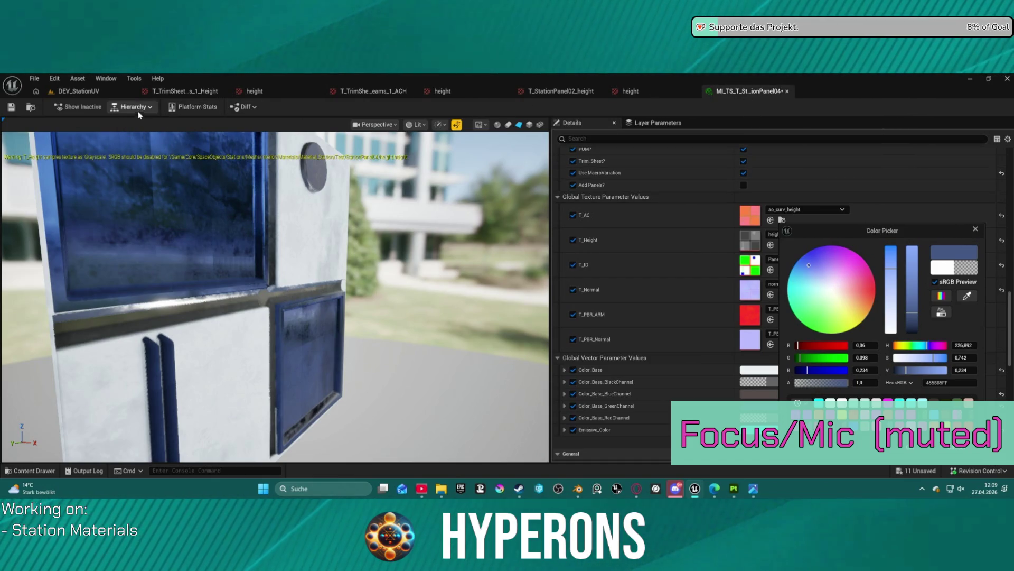
{"action": "left_click", "coordinate": [269, 277]}
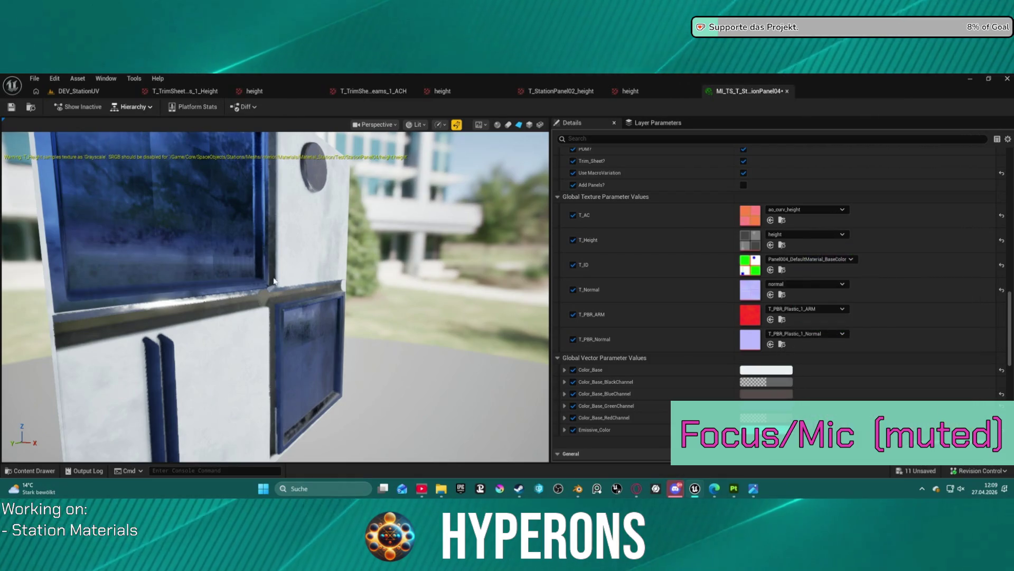
{"action": "scroll", "coordinate": [599, 239], "scroll_direction": "down", "scroll_amount": 8}
{"action": "scroll", "coordinate": [599, 239], "scroll_direction": "up", "scroll_amount": 6}
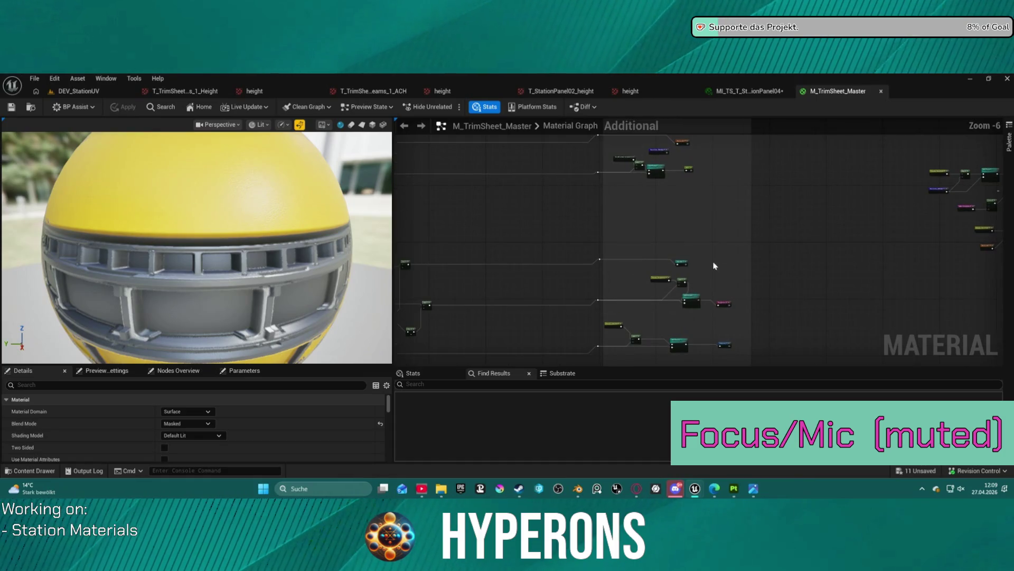
{"action": "scroll", "coordinate": [708, 254], "scroll_direction": "up", "scroll_amount": 4}
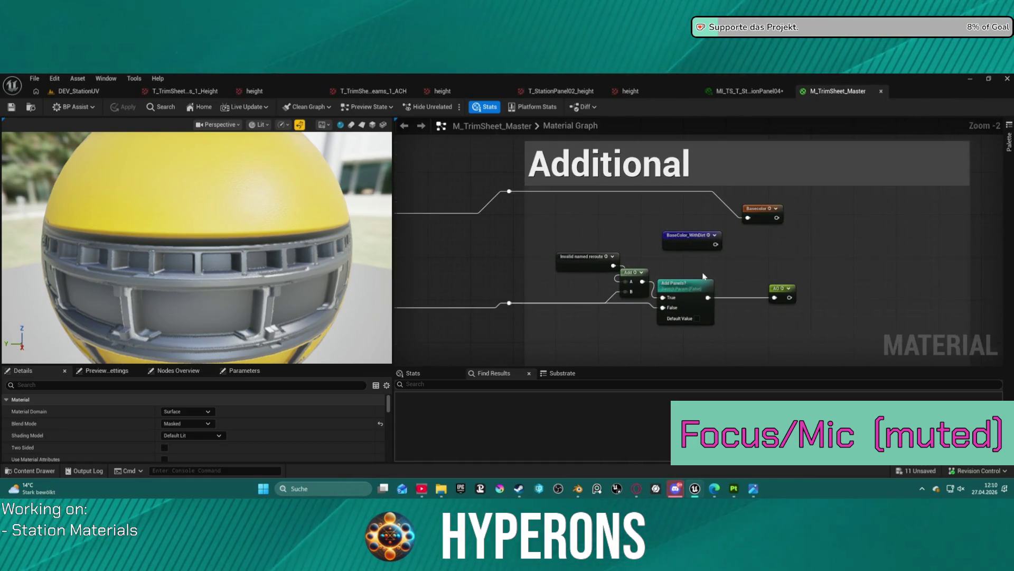
{"action": "scroll", "coordinate": [702, 274], "scroll_direction": "down", "scroll_amount": 6}
{"action": "scroll", "coordinate": [621, 292], "scroll_direction": "up", "scroll_amount": 5}
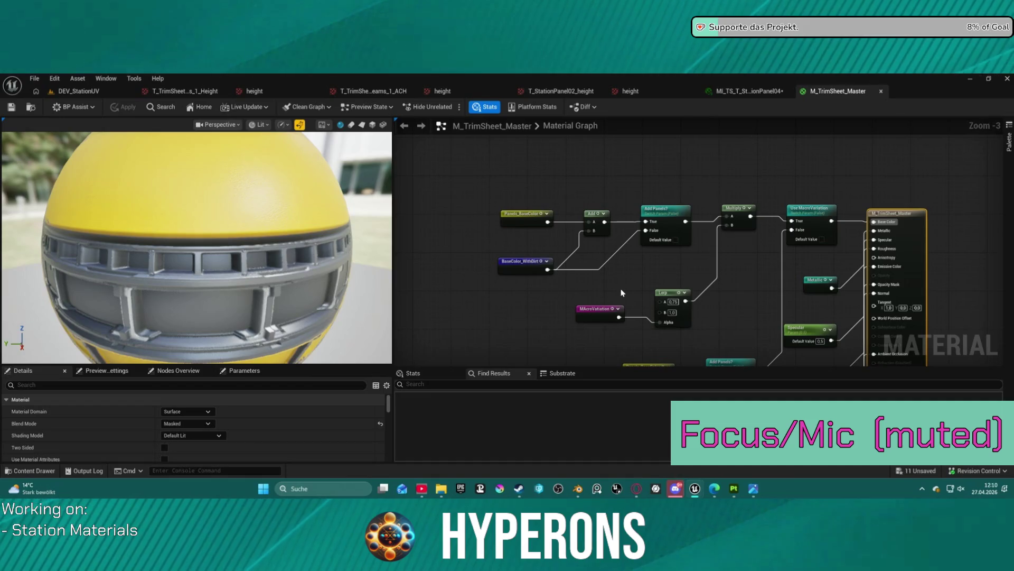
{"action": "scroll", "coordinate": [528, 226], "scroll_direction": "down", "scroll_amount": 4}
{"action": "scroll", "coordinate": [581, 172], "scroll_direction": "up", "scroll_amount": 6}
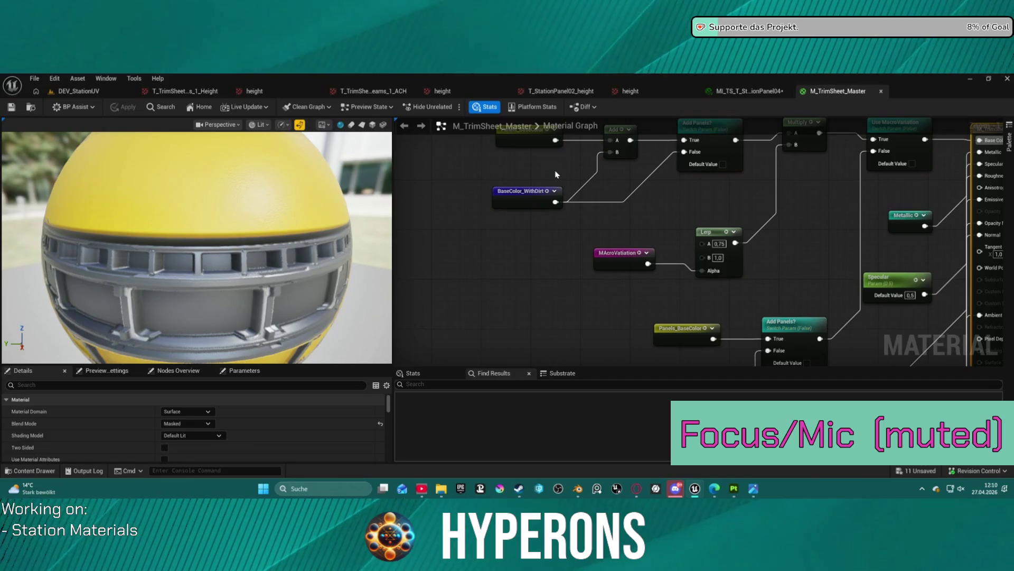
{"action": "left_click_drag", "start_coordinate": [564, 173], "coordinate": [565, 205]}
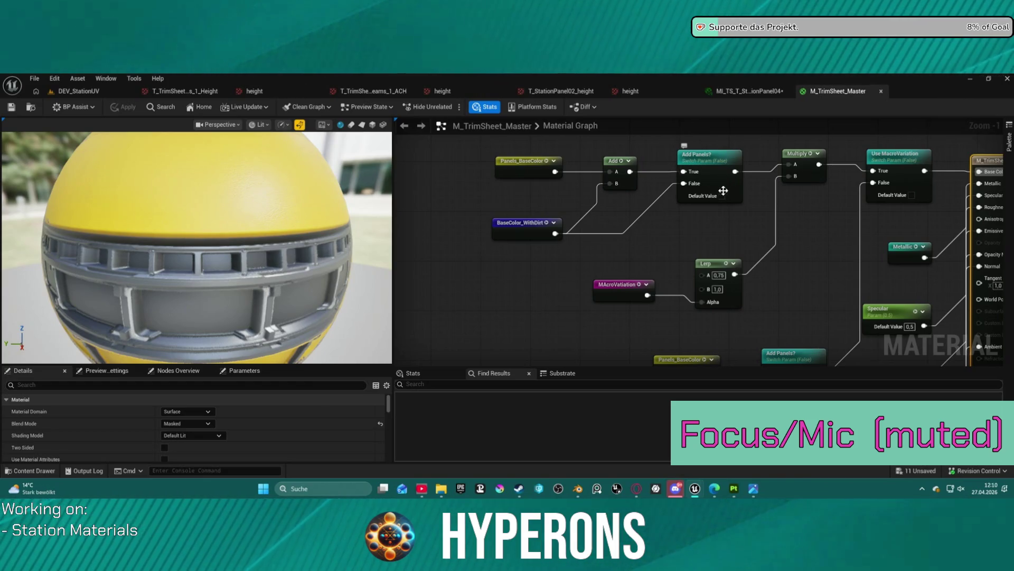
{"action": "scroll", "coordinate": [536, 232], "scroll_direction": "down", "scroll_amount": 1}
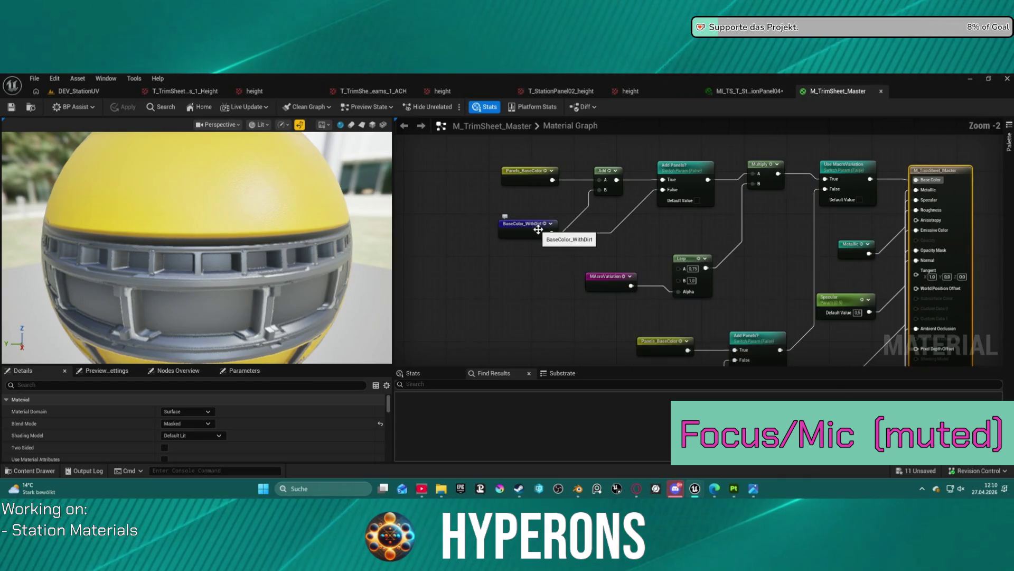
{"action": "scroll", "coordinate": [688, 206], "scroll_direction": "up", "scroll_amount": 1}
{"action": "left_click", "coordinate": [696, 201]}
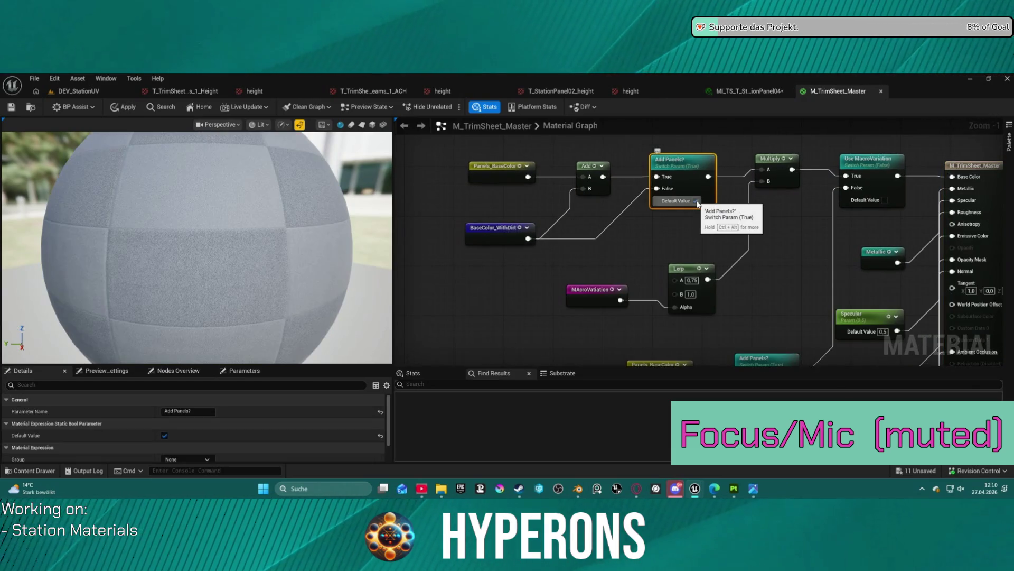
{"action": "left_click", "coordinate": [697, 201]}
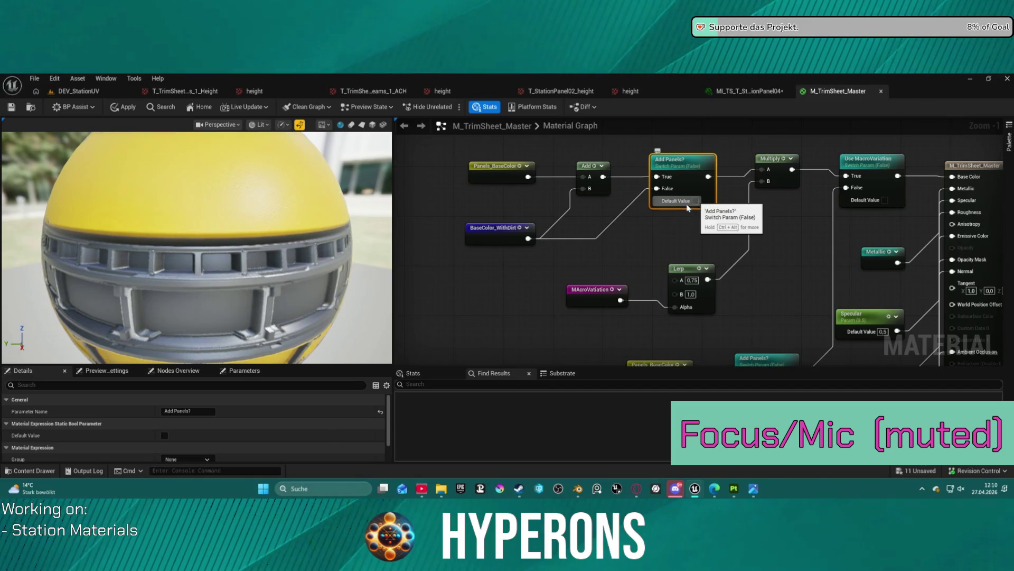
{"action": "scroll", "coordinate": [610, 229], "scroll_direction": "down", "scroll_amount": 1}
{"action": "mouse_move", "coordinate": [610, 231]}
{"action": "left_mouse_down"}
{"action": "mouse_move", "coordinate": [600, 260]}
{"action": "mouse_move", "coordinate": [600, 219]}
{"action": "mouse_move", "coordinate": [538, 125]}
{"action": "left_mouse_up"}
{"action": "left_click_drag", "start_coordinate": [660, 328], "coordinate": [526, 135]}
{"action": "scroll", "coordinate": [777, 142], "scroll_direction": "down", "scroll_amount": 6}
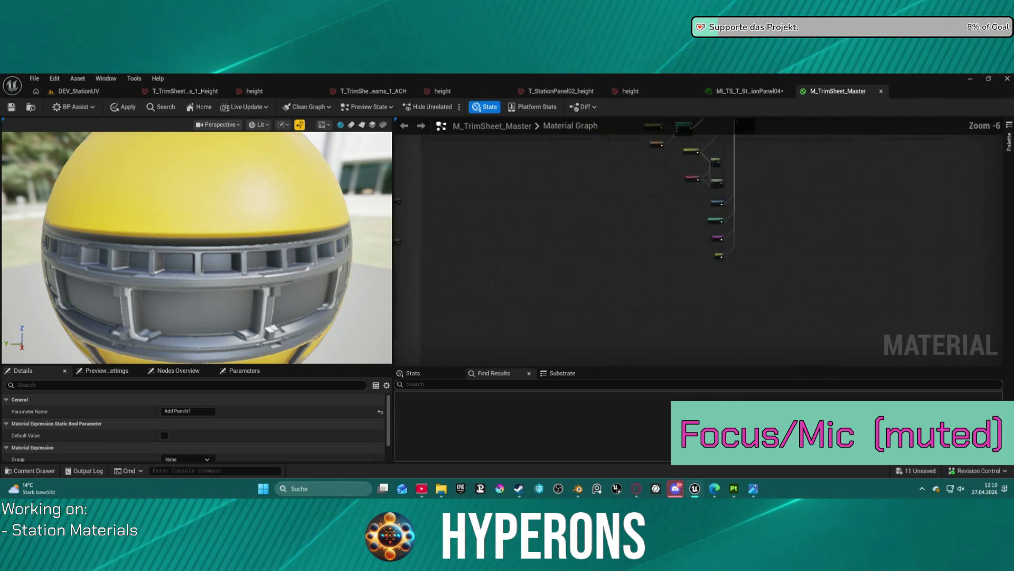
Step: Move the Normal named reroute up beside the Add Panels? switch
{"action": "scroll", "coordinate": [636, 242], "scroll_direction": "up", "scroll_amount": 6}
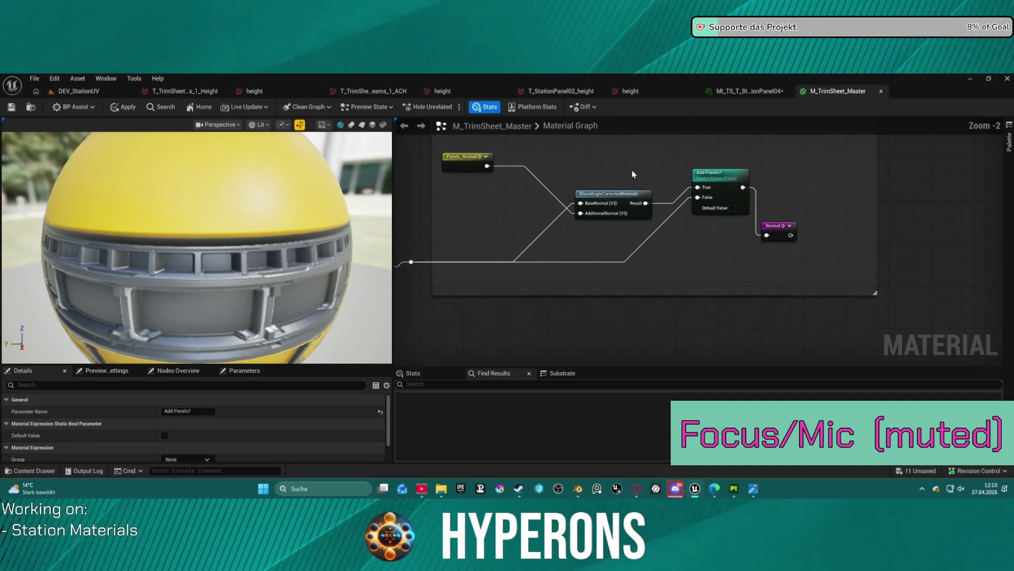
{"action": "mouse_move", "coordinate": [639, 188]}
{"action": "left_mouse_down"}
{"action": "mouse_move", "coordinate": [669, 347]}
{"action": "mouse_move", "coordinate": [658, 244]}
{"action": "left_mouse_up"}
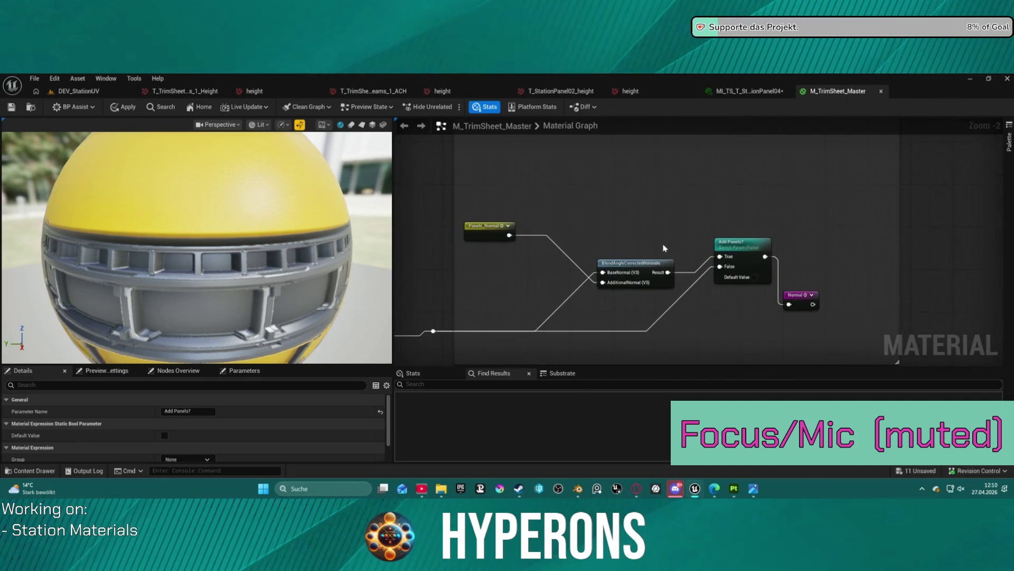
{"action": "left_click_drag", "start_coordinate": [801, 294], "coordinate": [798, 241]}
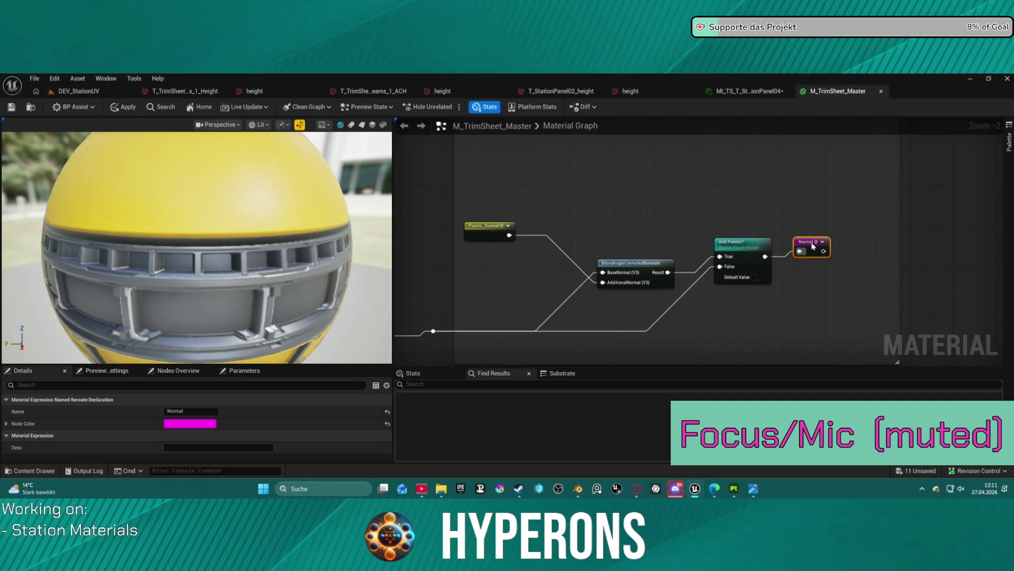
{"action": "scroll", "coordinate": [729, 331], "scroll_direction": "down", "scroll_amount": 6}
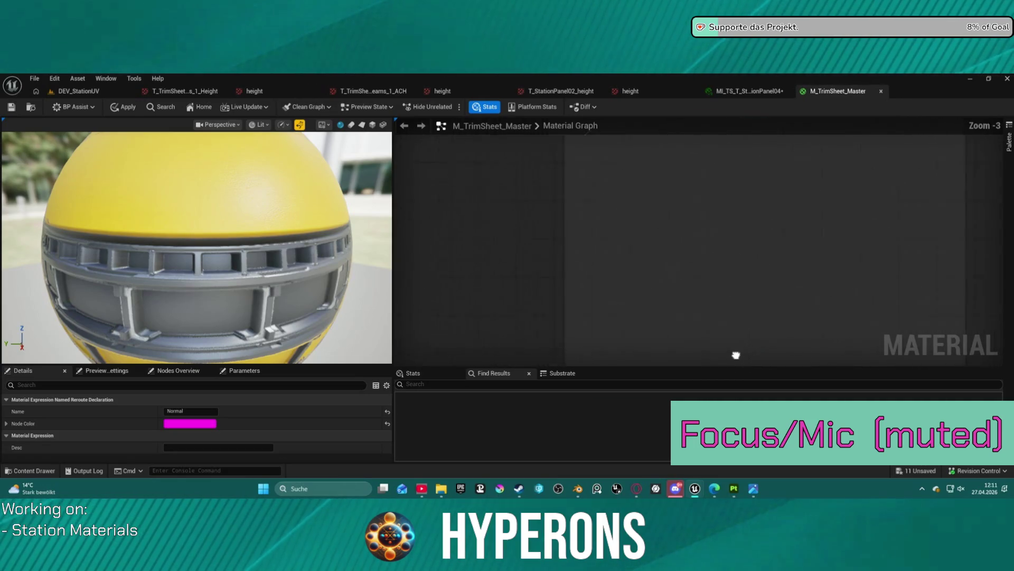
{"action": "scroll", "coordinate": [729, 331], "scroll_direction": "up", "scroll_amount": 4}
Step: Pan past the Roughness and UV nodes and select the ParallaxOcclusionMapping node
{"action": "mouse_move", "coordinate": [741, 254]}
{"action": "left_mouse_down"}
{"action": "mouse_move", "coordinate": [736, 294]}
{"action": "mouse_move", "coordinate": [697, 274]}
{"action": "mouse_move", "coordinate": [687, 333]}
{"action": "mouse_move", "coordinate": [772, 274]}
{"action": "mouse_move", "coordinate": [822, 335]}
{"action": "mouse_move", "coordinate": [661, 200]}
{"action": "left_mouse_up"}
{"action": "scroll", "coordinate": [655, 222], "scroll_direction": "up", "scroll_amount": 2}
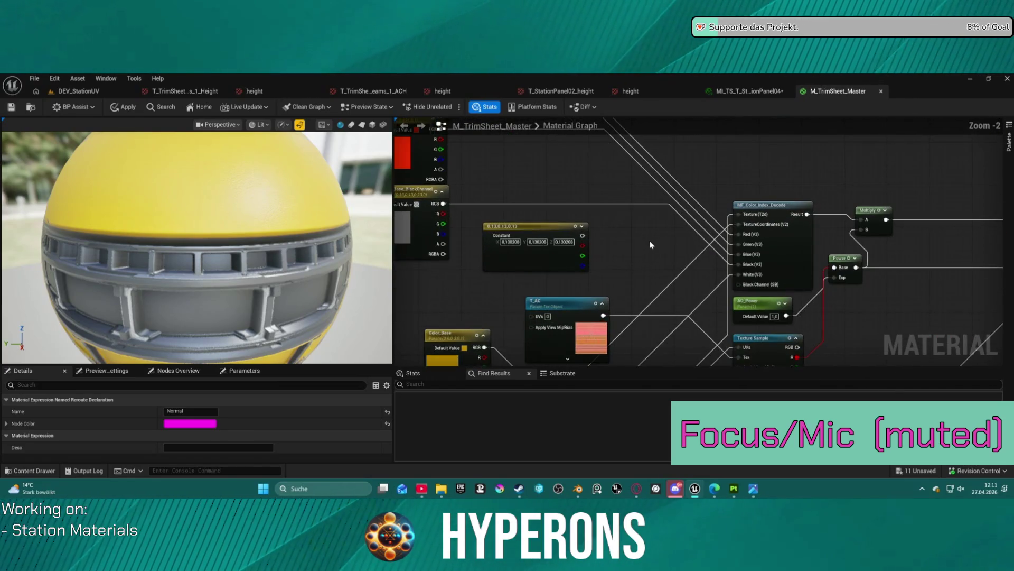
{"action": "mouse_move", "coordinate": [640, 236]}
{"action": "left_mouse_down"}
{"action": "mouse_move", "coordinate": [679, 276]}
{"action": "mouse_move", "coordinate": [729, 215]}
{"action": "mouse_move", "coordinate": [786, 98]}
{"action": "left_mouse_up"}
{"action": "mouse_move", "coordinate": [697, 244]}
{"action": "left_mouse_down"}
{"action": "mouse_move", "coordinate": [607, 174]}
{"action": "mouse_move", "coordinate": [624, 158]}
{"action": "mouse_move", "coordinate": [645, 158]}
{"action": "mouse_move", "coordinate": [529, 222]}
{"action": "mouse_move", "coordinate": [397, 245]}
{"action": "left_mouse_up"}
{"action": "mouse_move", "coordinate": [666, 302]}
{"action": "left_mouse_down"}
{"action": "mouse_move", "coordinate": [693, 270]}
{"action": "mouse_move", "coordinate": [160, 196]}
{"action": "left_mouse_up"}
{"action": "mouse_move", "coordinate": [687, 248]}
{"action": "left_mouse_down"}
{"action": "mouse_move", "coordinate": [793, 248]}
{"action": "mouse_move", "coordinate": [671, 185]}
{"action": "mouse_move", "coordinate": [614, 207]}
{"action": "mouse_move", "coordinate": [417, 221]}
{"action": "left_mouse_up"}
{"action": "scroll", "coordinate": [793, 249], "scroll_direction": "down", "scroll_amount": 1}
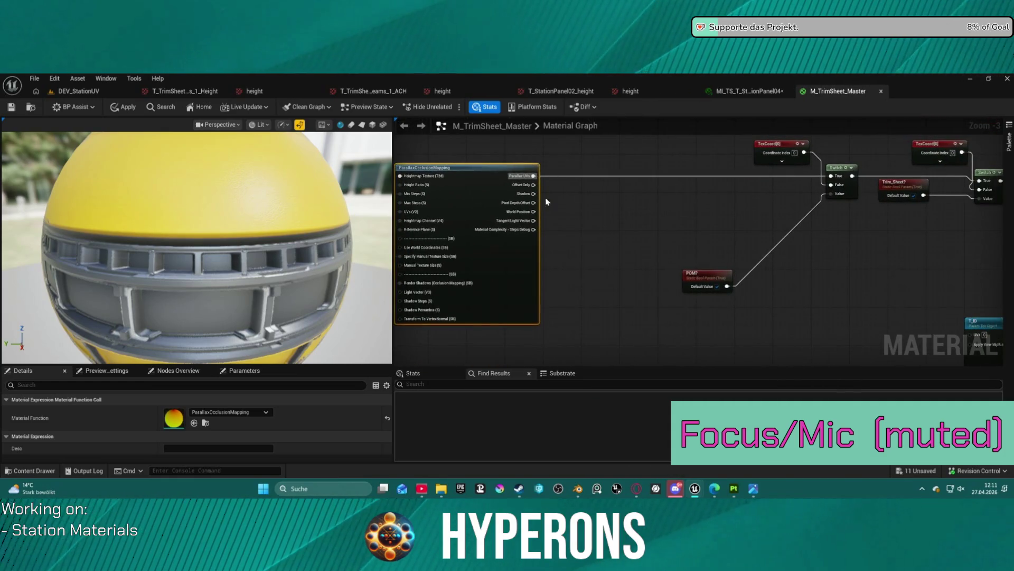
Step: Move the Roughness parameter node upward in the graph
{"action": "mouse_move", "coordinate": [537, 212]}
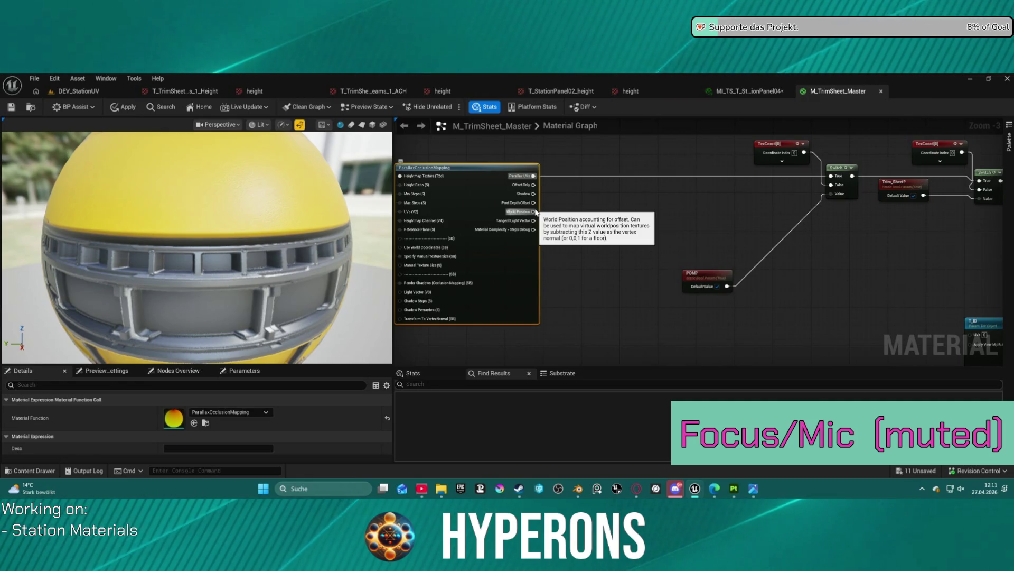
{"action": "scroll", "coordinate": [577, 152], "scroll_direction": "down", "scroll_amount": 5}
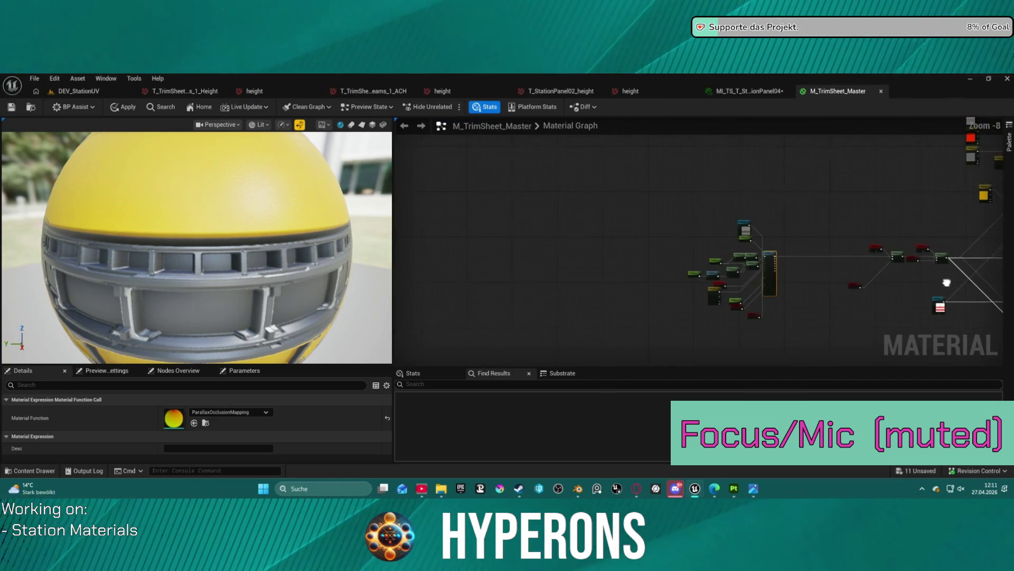
{"action": "scroll", "coordinate": [577, 152], "scroll_direction": "up", "scroll_amount": 1}
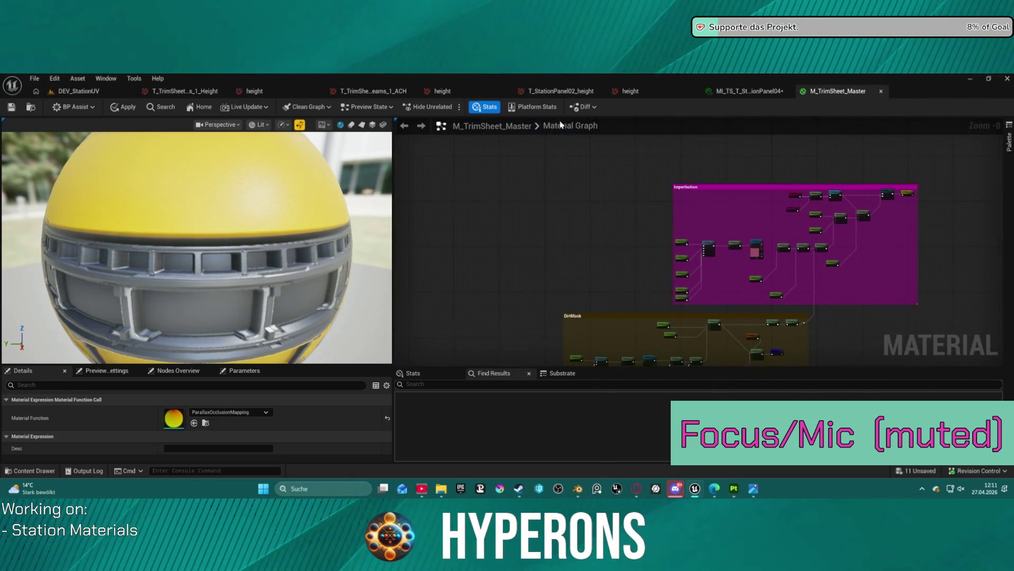
{"action": "scroll", "coordinate": [936, 207], "scroll_direction": "up", "scroll_amount": 2}
{"action": "scroll", "coordinate": [879, 190], "scroll_direction": "down", "scroll_amount": 7}
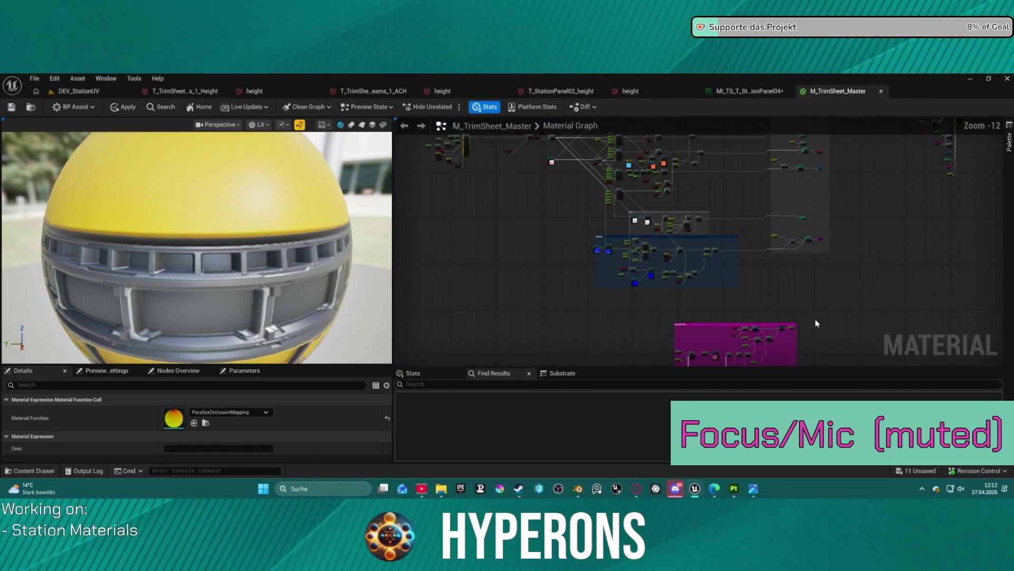
{"action": "scroll", "coordinate": [703, 167], "scroll_direction": "up", "scroll_amount": 9}
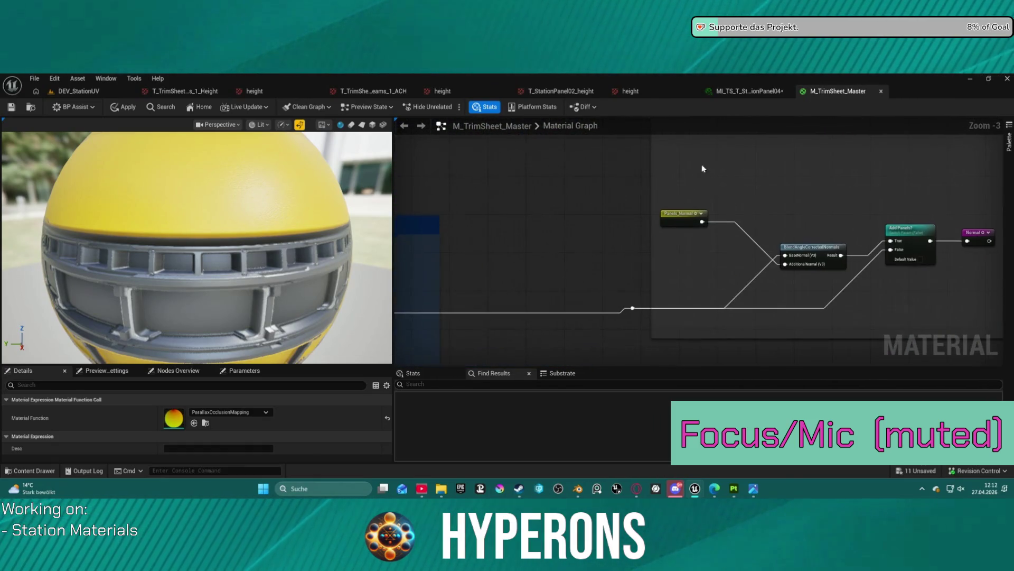
{"action": "scroll", "coordinate": [736, 284], "scroll_direction": "down", "scroll_amount": 2}
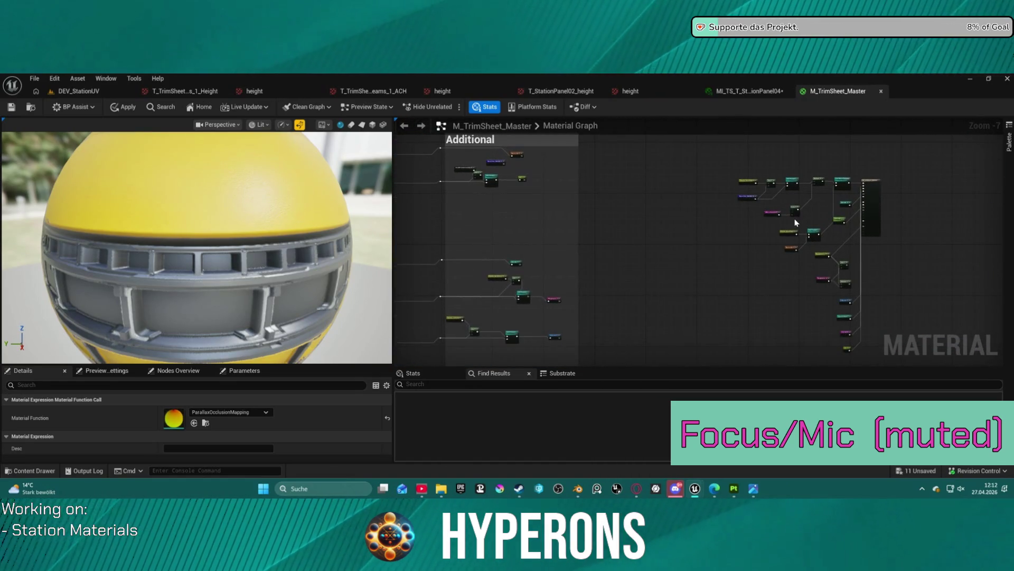
{"action": "scroll", "coordinate": [796, 222], "scroll_direction": "up", "scroll_amount": 3}
{"action": "mouse_move", "coordinate": [722, 248]}
{"action": "left_mouse_down"}
{"action": "mouse_move", "coordinate": [713, 255]}
{"action": "mouse_move", "coordinate": [639, 172]}
{"action": "mouse_move", "coordinate": [566, 188]}
{"action": "mouse_move", "coordinate": [546, 260]}
{"action": "left_mouse_up"}
{"action": "mouse_move", "coordinate": [643, 291]}
{"action": "left_mouse_down"}
{"action": "mouse_move", "coordinate": [549, 296]}
{"action": "mouse_move", "coordinate": [483, 228]}
{"action": "mouse_move", "coordinate": [625, 156]}
{"action": "left_mouse_up"}
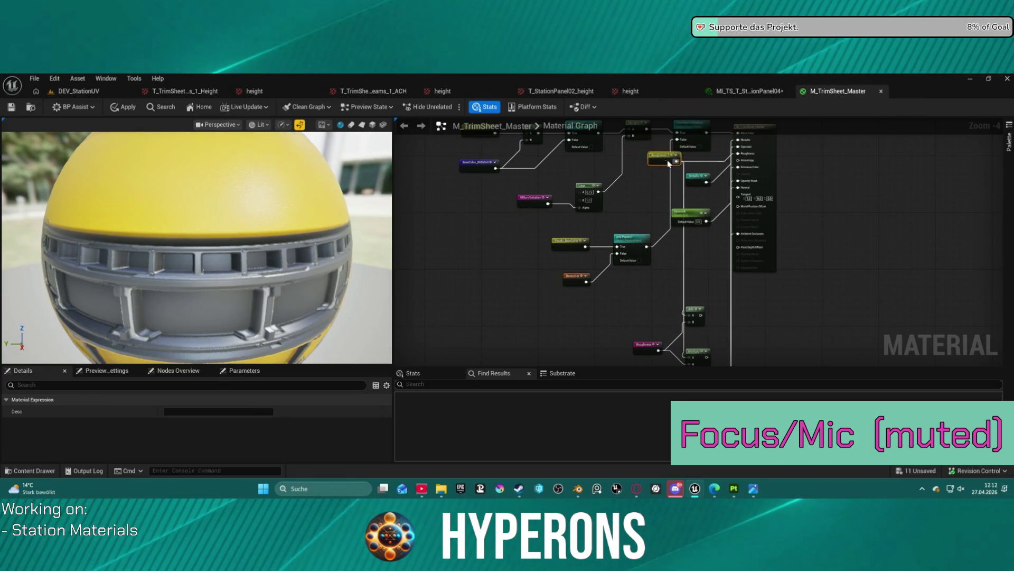
Step: Shift BlendAngleCorrectedNormals up-left and Panels_Normal down-right to straighten their wires
{"action": "mouse_move", "coordinate": [628, 301]}
{"action": "left_mouse_down"}
{"action": "mouse_move", "coordinate": [609, 226]}
{"action": "mouse_move", "coordinate": [639, 302]}
{"action": "left_mouse_up"}
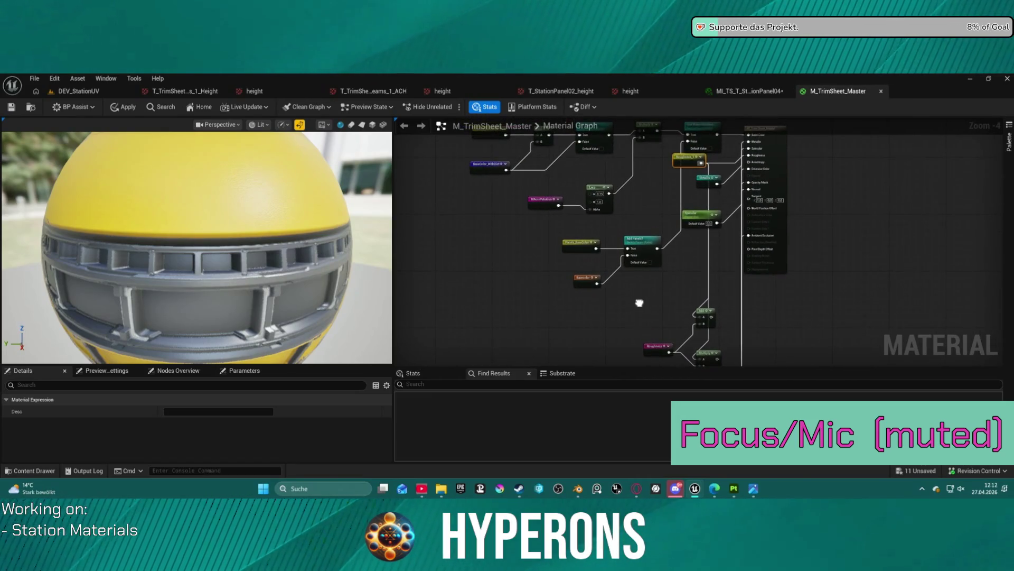
{"action": "scroll", "coordinate": [811, 172], "scroll_direction": "down", "scroll_amount": 5}
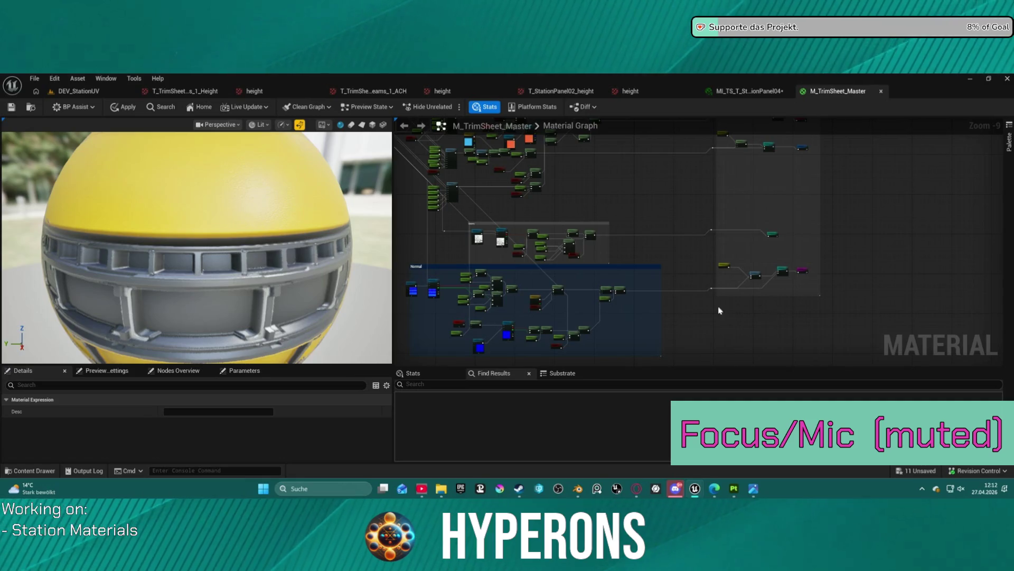
{"action": "left_click_drag", "start_coordinate": [564, 309], "coordinate": [554, 281]}
{"action": "scroll", "coordinate": [763, 253], "scroll_direction": "up", "scroll_amount": 6}
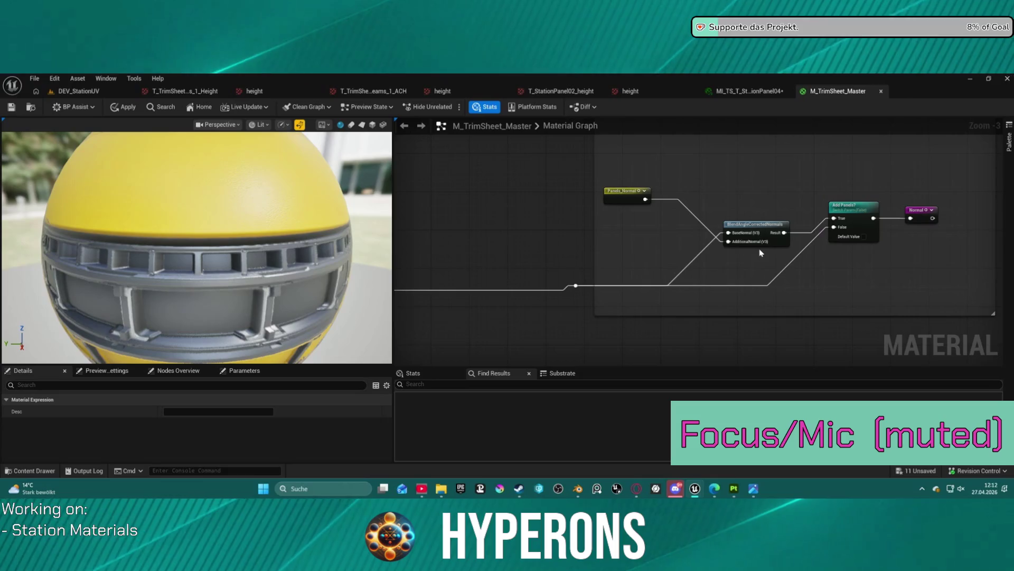
{"action": "left_click_drag", "start_coordinate": [761, 231], "coordinate": [749, 213]}
{"action": "left_click_drag", "start_coordinate": [621, 199], "coordinate": [637, 227]}
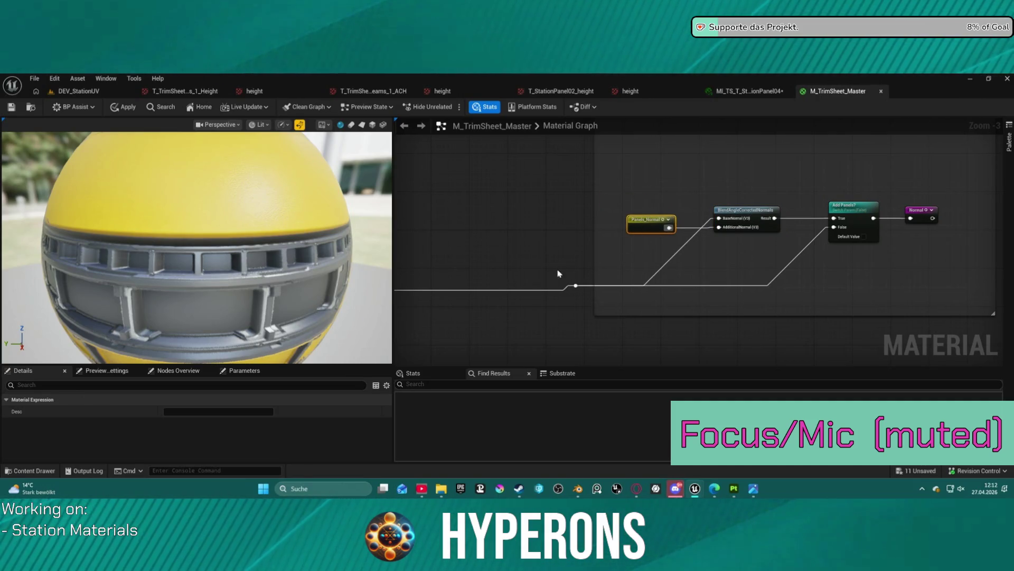
{"action": "scroll", "coordinate": [664, 270], "scroll_direction": "down", "scroll_amount": 4}
{"action": "mouse_move", "coordinate": [853, 229]}
{"action": "left_mouse_down"}
{"action": "mouse_move", "coordinate": [765, 334]}
{"action": "mouse_move", "coordinate": [731, 308]}
{"action": "left_mouse_up"}
{"action": "scroll", "coordinate": [888, 195], "scroll_direction": "up", "scroll_amount": 4}
{"action": "mouse_move", "coordinate": [888, 195]}
{"action": "left_mouse_down"}
{"action": "mouse_move", "coordinate": [841, 246]}
{"action": "mouse_move", "coordinate": [872, 250]}
{"action": "mouse_move", "coordinate": [588, 236]}
{"action": "mouse_move", "coordinate": [1004, 205]}
{"action": "mouse_move", "coordinate": [942, 231]}
{"action": "left_mouse_up"}
Step: Nudge the TexCoord node up-left and bring the POM node's T_Height and Height_Ratio inputs into view
{"action": "scroll", "coordinate": [722, 259], "scroll_direction": "down", "scroll_amount": 4}
{"action": "scroll", "coordinate": [723, 258], "scroll_direction": "up", "scroll_amount": 6}
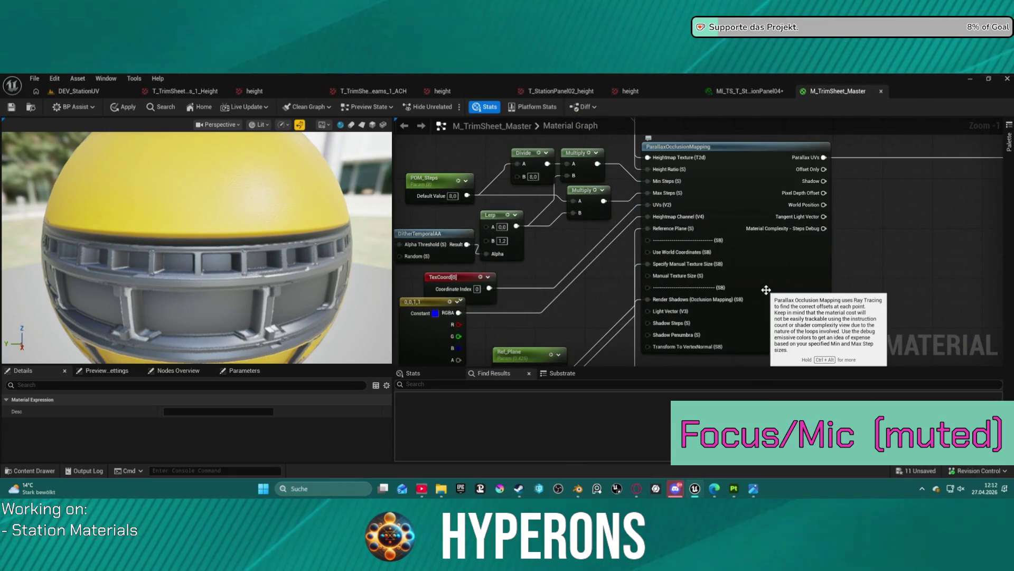
{"action": "mouse_move", "coordinate": [578, 301]}
{"action": "left_mouse_down"}
{"action": "mouse_move", "coordinate": [696, 249]}
{"action": "mouse_move", "coordinate": [682, 280]}
{"action": "left_mouse_up"}
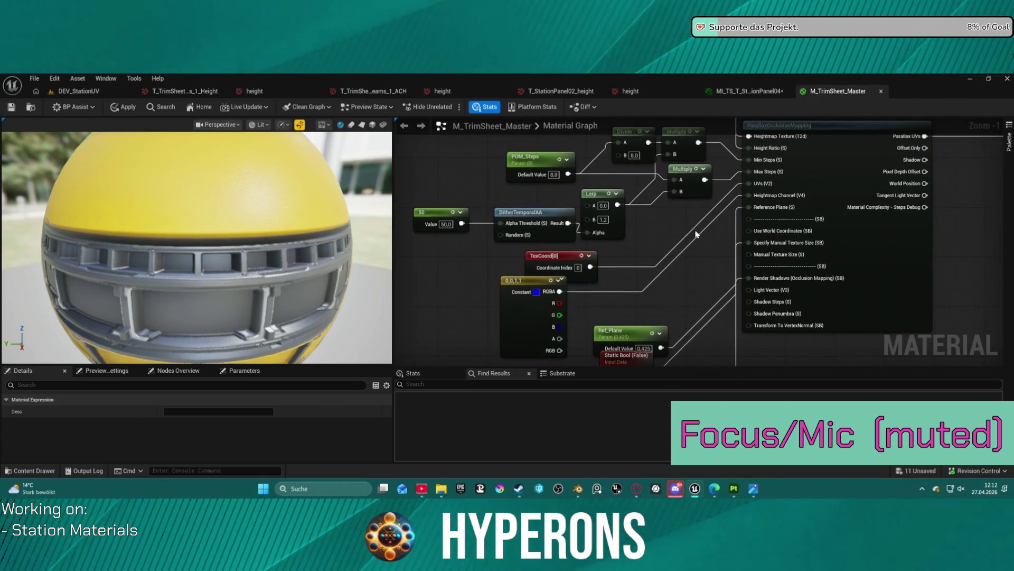
{"action": "mouse_move", "coordinate": [528, 257]}
{"action": "left_mouse_down"}
{"action": "mouse_move", "coordinate": [522, 246]}
{"action": "mouse_move", "coordinate": [509, 252]}
{"action": "left_mouse_up"}
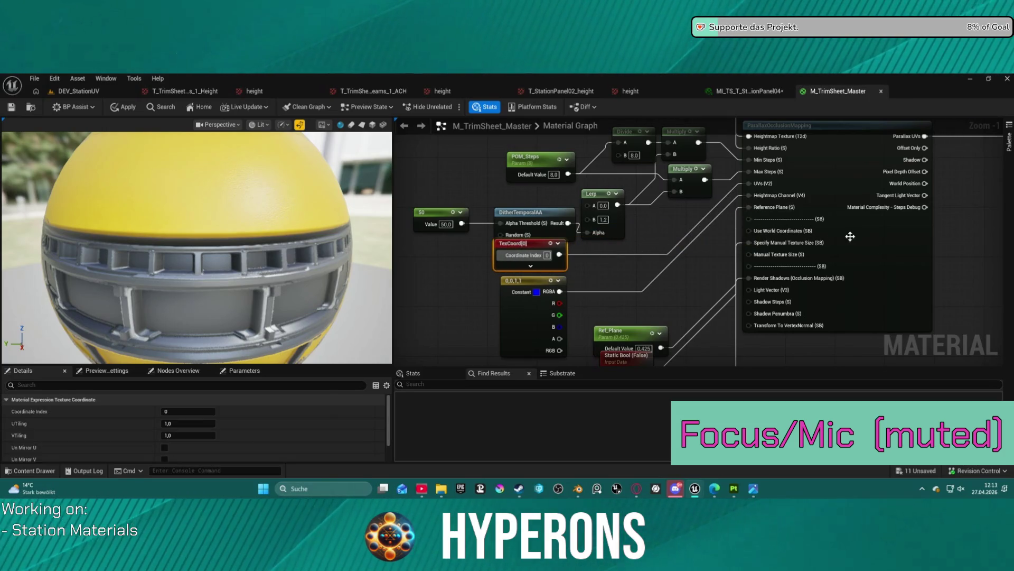
{"action": "mouse_move", "coordinate": [850, 244]}
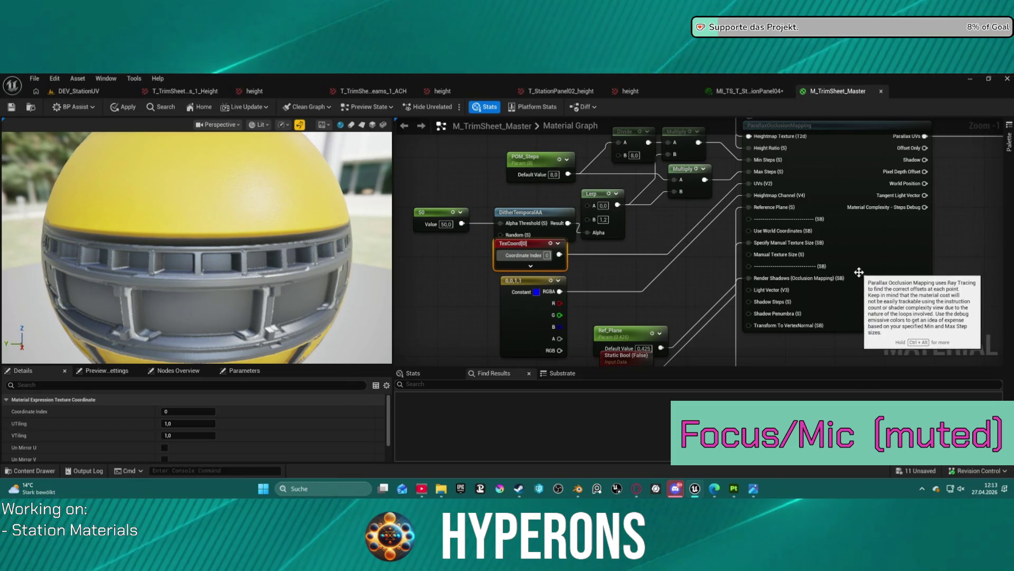
{"action": "mouse_move", "coordinate": [815, 304]}
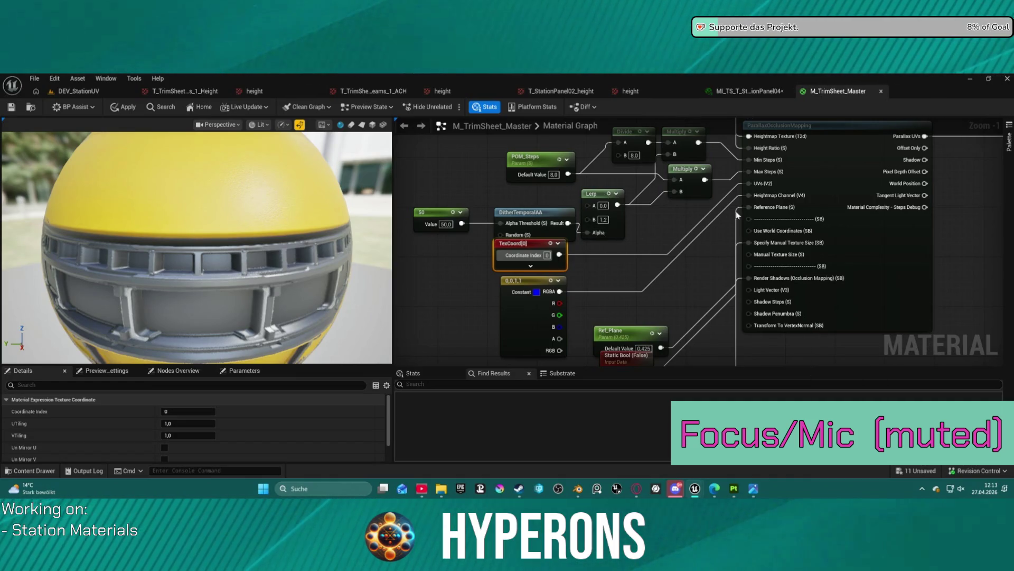
{"action": "mouse_move", "coordinate": [996, 182]}
{"action": "left_mouse_down"}
{"action": "mouse_move", "coordinate": [731, 265]}
{"action": "mouse_move", "coordinate": [736, 226]}
{"action": "mouse_move", "coordinate": [794, 296]}
{"action": "mouse_move", "coordinate": [794, 389]}
{"action": "mouse_move", "coordinate": [799, 343]}
{"action": "left_mouse_up"}
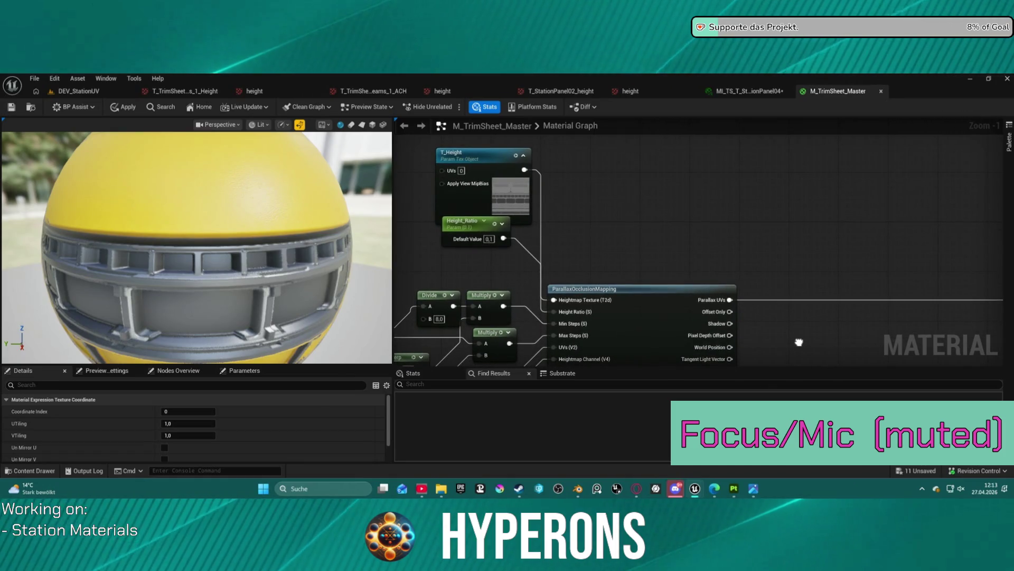
{"action": "mouse_move", "coordinate": [799, 343]}
{"action": "left_mouse_down"}
{"action": "mouse_move", "coordinate": [779, 281]}
{"action": "mouse_move", "coordinate": [779, 233]}
{"action": "mouse_move", "coordinate": [594, 204]}
{"action": "mouse_move", "coordinate": [419, 312]}
{"action": "left_mouse_up"}
{"action": "scroll", "coordinate": [779, 280], "scroll_direction": "down", "scroll_amount": 5}
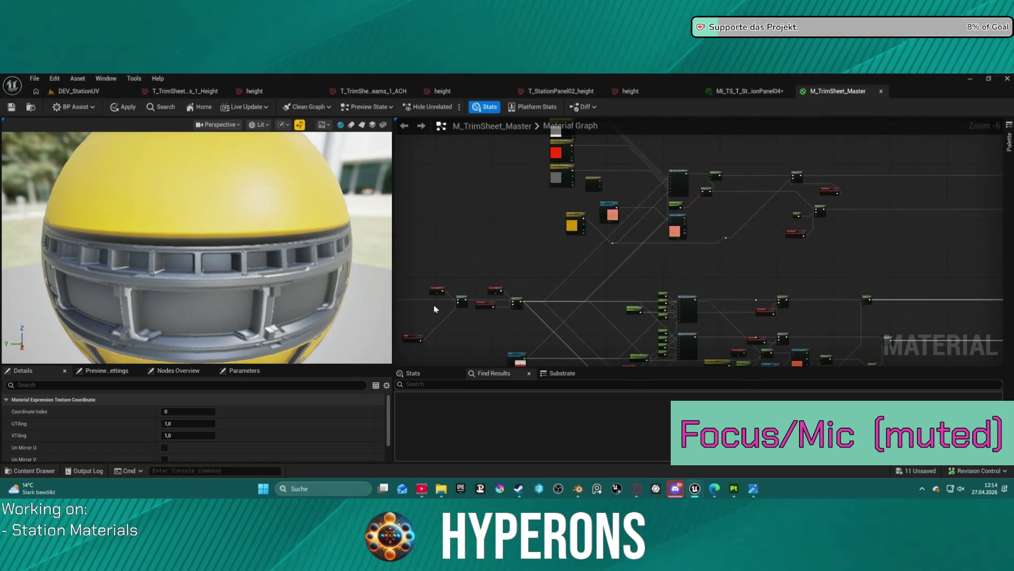
{"action": "scroll", "coordinate": [716, 185], "scroll_direction": "up", "scroll_amount": 4}
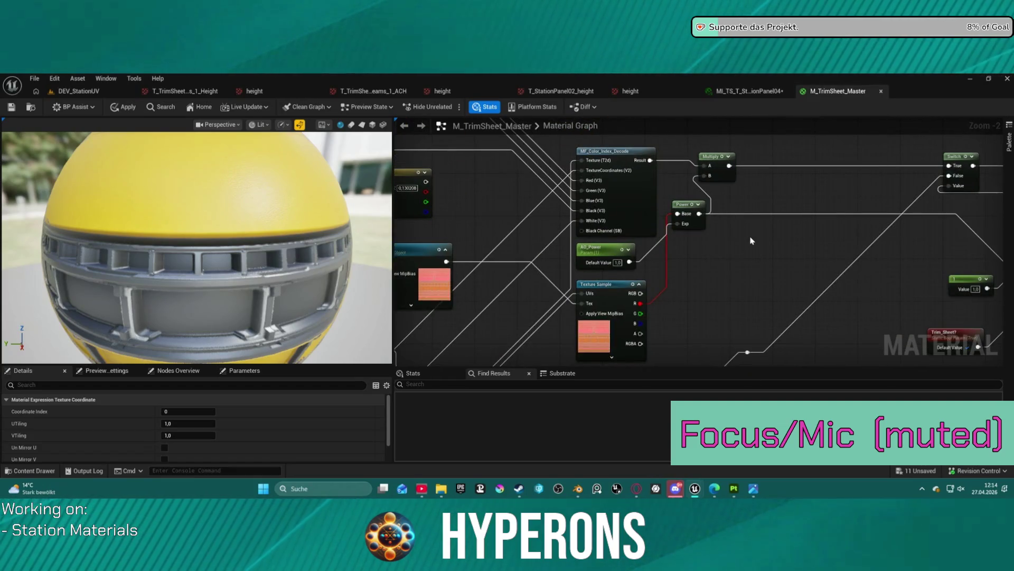
{"action": "mouse_move", "coordinate": [754, 256]}
{"action": "left_mouse_down"}
{"action": "mouse_move", "coordinate": [711, 193]}
{"action": "mouse_move", "coordinate": [917, 165]}
{"action": "left_mouse_up"}
{"action": "scroll", "coordinate": [684, 220], "scroll_direction": "down", "scroll_amount": 3}
{"action": "scroll", "coordinate": [708, 193], "scroll_direction": "up", "scroll_amount": 2}
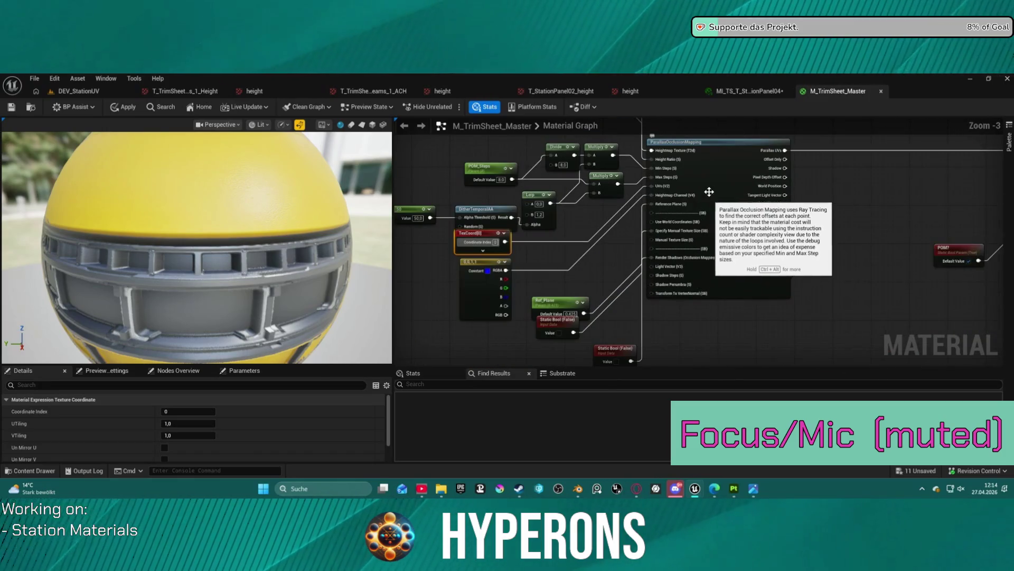
{"action": "mouse_move", "coordinate": [871, 228]}
{"action": "left_mouse_down"}
{"action": "mouse_move", "coordinate": [844, 301]}
{"action": "mouse_move", "coordinate": [837, 298]}
{"action": "mouse_move", "coordinate": [866, 264]}
{"action": "left_mouse_up"}
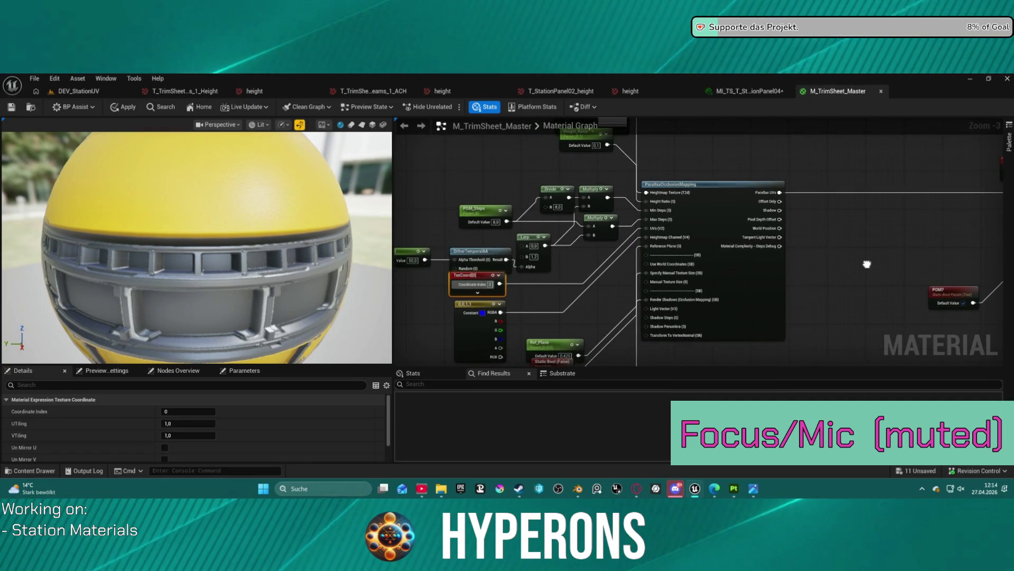
{"action": "mouse_move", "coordinate": [867, 264]}
{"action": "left_mouse_down"}
{"action": "mouse_move", "coordinate": [852, 253]}
{"action": "mouse_move", "coordinate": [866, 267]}
{"action": "mouse_move", "coordinate": [864, 255]}
{"action": "mouse_move", "coordinate": [797, 249]}
{"action": "left_mouse_up"}
{"action": "scroll", "coordinate": [797, 249], "scroll_direction": "down", "scroll_amount": 3}
{"action": "scroll", "coordinate": [428, 217], "scroll_direction": "down", "scroll_amount": 2}
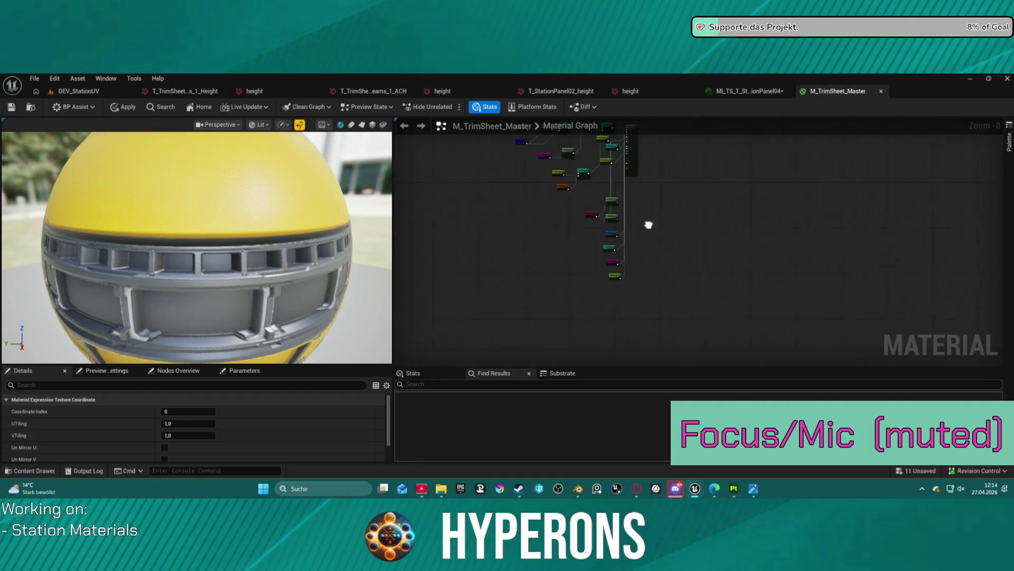
{"action": "scroll", "coordinate": [636, 220], "scroll_direction": "up", "scroll_amount": 5}
{"action": "left_click_drag", "start_coordinate": [610, 176], "coordinate": [633, 275]}
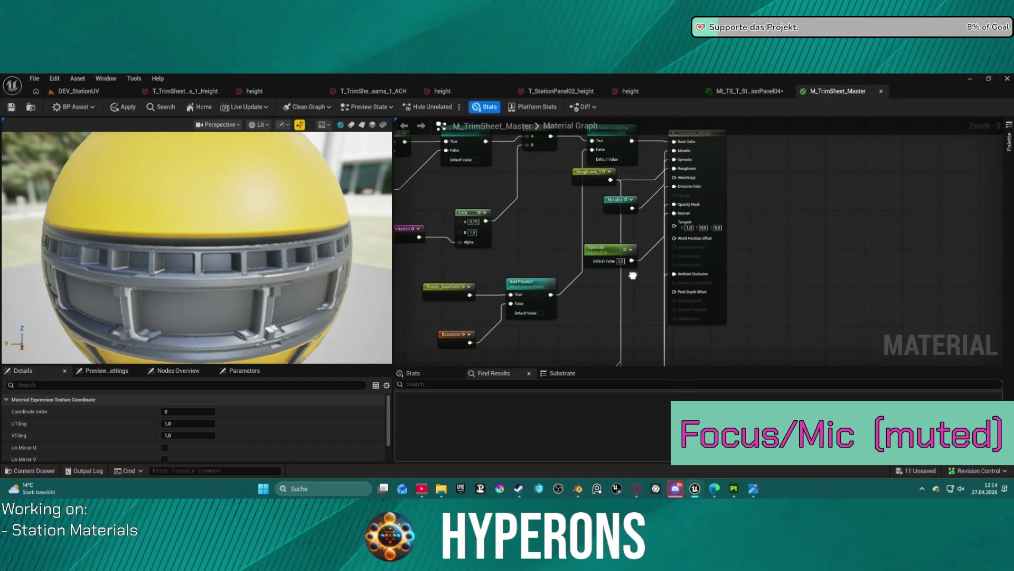
{"action": "left_click_drag", "start_coordinate": [633, 274], "coordinate": [648, 275]}
{"action": "scroll", "coordinate": [648, 275], "scroll_direction": "down", "scroll_amount": 6}
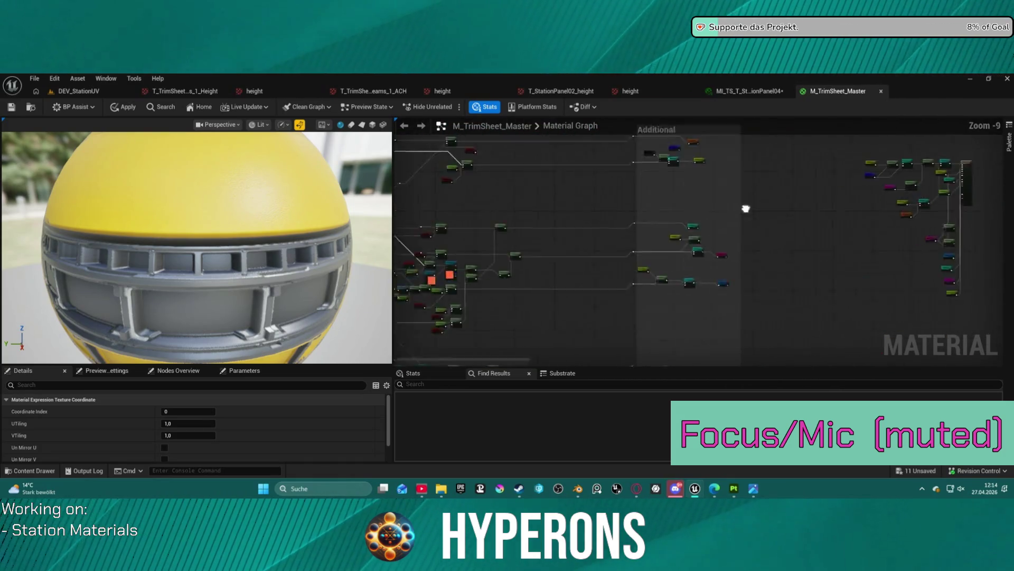
{"action": "scroll", "coordinate": [637, 172], "scroll_direction": "up", "scroll_amount": 7}
{"action": "mouse_move", "coordinate": [872, 199]}
{"action": "left_mouse_down"}
{"action": "mouse_move", "coordinate": [608, 206]}
{"action": "mouse_move", "coordinate": [528, 196]}
{"action": "mouse_move", "coordinate": [507, 206]}
{"action": "mouse_move", "coordinate": [739, 244]}
{"action": "left_mouse_up"}
{"action": "mouse_move", "coordinate": [628, 239]}
{"action": "left_mouse_down"}
{"action": "mouse_move", "coordinate": [706, 227]}
{"action": "mouse_move", "coordinate": [820, 239]}
{"action": "mouse_move", "coordinate": [752, 249]}
{"action": "mouse_move", "coordinate": [745, 231]}
{"action": "left_mouse_up"}
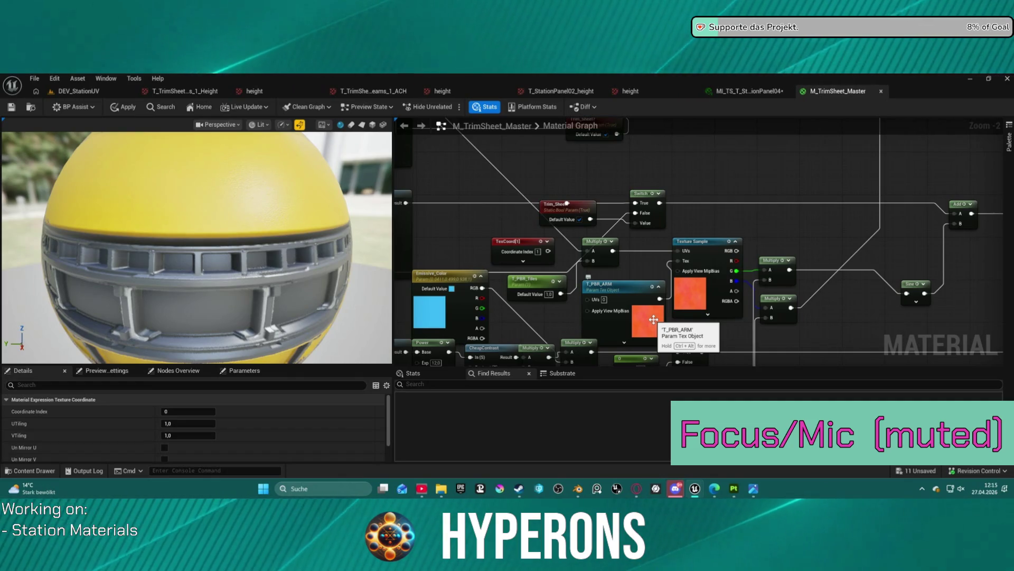
{"action": "scroll", "coordinate": [842, 306], "scroll_direction": "down", "scroll_amount": 2}
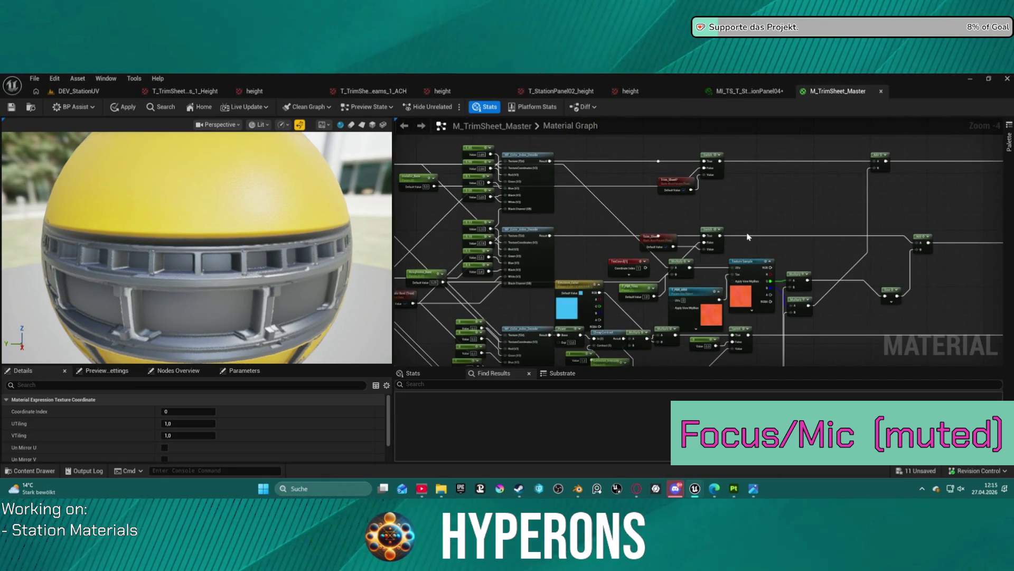
{"action": "mouse_move", "coordinate": [747, 233]}
{"action": "left_mouse_down"}
{"action": "mouse_move", "coordinate": [826, 201]}
{"action": "mouse_move", "coordinate": [920, 186]}
{"action": "mouse_move", "coordinate": [870, 163]}
{"action": "mouse_move", "coordinate": [745, 160]}
{"action": "left_mouse_up"}
{"action": "left_click_drag", "start_coordinate": [682, 164], "coordinate": [594, 181]}
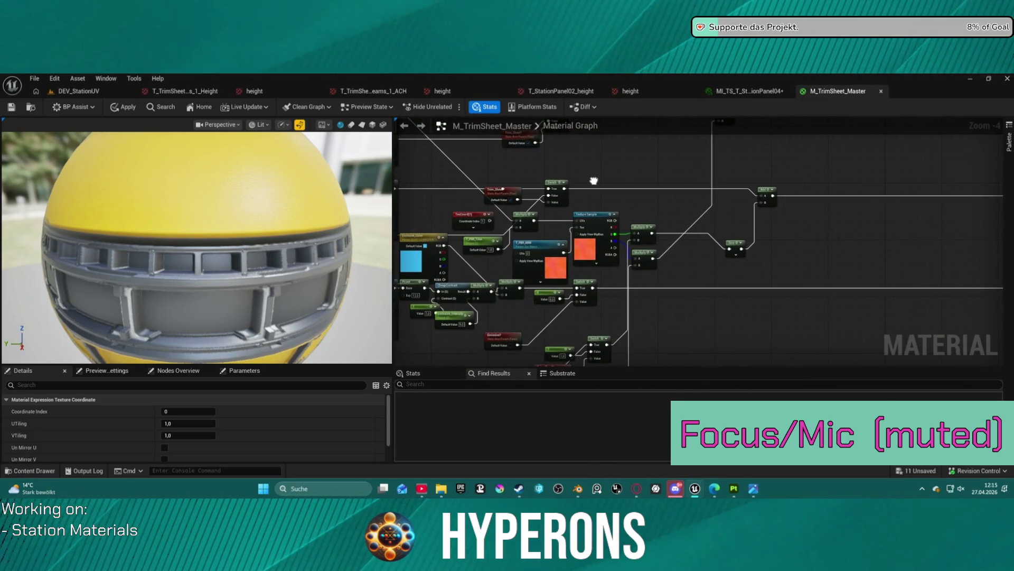
{"action": "scroll", "coordinate": [594, 181], "scroll_direction": "down", "scroll_amount": 3}
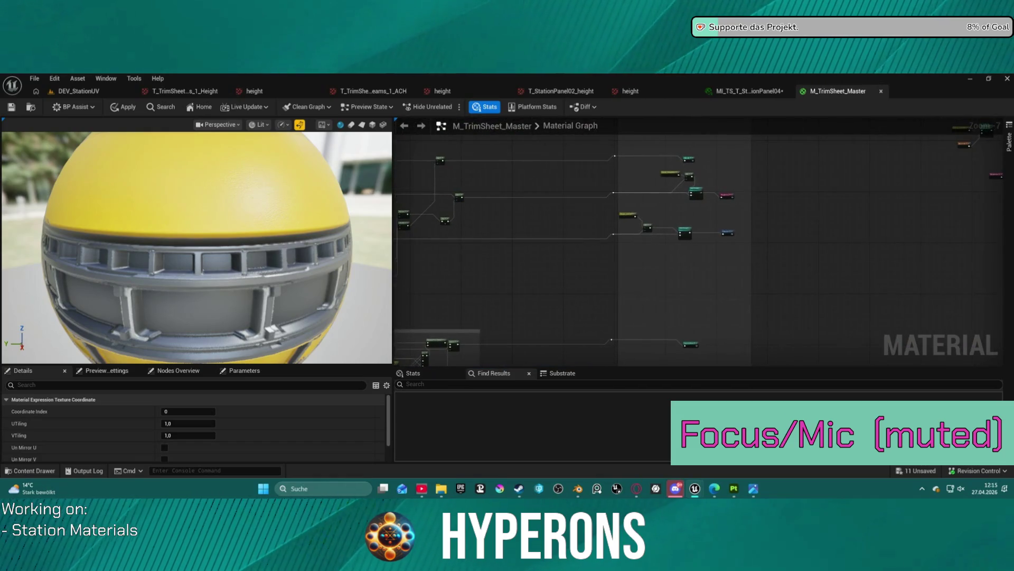
{"action": "scroll", "coordinate": [673, 183], "scroll_direction": "up", "scroll_amount": 4}
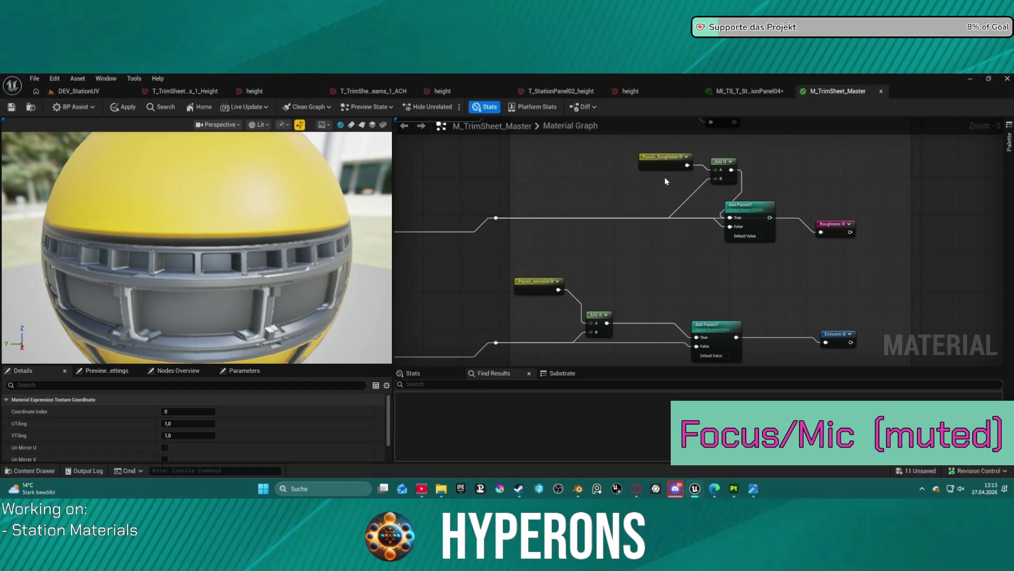
{"action": "scroll", "coordinate": [826, 138], "scroll_direction": "down", "scroll_amount": 3}
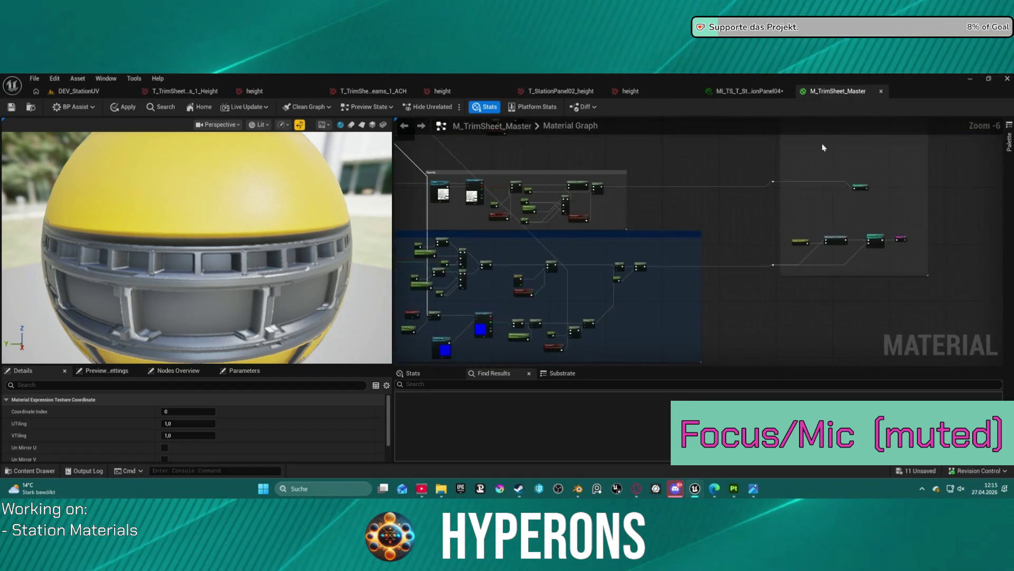
{"action": "scroll", "coordinate": [815, 237], "scroll_direction": "up", "scroll_amount": 4}
{"action": "left_click_drag", "start_coordinate": [682, 291], "coordinate": [500, 277]}
{"action": "scroll", "coordinate": [711, 252], "scroll_direction": "down", "scroll_amount": 3}
Step: Survey the Imperfection and DirtMask groups and jump to the Panels_Roughness reroute declaration
{"action": "left_click_drag", "start_coordinate": [697, 338], "coordinate": [697, 0]}
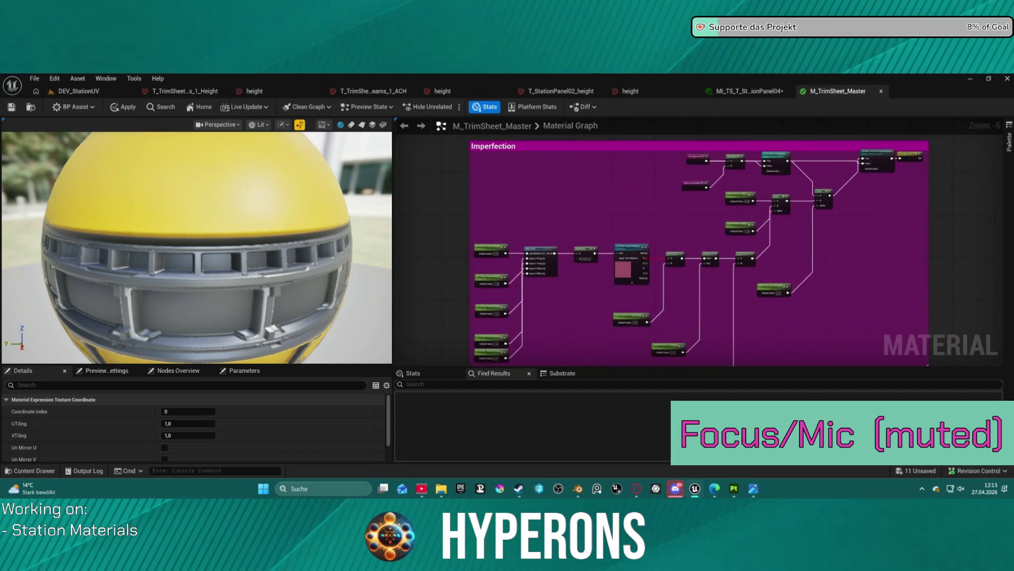
{"action": "scroll", "coordinate": [916, 163], "scroll_direction": "up", "scroll_amount": 3}
{"action": "scroll", "coordinate": [837, 257], "scroll_direction": "down", "scroll_amount": 4}
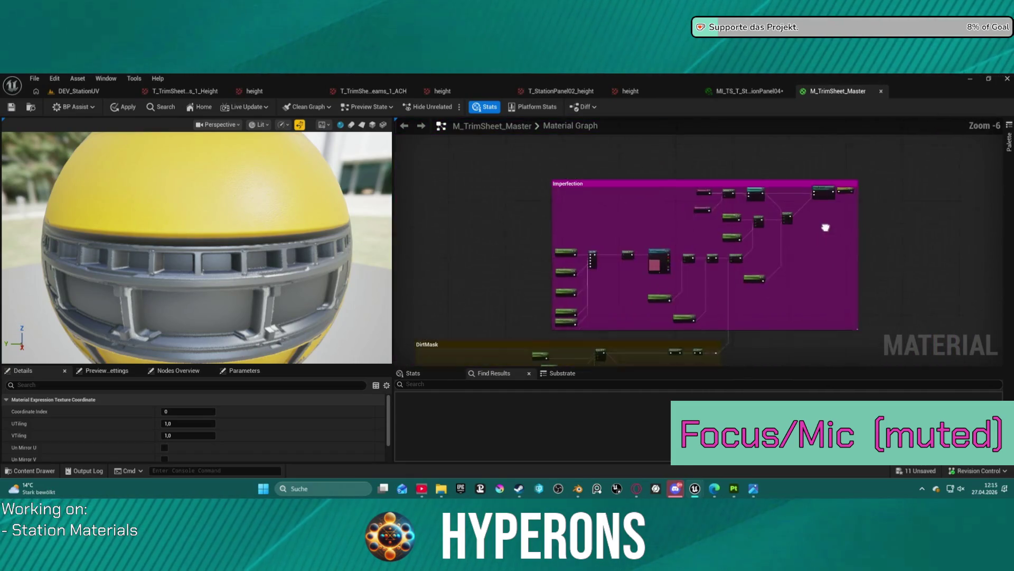
{"action": "left_click_drag", "start_coordinate": [729, 369], "coordinate": [716, 242]}
{"action": "scroll", "coordinate": [716, 242], "scroll_direction": "up", "scroll_amount": 3}
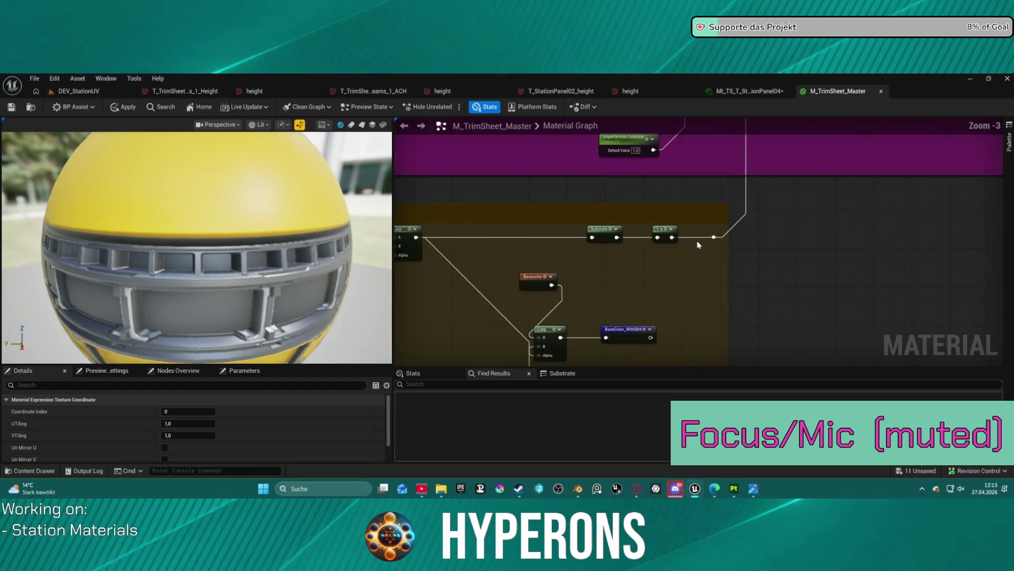
{"action": "scroll", "coordinate": [806, 157], "scroll_direction": "down", "scroll_amount": 3}
{"action": "left_click_drag", "start_coordinate": [806, 157], "coordinate": [740, 297]}
{"action": "scroll", "coordinate": [736, 295], "scroll_direction": "up", "scroll_amount": 2}
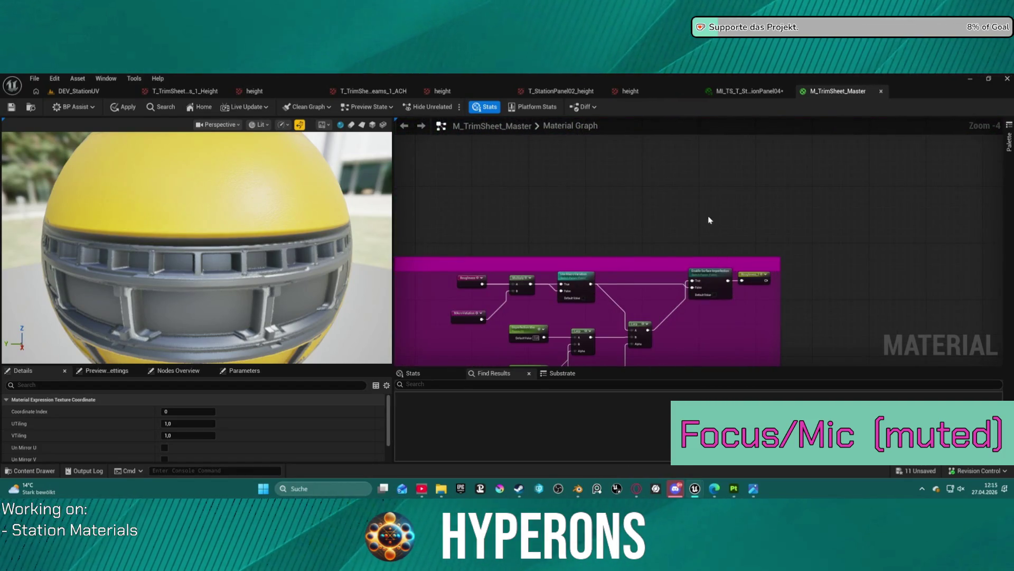
{"action": "scroll", "coordinate": [709, 220], "scroll_direction": "down", "scroll_amount": 3}
{"action": "mouse_move", "coordinate": [709, 258]}
{"action": "left_mouse_down"}
{"action": "mouse_move", "coordinate": [713, 301]}
{"action": "mouse_move", "coordinate": [865, 326]}
{"action": "left_mouse_up"}
{"action": "scroll", "coordinate": [701, 303], "scroll_direction": "up", "scroll_amount": 1}
{"action": "scroll", "coordinate": [783, 197], "scroll_direction": "up", "scroll_amount": 2}
{"action": "mouse_move", "coordinate": [783, 198]}
{"action": "left_mouse_down"}
{"action": "mouse_move", "coordinate": [760, 263]}
{"action": "mouse_move", "coordinate": [956, 248]}
{"action": "mouse_move", "coordinate": [901, 199]}
{"action": "left_mouse_up"}
{"action": "double_click", "coordinate": [898, 200]}
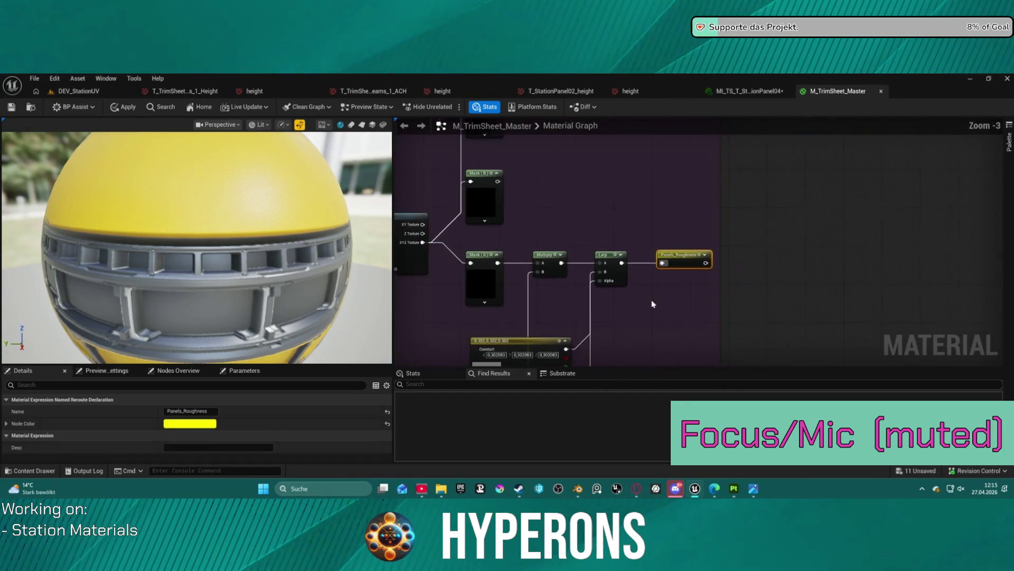
Step: Shift the Add Panels? switch on the roughness chain slightly down and right
{"action": "scroll", "coordinate": [654, 304], "scroll_direction": "down", "scroll_amount": 10}
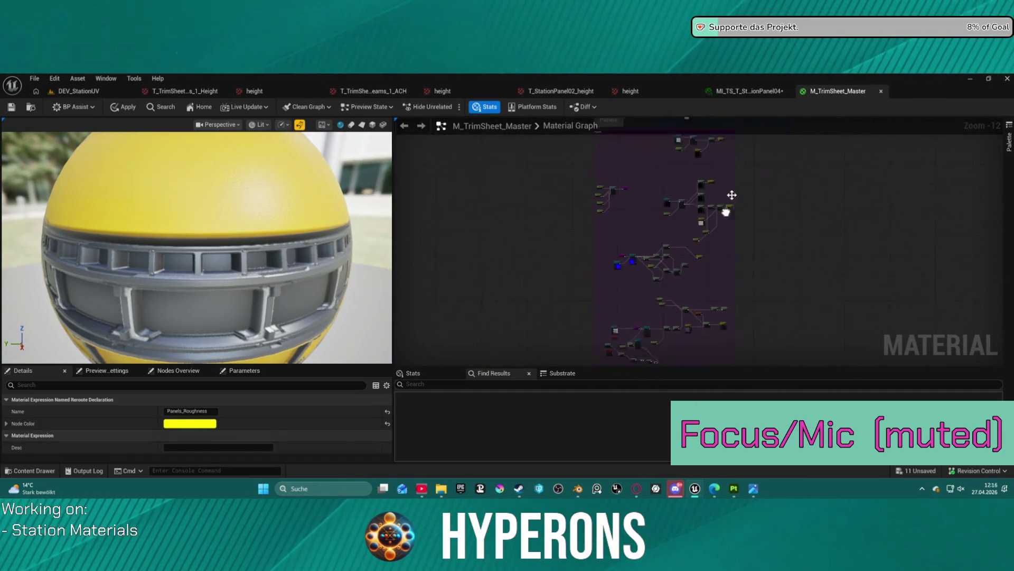
{"action": "scroll", "coordinate": [724, 223], "scroll_direction": "up", "scroll_amount": 12}
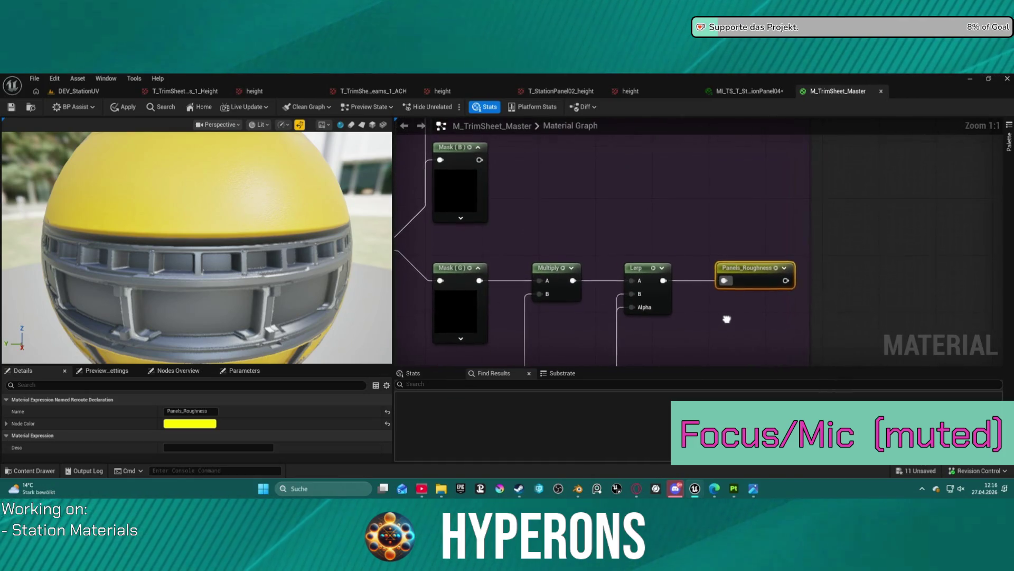
{"action": "scroll", "coordinate": [726, 321], "scroll_direction": "down", "scroll_amount": 12}
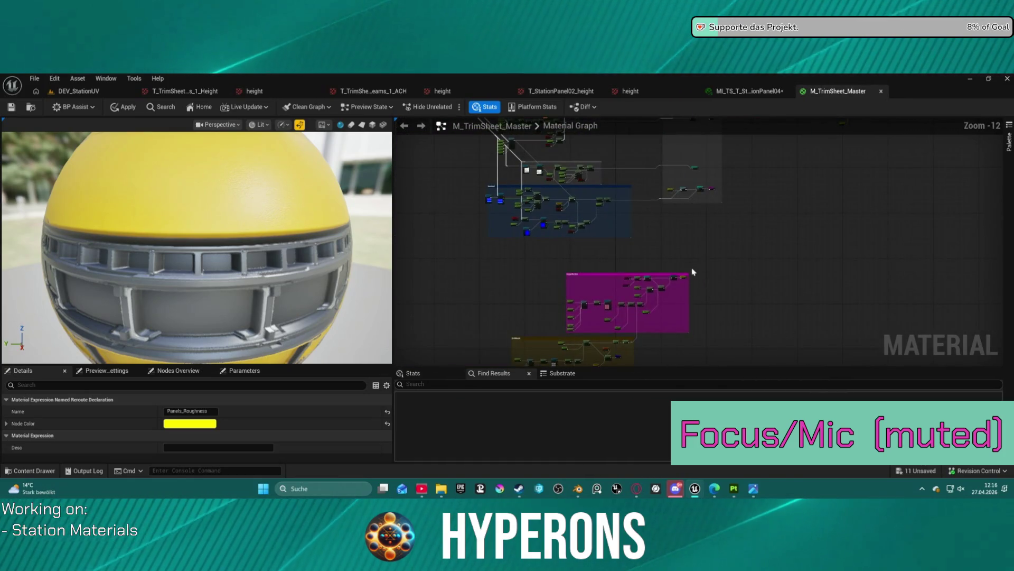
{"action": "scroll", "coordinate": [693, 271], "scroll_direction": "up", "scroll_amount": 7}
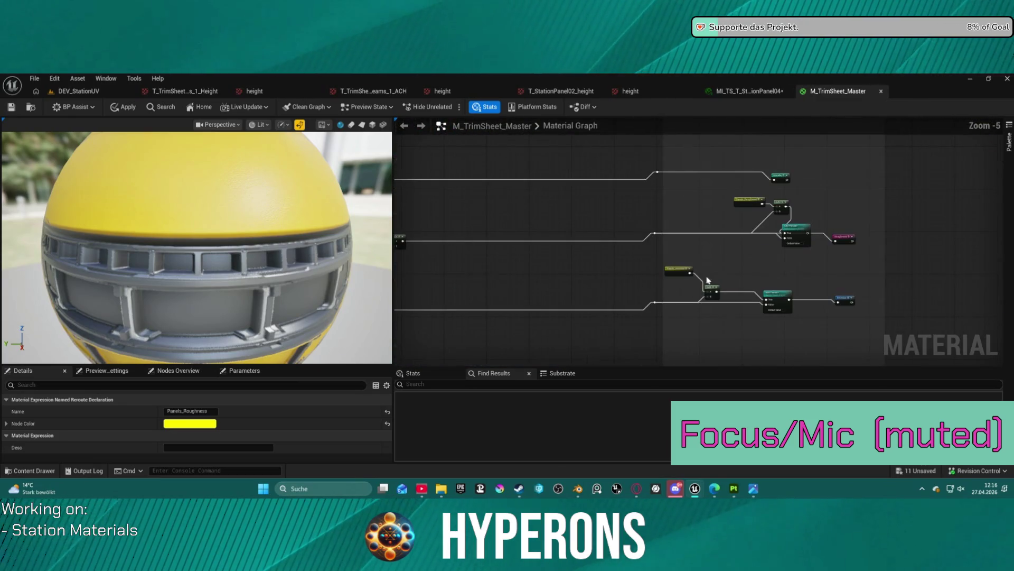
{"action": "scroll", "coordinate": [719, 263], "scroll_direction": "up", "scroll_amount": 1}
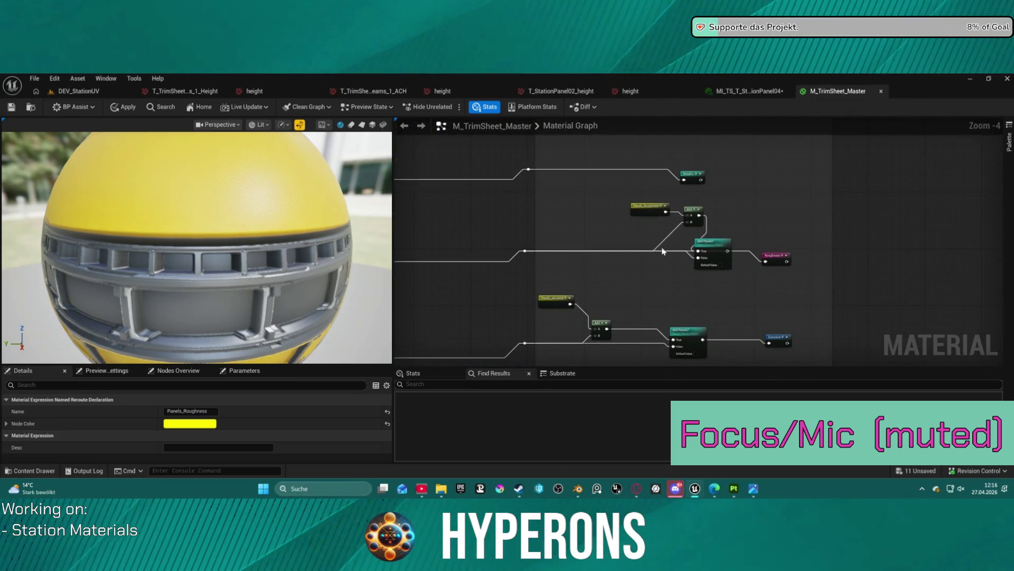
{"action": "left_click_drag", "start_coordinate": [721, 242], "coordinate": [725, 267]}
{"action": "scroll", "coordinate": [653, 287], "scroll_direction": "down", "scroll_amount": 4}
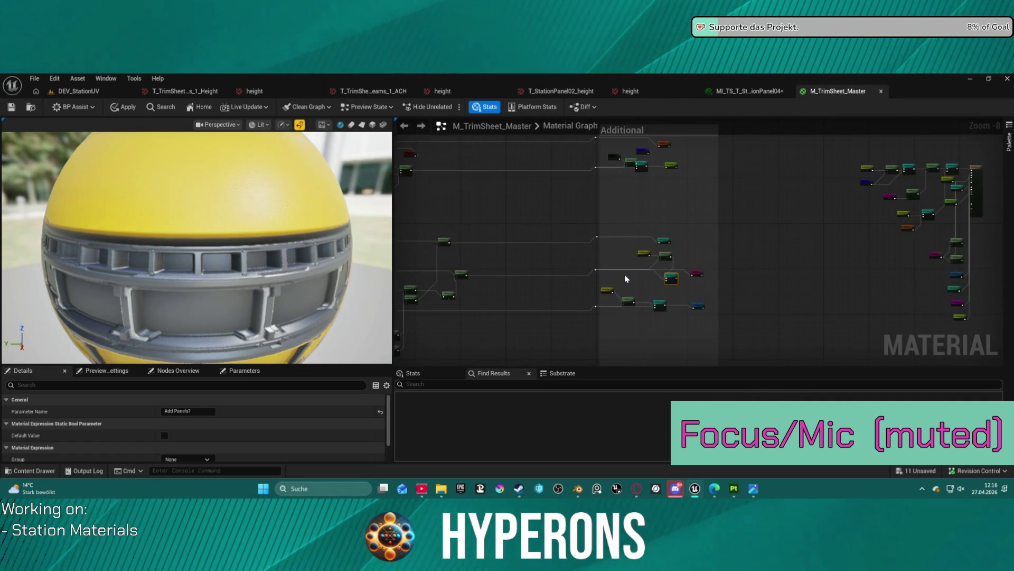
{"action": "scroll", "coordinate": [703, 246], "scroll_direction": "up", "scroll_amount": 1}
{"action": "left_click_drag", "start_coordinate": [702, 246], "coordinate": [518, 268]}
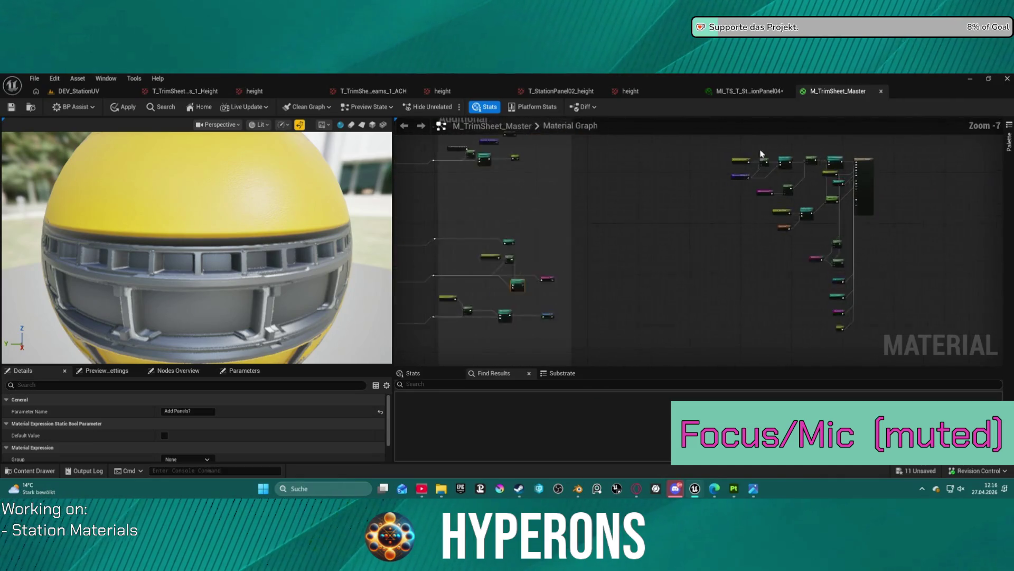
{"action": "scroll", "coordinate": [761, 154], "scroll_direction": "up", "scroll_amount": 3}
{"action": "mouse_move", "coordinate": [684, 134]}
{"action": "left_mouse_down"}
{"action": "mouse_move", "coordinate": [730, 174]}
{"action": "mouse_move", "coordinate": [908, 156]}
{"action": "left_mouse_up"}
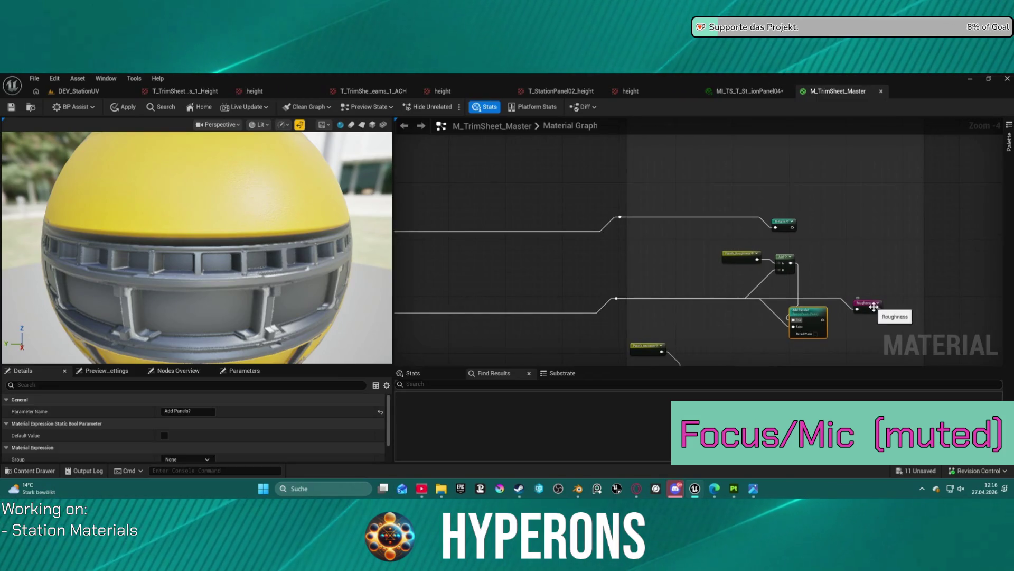
{"action": "left_click_drag", "start_coordinate": [724, 361], "coordinate": [708, 268]}
{"action": "scroll", "coordinate": [708, 268], "scroll_direction": "down", "scroll_amount": 3}
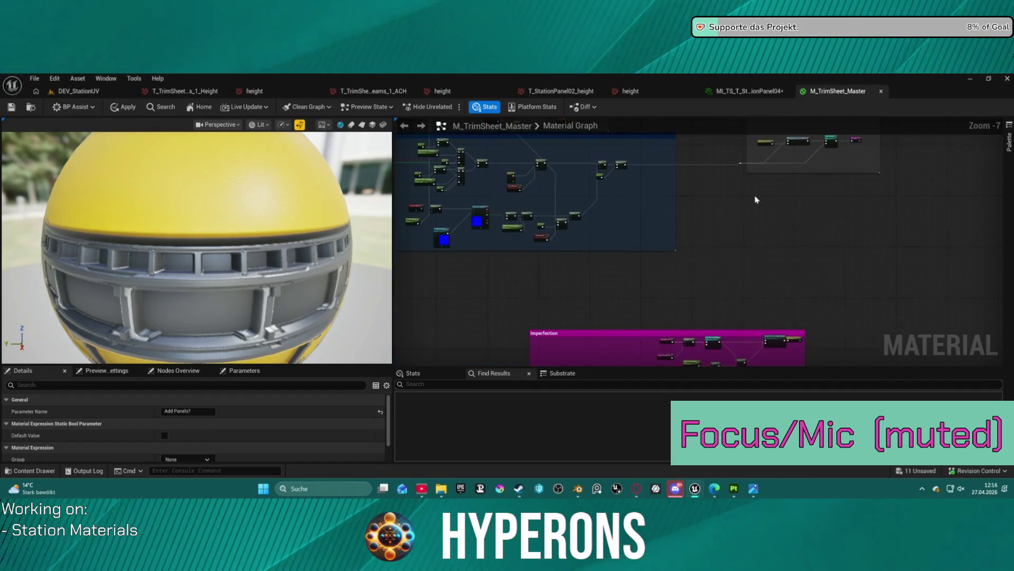
{"action": "scroll", "coordinate": [697, 234], "scroll_direction": "up", "scroll_amount": 4}
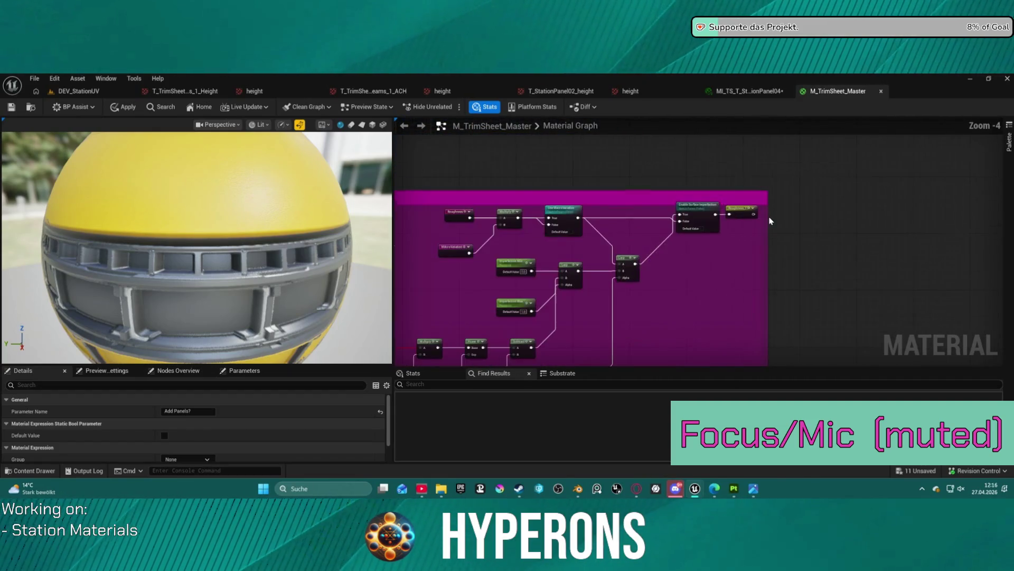
{"action": "scroll", "coordinate": [698, 234], "scroll_direction": "down", "scroll_amount": 9}
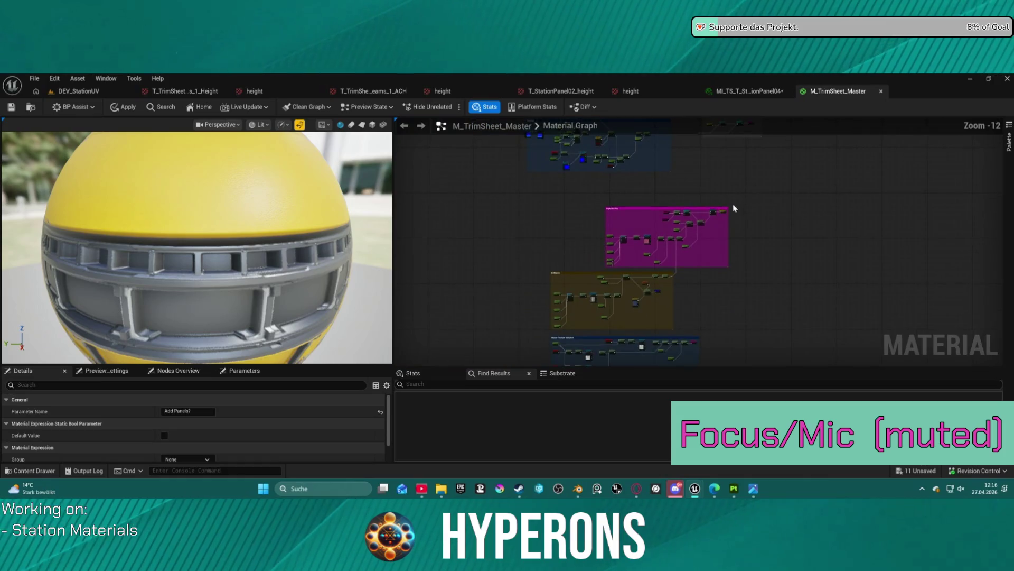
{"action": "scroll", "coordinate": [631, 242], "scroll_direction": "up", "scroll_amount": 8}
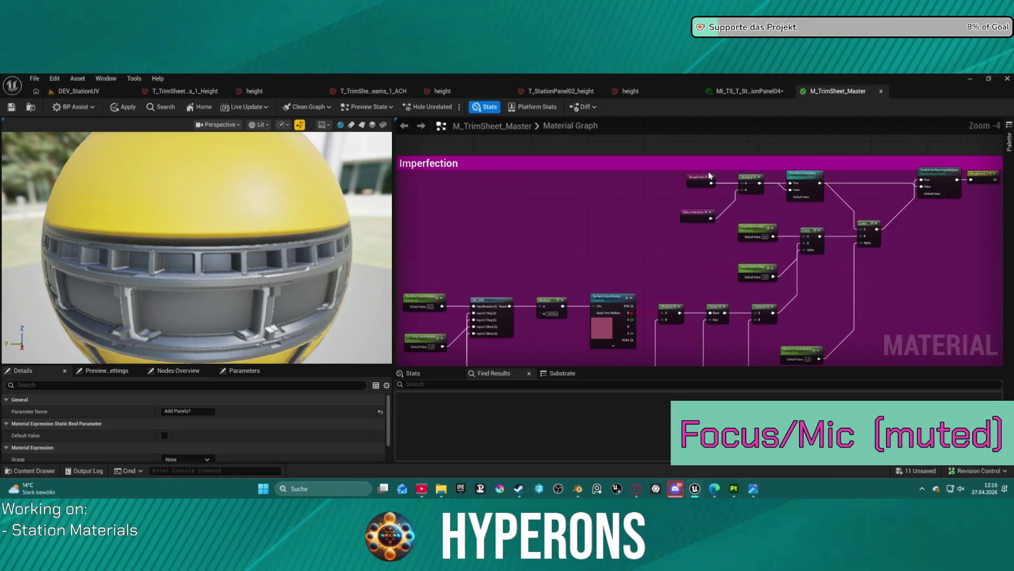
{"action": "mouse_move", "coordinate": [814, 187]}
{"action": "left_mouse_down"}
{"action": "mouse_move", "coordinate": [806, 216]}
{"action": "mouse_move", "coordinate": [819, 184]}
{"action": "left_mouse_up"}
{"action": "left_click_drag", "start_coordinate": [751, 190], "coordinate": [743, 207]}
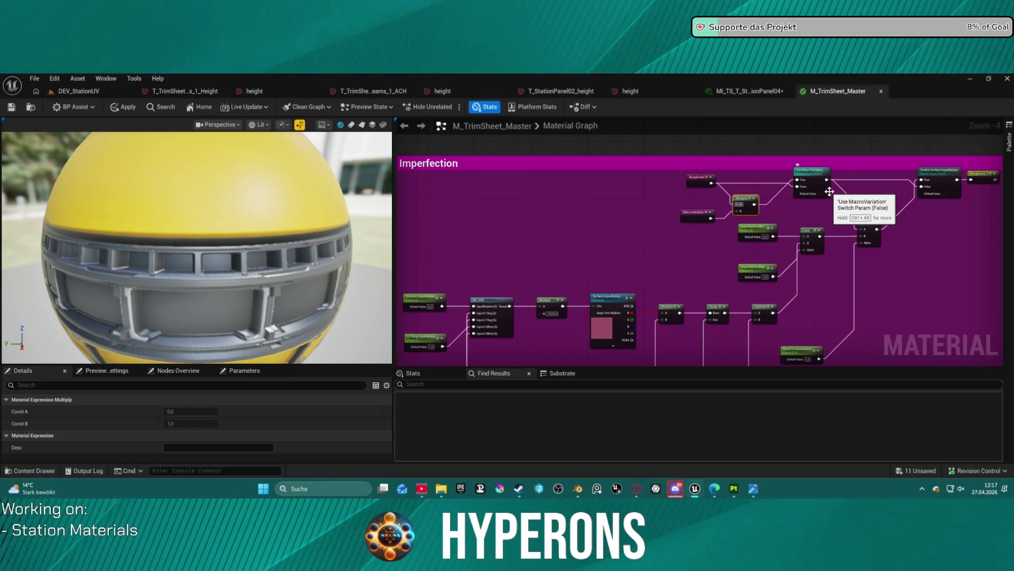
{"action": "scroll", "coordinate": [581, 267], "scroll_direction": "down", "scroll_amount": 2}
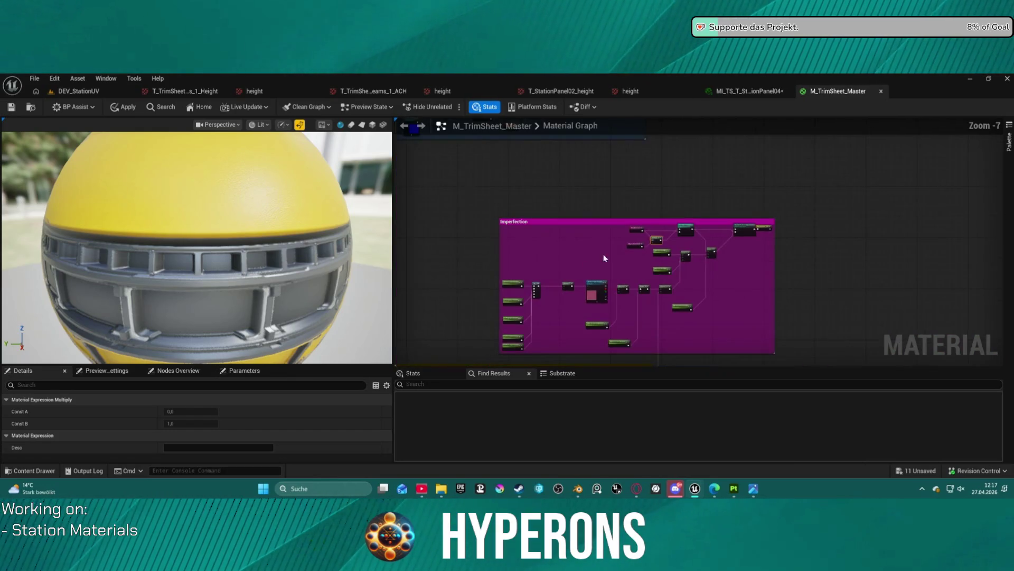
{"action": "scroll", "coordinate": [604, 269], "scroll_direction": "up", "scroll_amount": 4}
{"action": "mouse_move", "coordinate": [604, 269]}
{"action": "left_mouse_down"}
{"action": "mouse_move", "coordinate": [602, 184]}
{"action": "mouse_move", "coordinate": [549, 185]}
{"action": "mouse_move", "coordinate": [584, 229]}
{"action": "mouse_move", "coordinate": [434, 266]}
{"action": "mouse_move", "coordinate": [443, 278]}
{"action": "left_mouse_up"}
{"action": "right_click", "coordinate": [603, 186]}
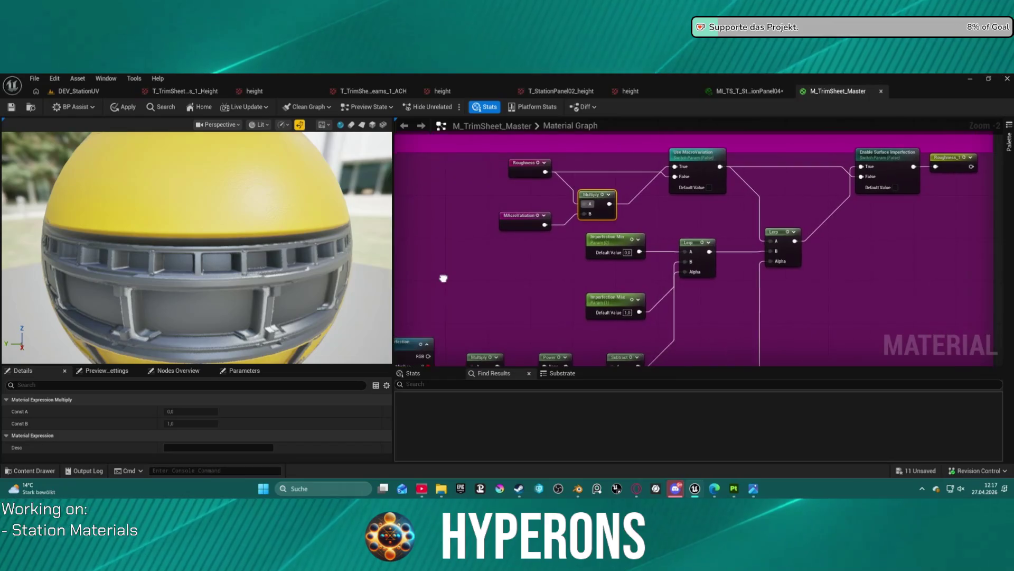
Step: Toggle the Static Bool node back to False and drag it clear of Ref_Plane
{"action": "scroll", "coordinate": [454, 270], "scroll_direction": "down", "scroll_amount": 6}
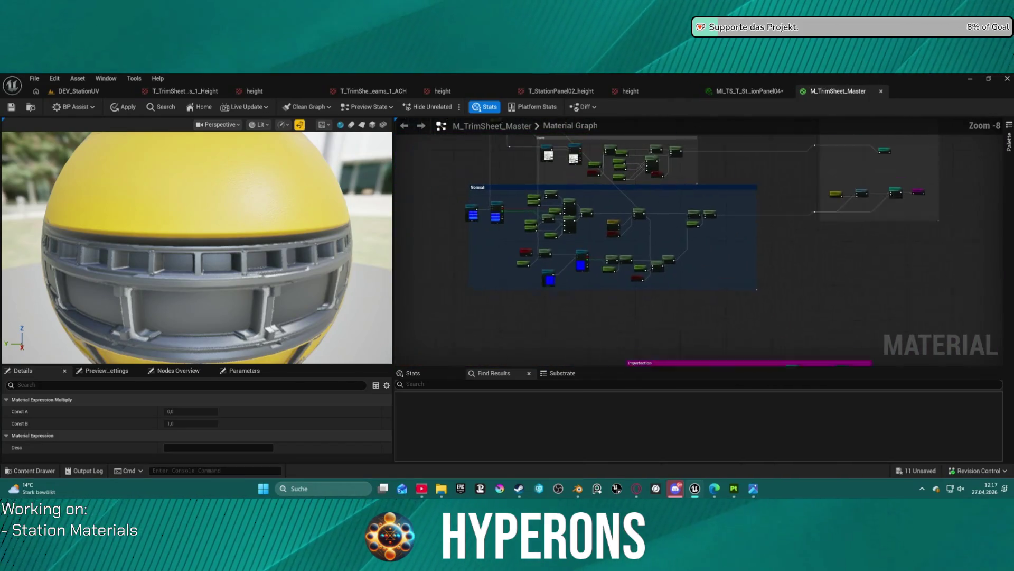
{"action": "scroll", "coordinate": [516, 275], "scroll_direction": "up", "scroll_amount": 3}
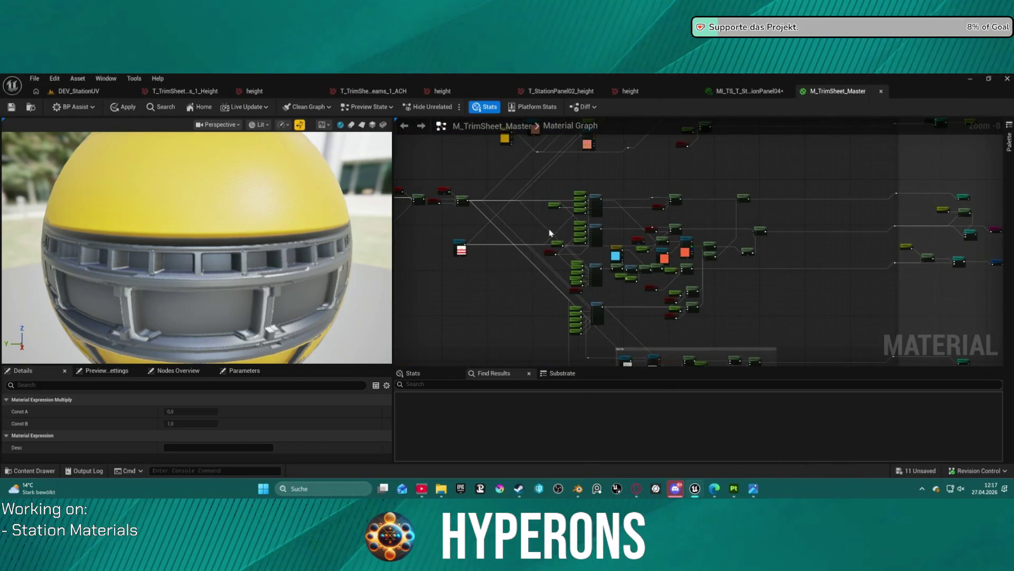
{"action": "scroll", "coordinate": [517, 275], "scroll_direction": "up", "scroll_amount": 3}
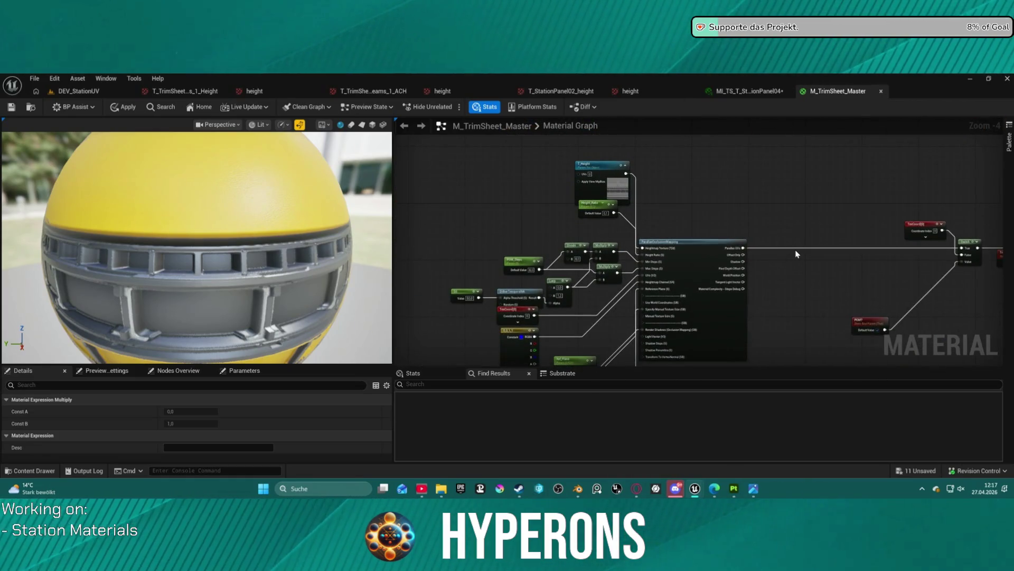
{"action": "scroll", "coordinate": [650, 185], "scroll_direction": "up", "scroll_amount": 2}
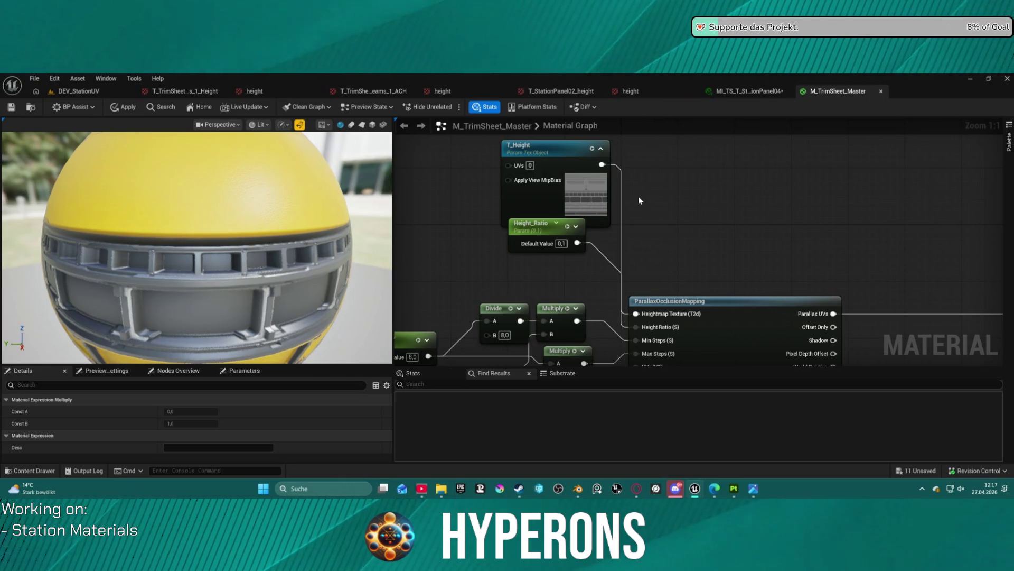
{"action": "mouse_move", "coordinate": [639, 201]}
{"action": "left_mouse_down"}
{"action": "mouse_move", "coordinate": [657, 227]}
{"action": "mouse_move", "coordinate": [667, 178]}
{"action": "left_mouse_up"}
{"action": "mouse_move", "coordinate": [739, 249]}
{"action": "left_mouse_down"}
{"action": "mouse_move", "coordinate": [835, 231]}
{"action": "mouse_move", "coordinate": [822, 23]}
{"action": "mouse_move", "coordinate": [666, 227]}
{"action": "mouse_move", "coordinate": [727, 197]}
{"action": "mouse_move", "coordinate": [788, 129]}
{"action": "left_mouse_up"}
{"action": "left_click", "coordinate": [607, 319]}
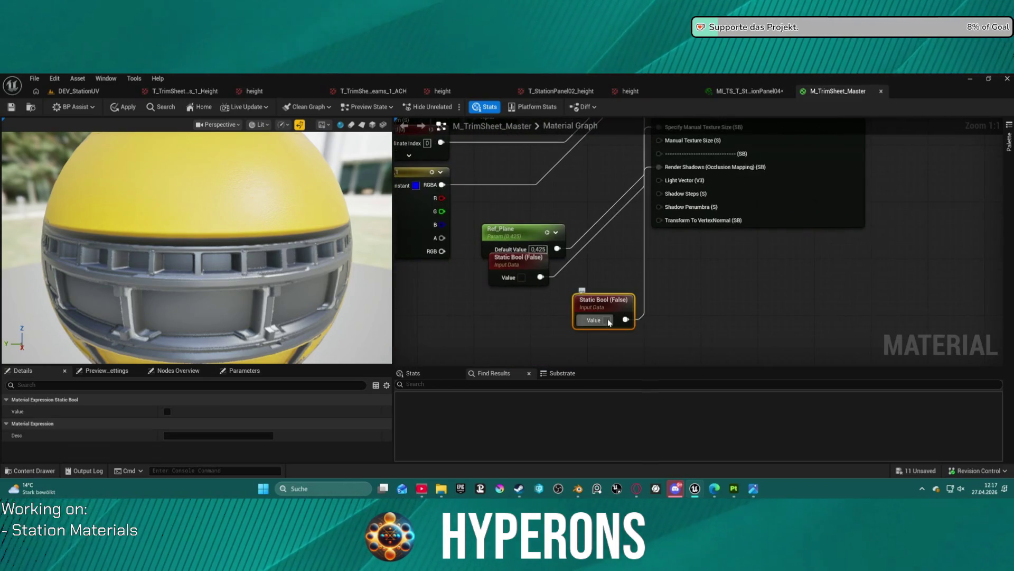
{"action": "left_click", "coordinate": [608, 319]}
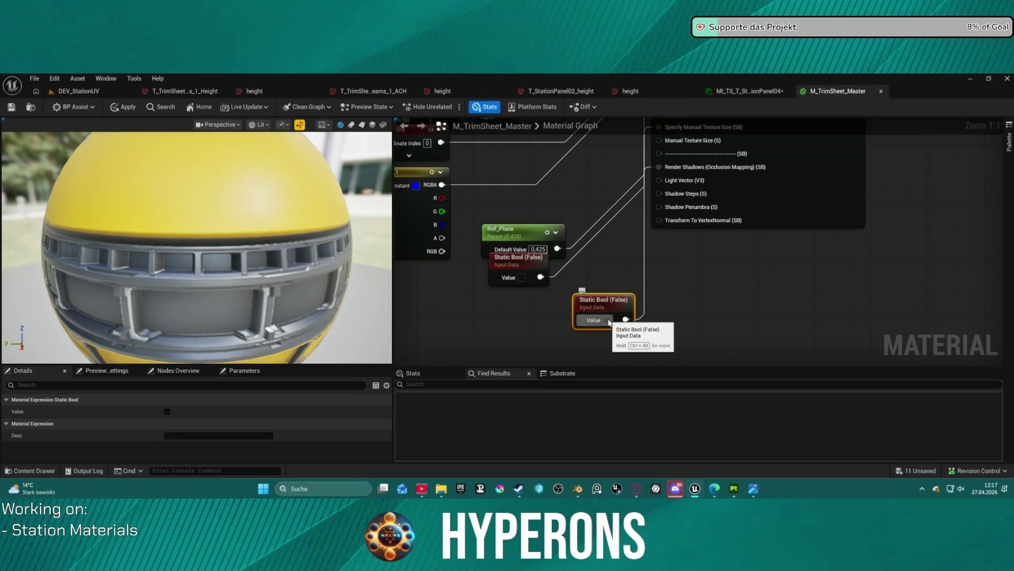
{"action": "left_click", "coordinate": [607, 320]}
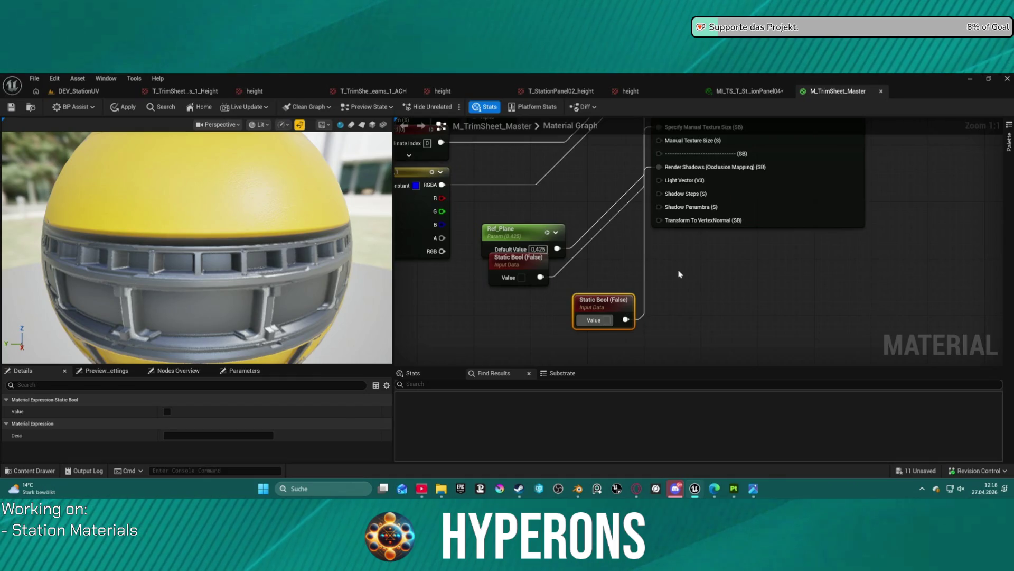
{"action": "mouse_move", "coordinate": [523, 264]}
{"action": "left_mouse_down"}
{"action": "mouse_move", "coordinate": [594, 253]}
{"action": "mouse_move", "coordinate": [576, 160]}
{"action": "mouse_move", "coordinate": [542, 265]}
{"action": "mouse_move", "coordinate": [554, 290]}
{"action": "mouse_move", "coordinate": [559, 240]}
{"action": "mouse_move", "coordinate": [548, 266]}
{"action": "mouse_move", "coordinate": [565, 344]}
{"action": "mouse_move", "coordinate": [597, 330]}
{"action": "left_mouse_up"}
{"action": "left_click_drag", "start_coordinate": [336, 256], "coordinate": [286, 247]}
Step: In the StationPanel04 instance, set Blend in Imperfection to -0,974843
{"action": "left_click", "coordinate": [749, 91]}
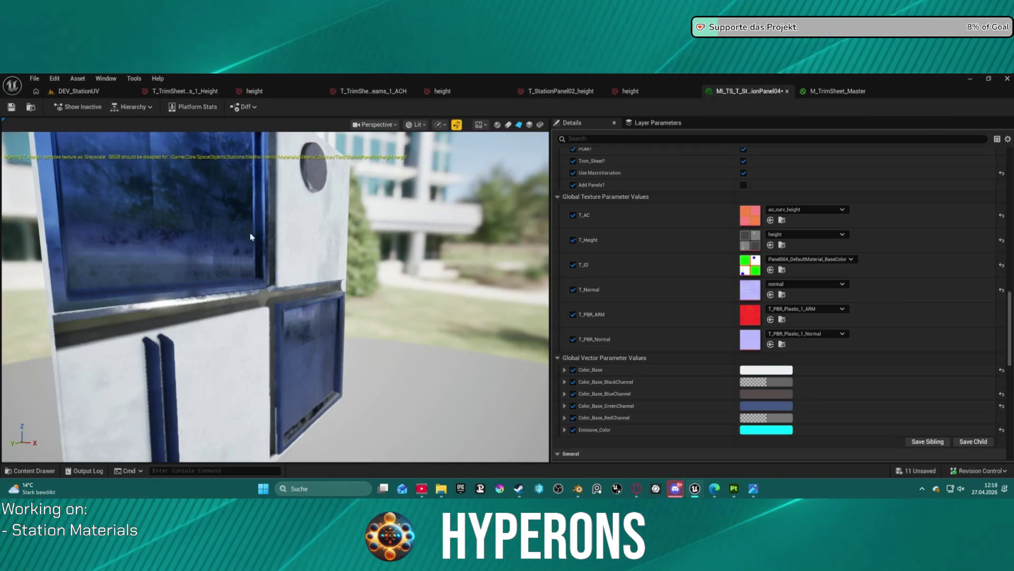
{"action": "left_click_drag", "start_coordinate": [268, 311], "coordinate": [497, 311]}
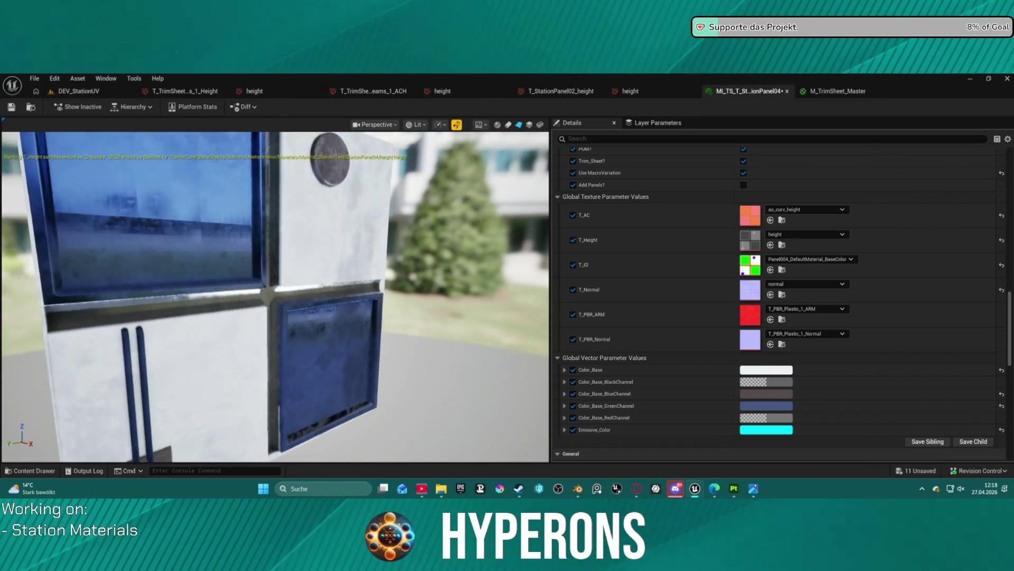
{"action": "scroll", "coordinate": [765, 259], "scroll_direction": "up", "scroll_amount": 5}
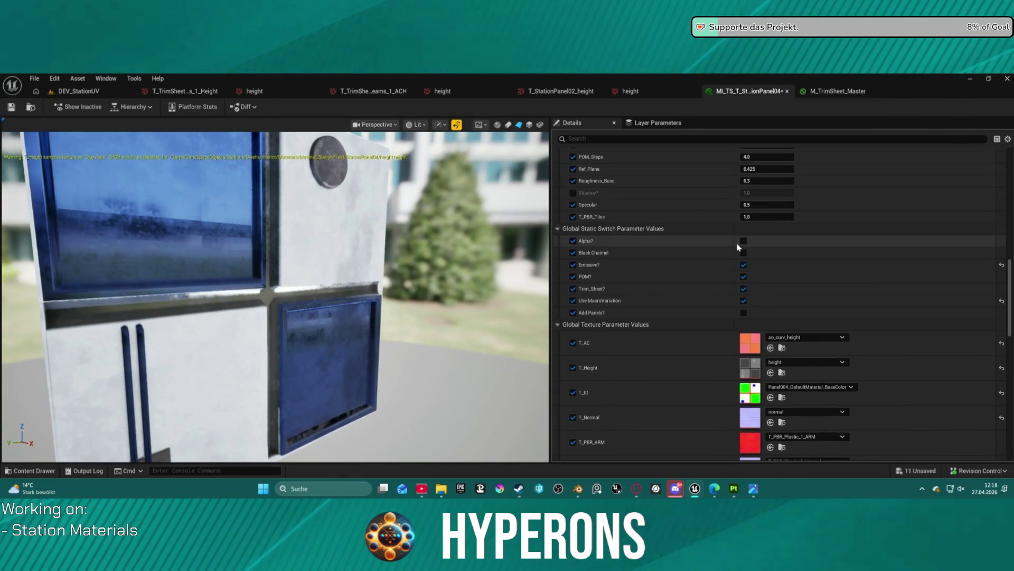
{"action": "scroll", "coordinate": [765, 259], "scroll_direction": "up", "scroll_amount": 2}
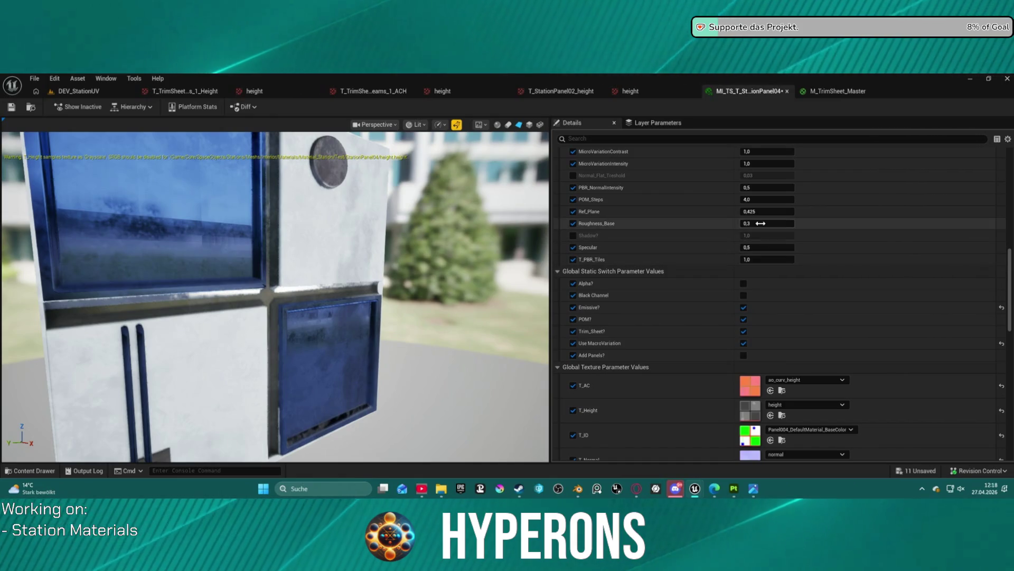
{"action": "scroll", "coordinate": [769, 231], "scroll_direction": "up", "scroll_amount": 10}
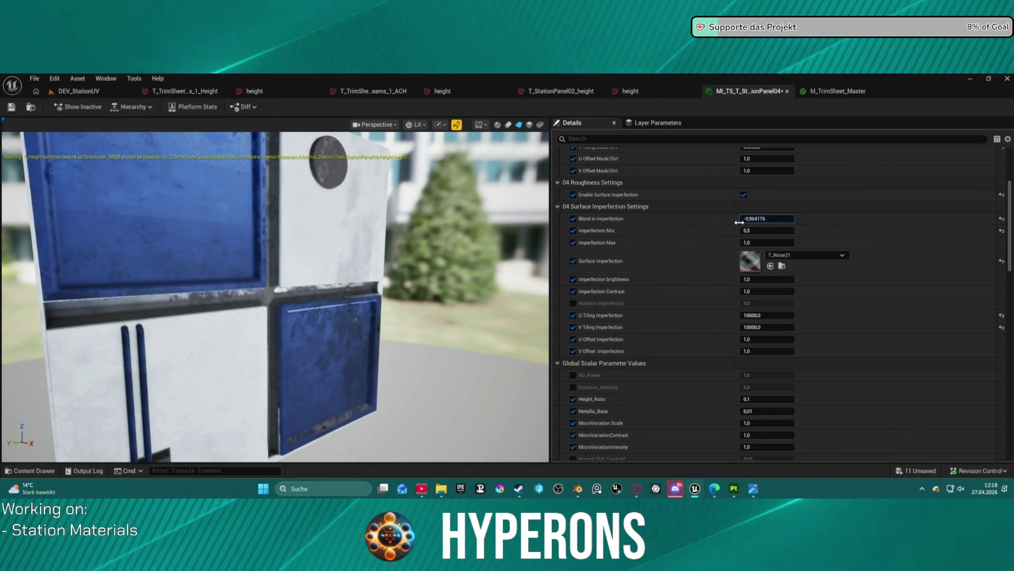
{"action": "left_click_drag", "start_coordinate": [751, 219], "coordinate": [742, 219]}
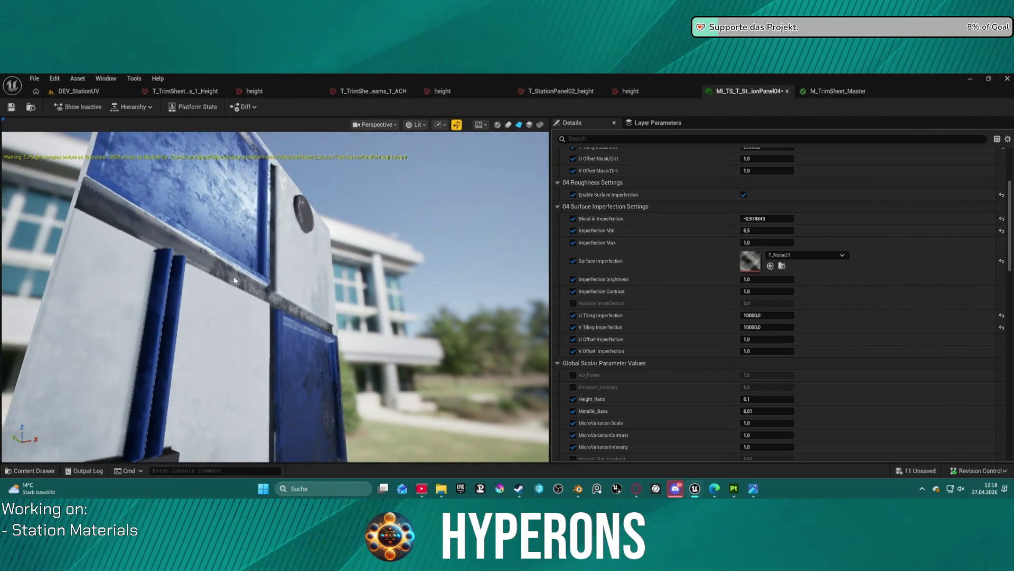
{"action": "left_click_drag", "start_coordinate": [228, 281], "coordinate": [249, 283]}
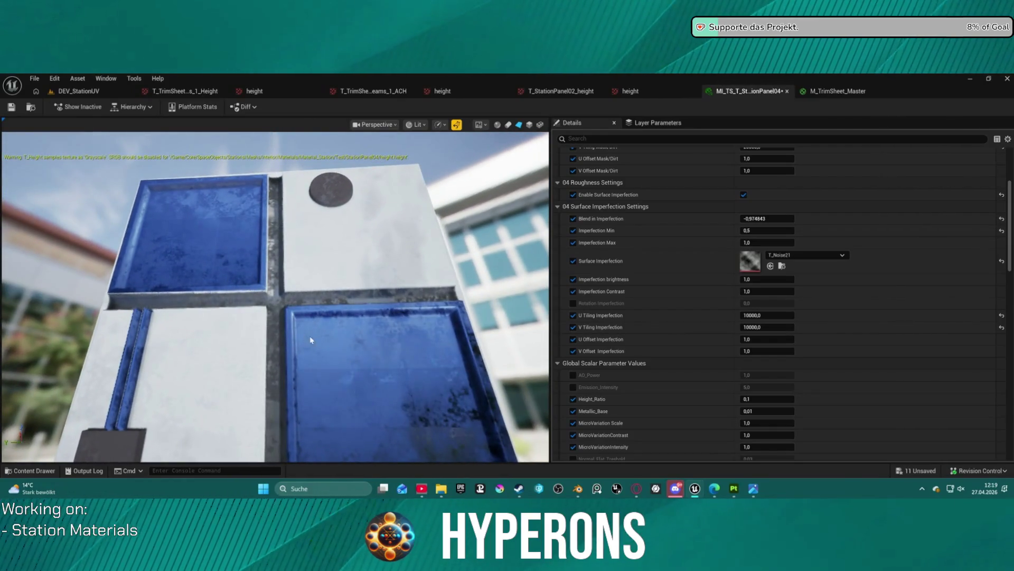
{"action": "scroll", "coordinate": [827, 276], "scroll_direction": "up", "scroll_amount": 2}
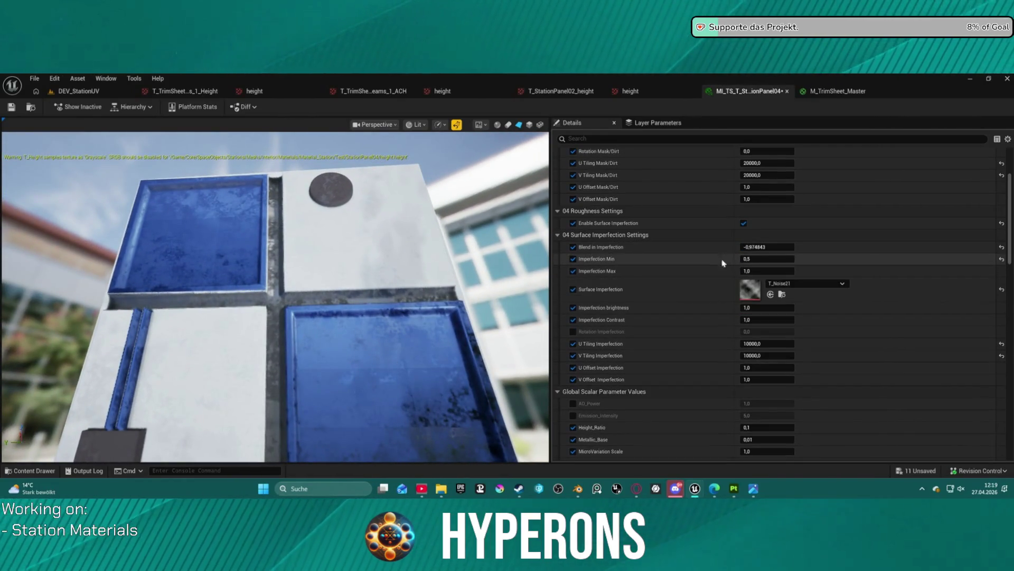
Step: Turn off Enable Surface Imperfection on the panel material instance
{"action": "left_click", "coordinate": [745, 224]}
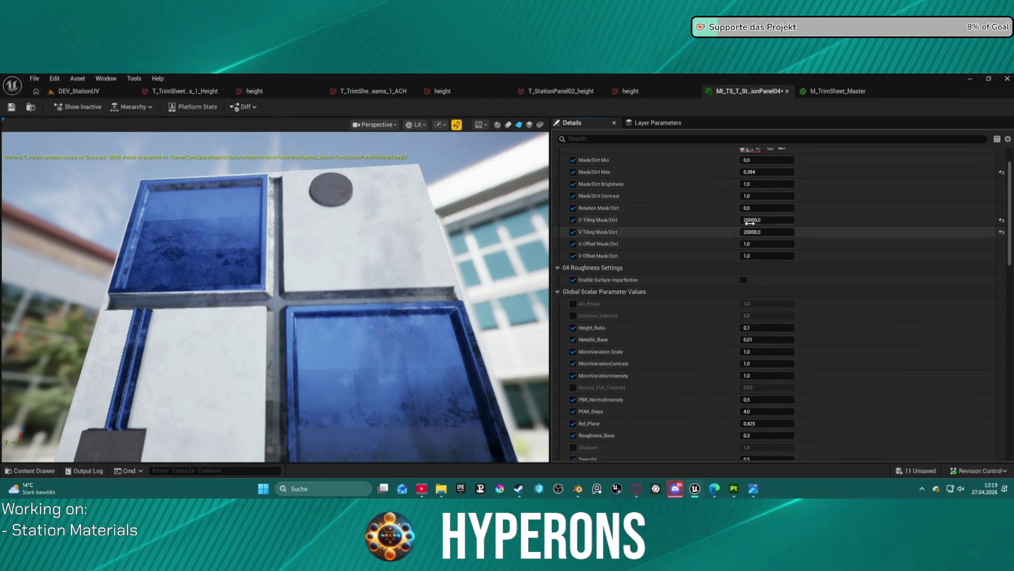
{"action": "scroll", "coordinate": [681, 279], "scroll_direction": "down", "scroll_amount": 8}
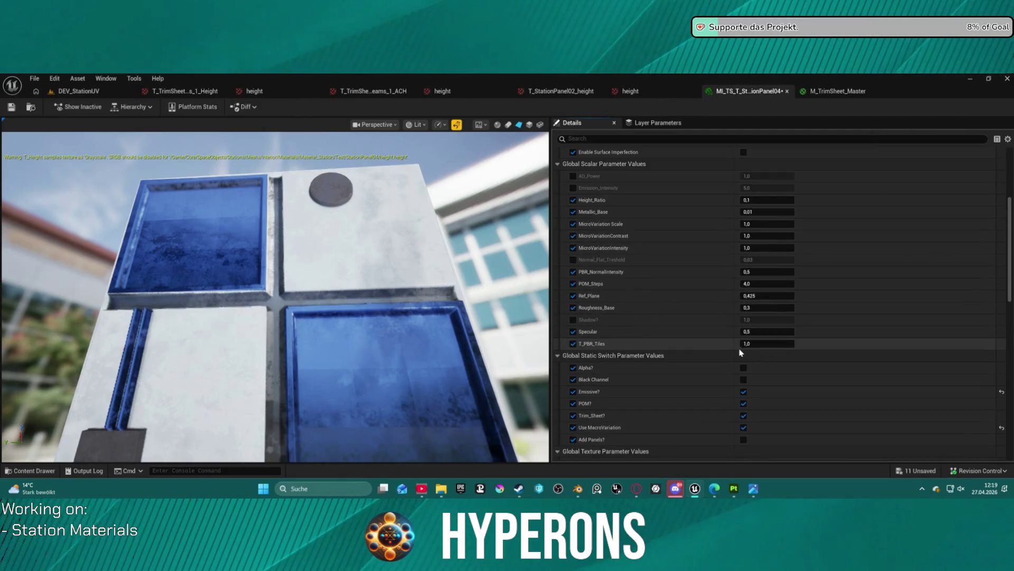
{"action": "scroll", "coordinate": [761, 383], "scroll_direction": "up", "scroll_amount": 12}
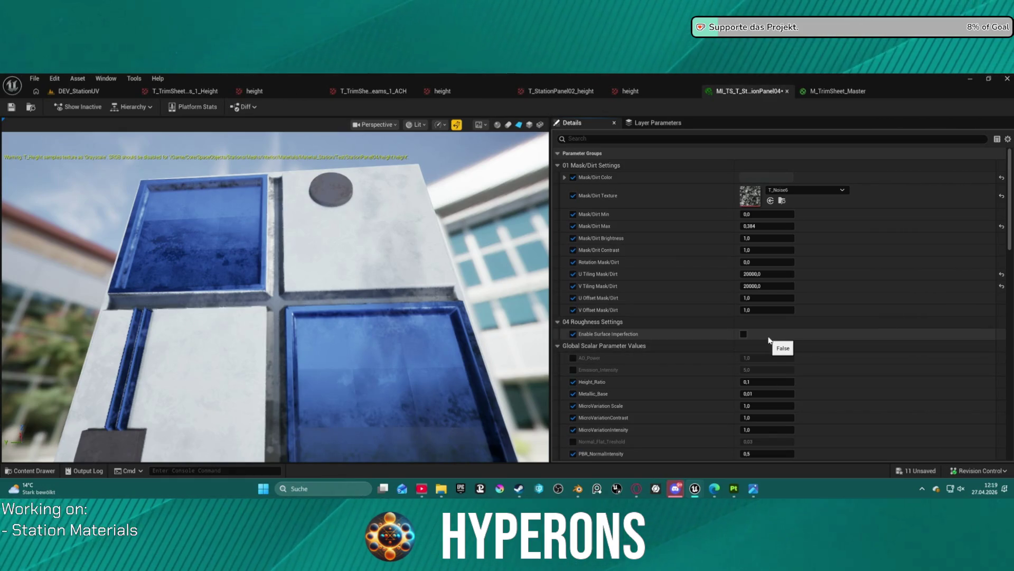
{"action": "scroll", "coordinate": [729, 338], "scroll_direction": "down", "scroll_amount": 10}
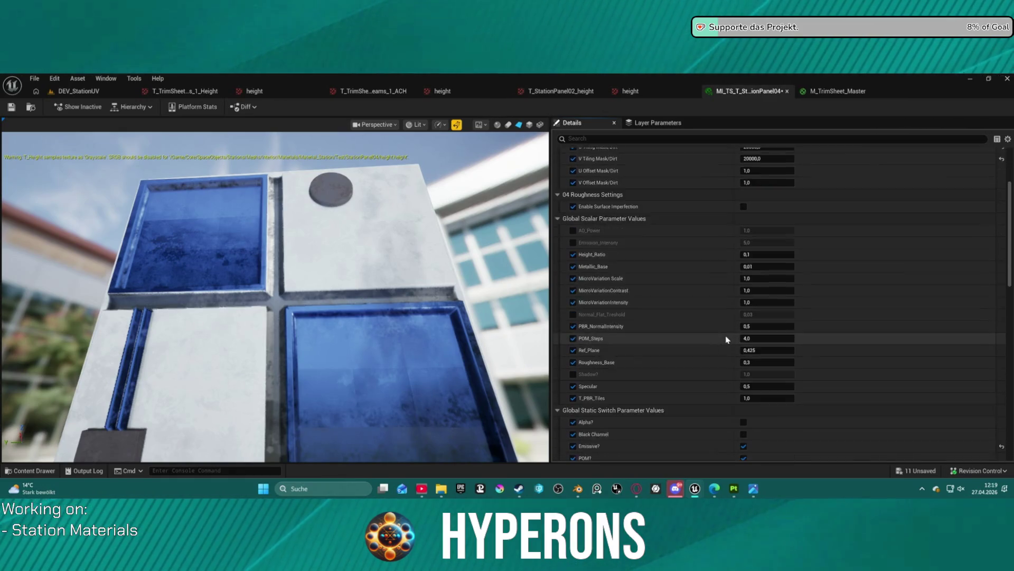
{"action": "scroll", "coordinate": [726, 339], "scroll_direction": "down", "scroll_amount": 4}
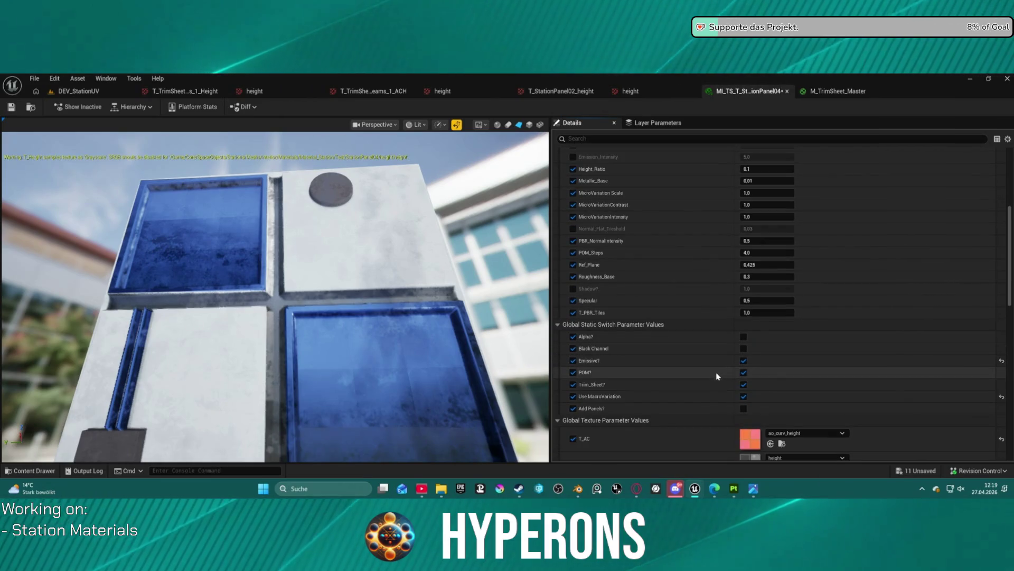
Step: Compare the panel with Use MacroVariation off, re-enable it, and return to M_TrimSheet_Master
{"action": "left_click", "coordinate": [744, 396]}
{"action": "scroll", "coordinate": [746, 401], "scroll_direction": "down", "scroll_amount": 12}
{"action": "mouse_move", "coordinate": [370, 317]}
{"action": "left_mouse_down"}
{"action": "mouse_move", "coordinate": [338, 323]}
{"action": "mouse_move", "coordinate": [296, 307]}
{"action": "left_mouse_up"}
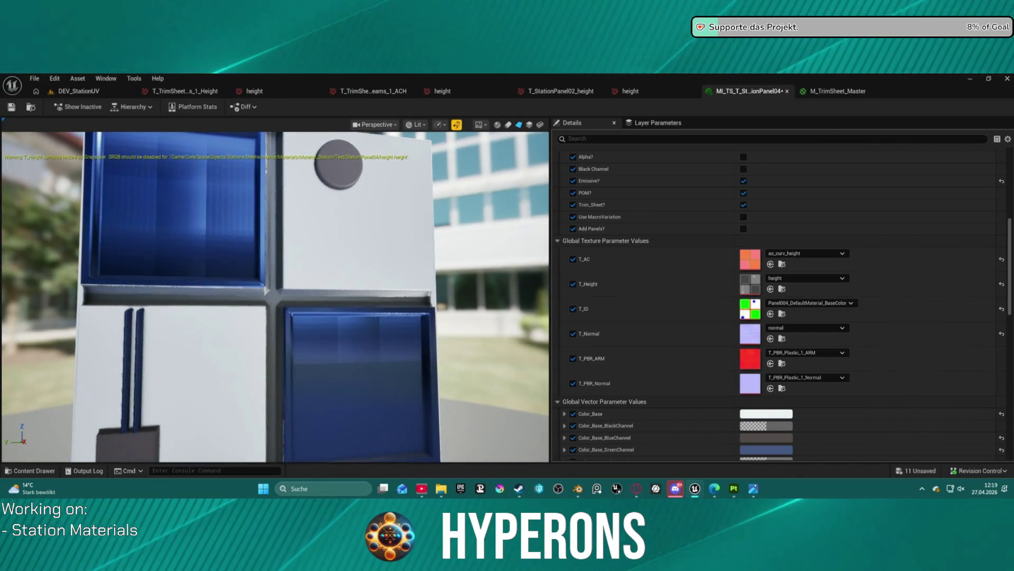
{"action": "mouse_move", "coordinate": [296, 307]}
{"action": "left_mouse_down"}
{"action": "mouse_move", "coordinate": [243, 290]}
{"action": "mouse_move", "coordinate": [254, 259]}
{"action": "mouse_move", "coordinate": [275, 280]}
{"action": "mouse_move", "coordinate": [317, 238]}
{"action": "mouse_move", "coordinate": [191, 203]}
{"action": "left_mouse_up"}
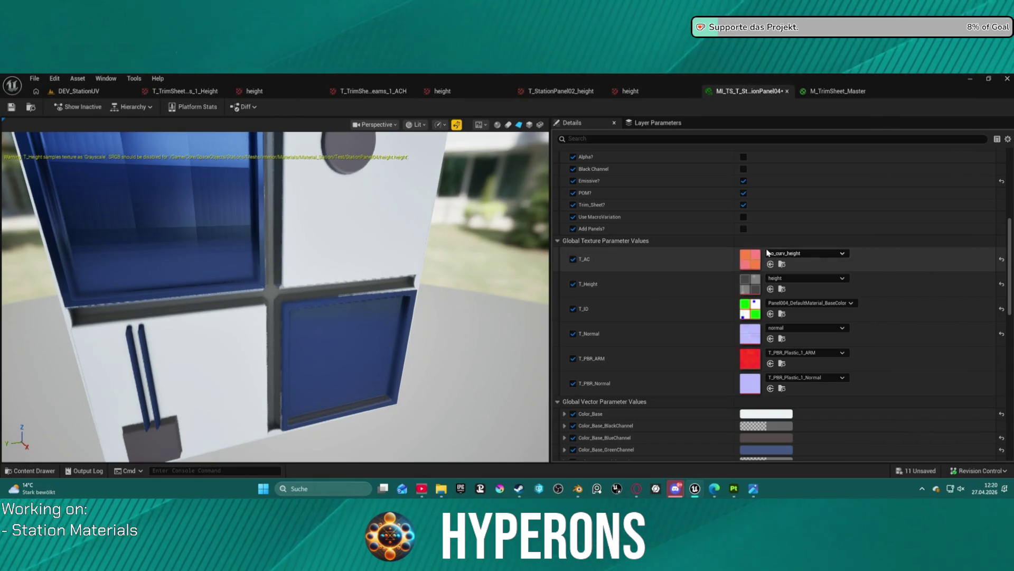
{"action": "left_click", "coordinate": [744, 217]}
{"action": "scroll", "coordinate": [743, 216], "scroll_direction": "up", "scroll_amount": 3}
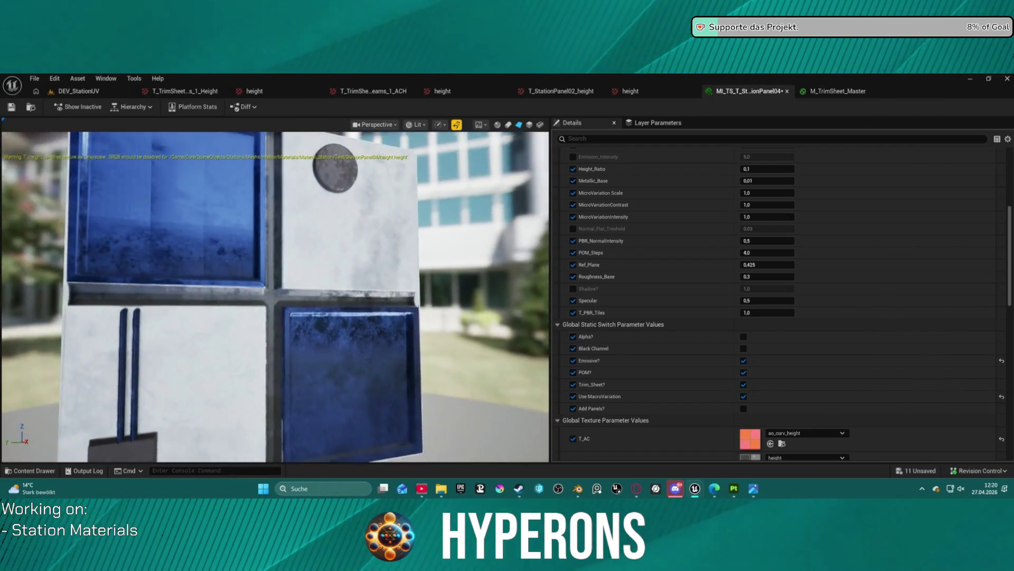
{"action": "left_click", "coordinate": [822, 93]}
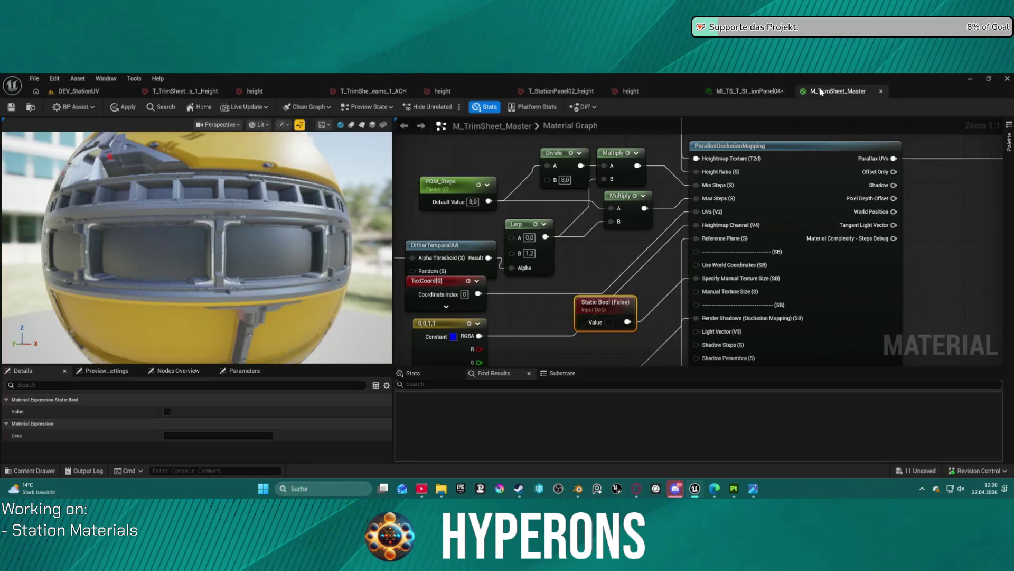
{"action": "scroll", "coordinate": [558, 280], "scroll_direction": "down", "scroll_amount": 5}
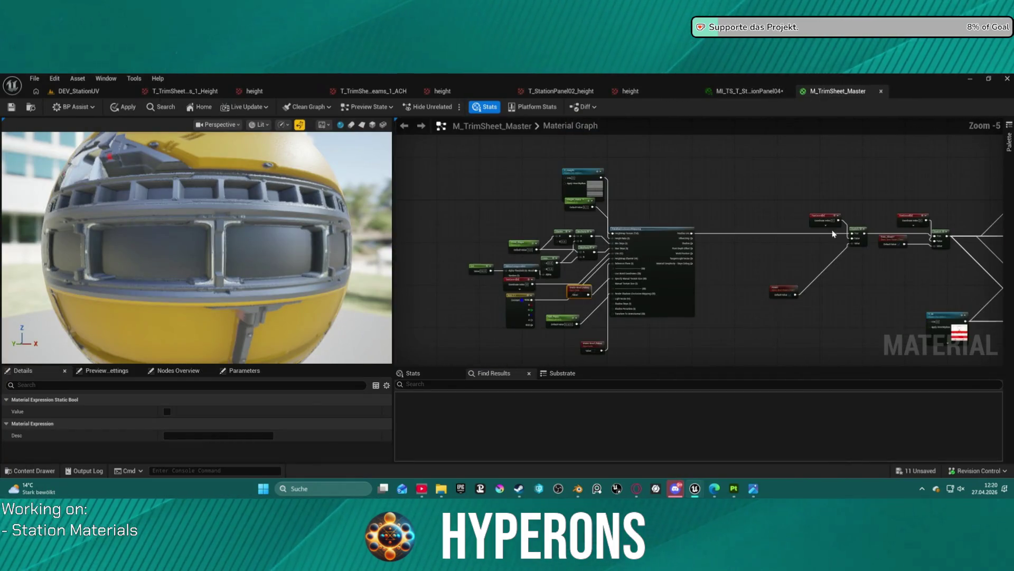
{"action": "scroll", "coordinate": [923, 198], "scroll_direction": "up", "scroll_amount": 1}
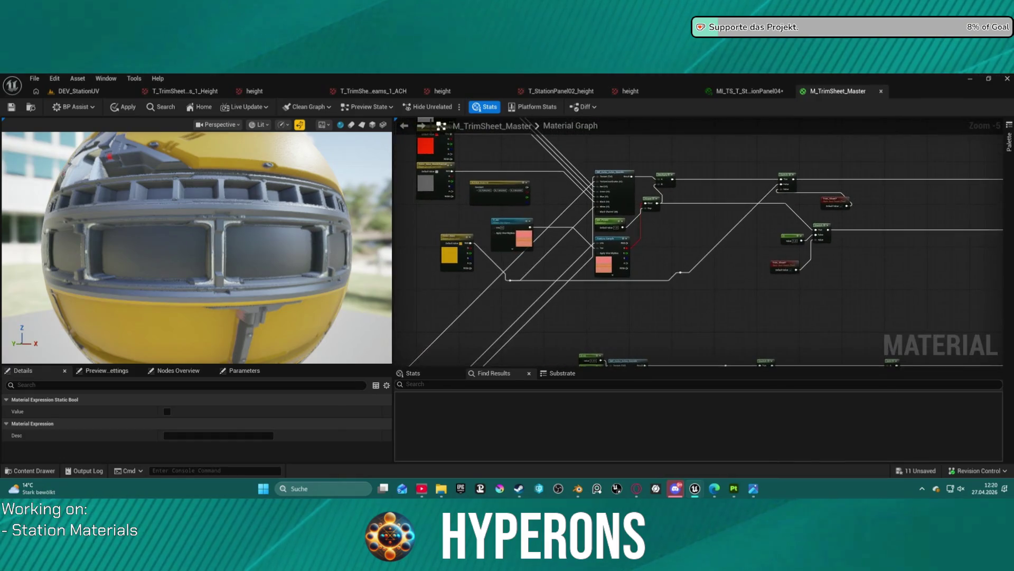
{"action": "scroll", "coordinate": [597, 238], "scroll_direction": "up", "scroll_amount": 5}
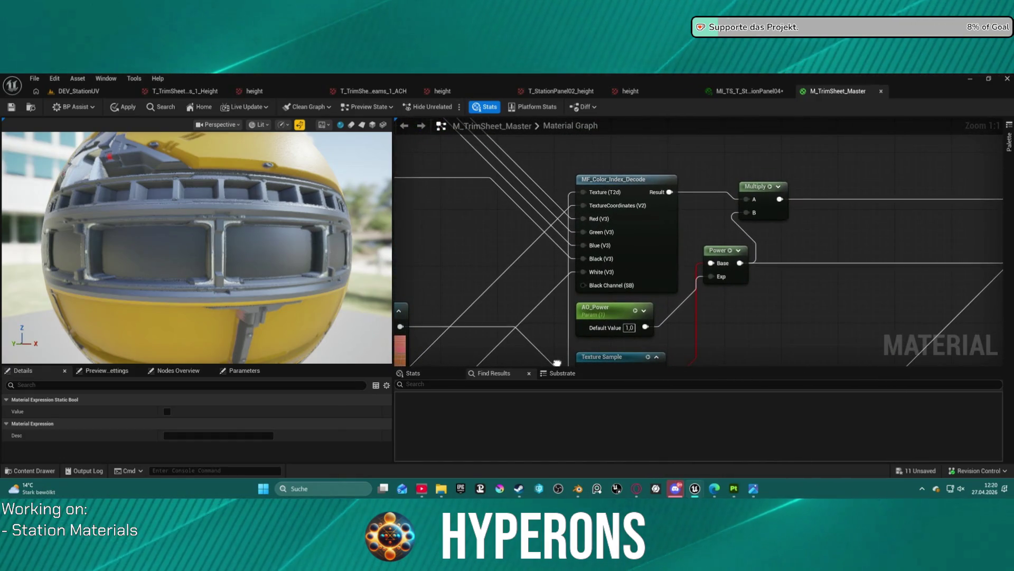
{"action": "scroll", "coordinate": [558, 362], "scroll_direction": "down", "scroll_amount": 3}
{"action": "mouse_move", "coordinate": [557, 363]}
{"action": "left_mouse_down"}
{"action": "mouse_move", "coordinate": [771, 449]}
{"action": "mouse_move", "coordinate": [771, 534]}
{"action": "mouse_move", "coordinate": [766, 515]}
{"action": "left_mouse_up"}
{"action": "left_click_drag", "start_coordinate": [582, 281], "coordinate": [560, 260]}
{"action": "left_click_drag", "start_coordinate": [196, 232], "coordinate": [213, 269]}
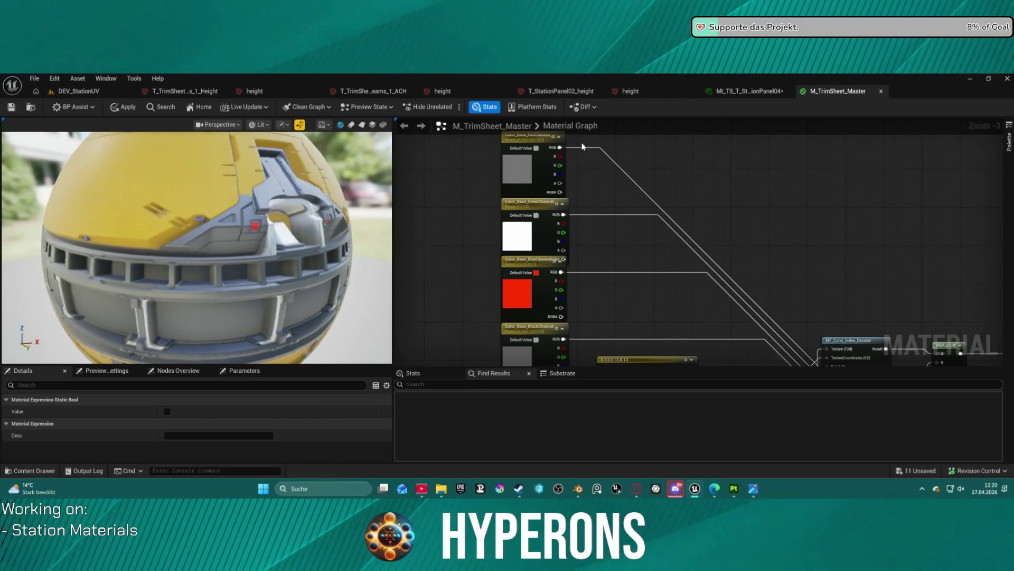
{"action": "scroll", "coordinate": [789, 268], "scroll_direction": "down", "scroll_amount": 5}
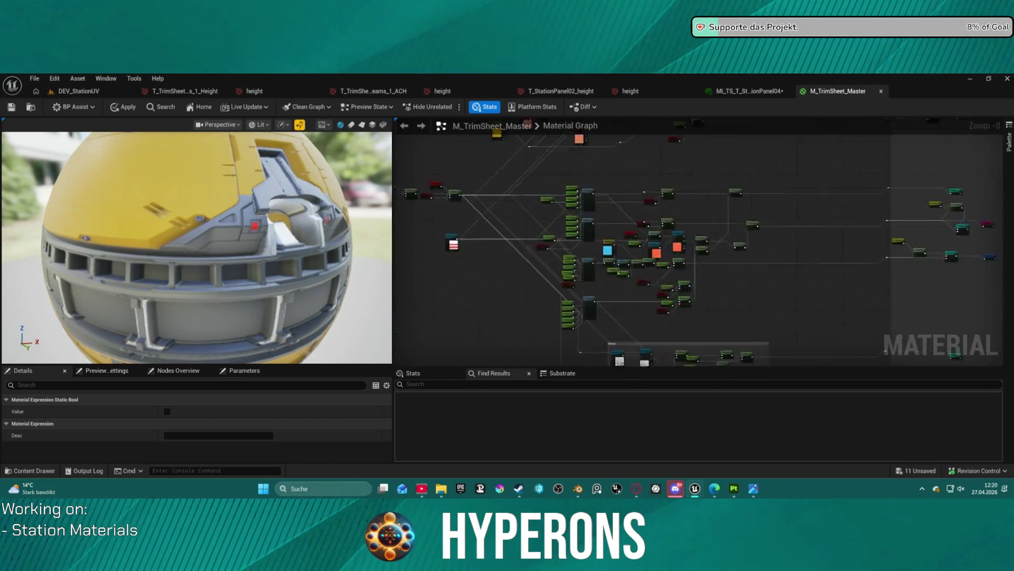
{"action": "mouse_move", "coordinate": [603, 288]}
{"action": "left_mouse_down"}
{"action": "mouse_move", "coordinate": [696, 192]}
{"action": "mouse_move", "coordinate": [753, 165]}
{"action": "left_mouse_up"}
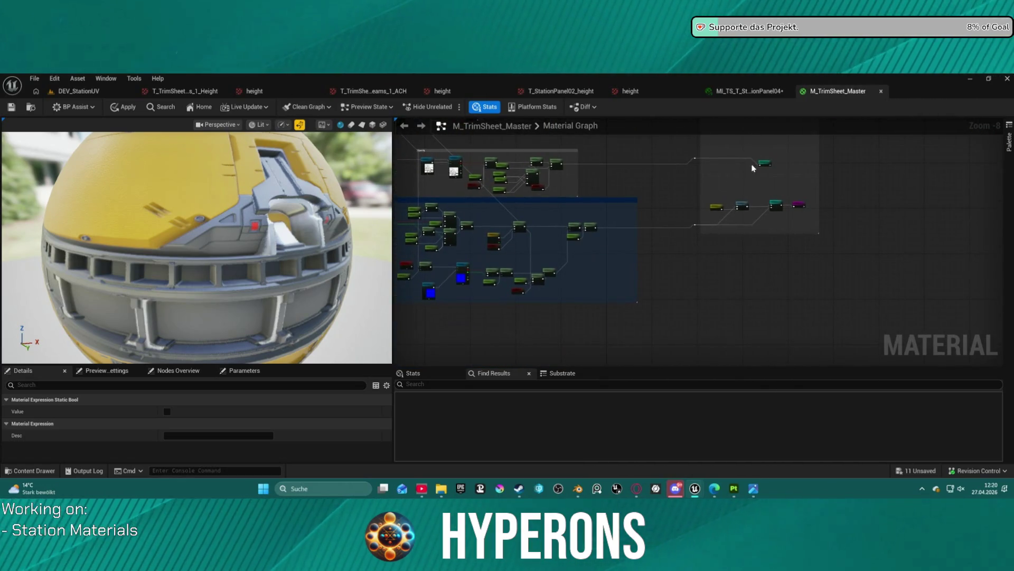
{"action": "scroll", "coordinate": [675, 228], "scroll_direction": "up", "scroll_amount": 4}
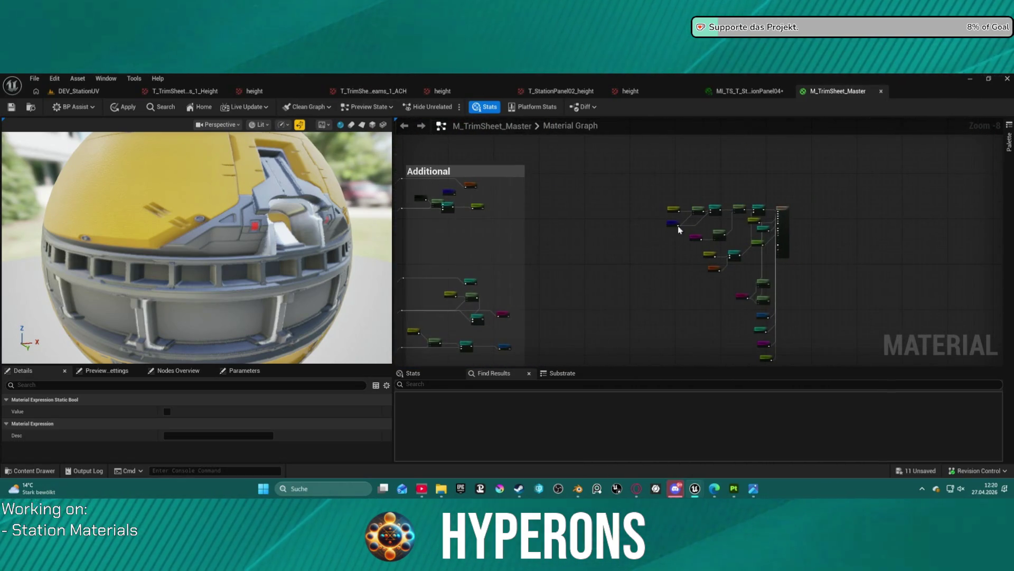
{"action": "scroll", "coordinate": [645, 222], "scroll_direction": "down", "scroll_amount": 5}
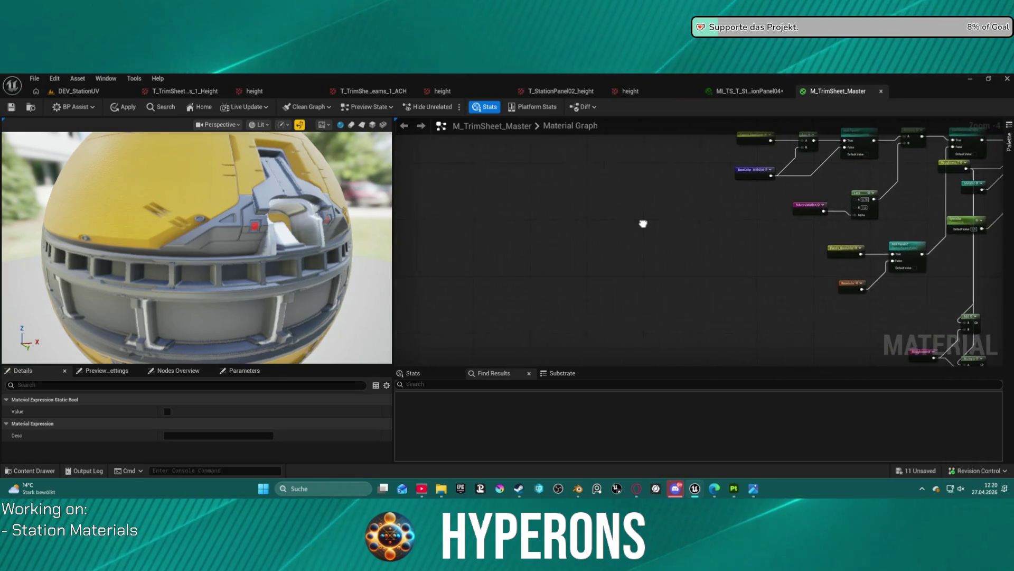
{"action": "left_click_drag", "start_coordinate": [762, 228], "coordinate": [893, 162]}
{"action": "scroll", "coordinate": [690, 179], "scroll_direction": "up", "scroll_amount": 3}
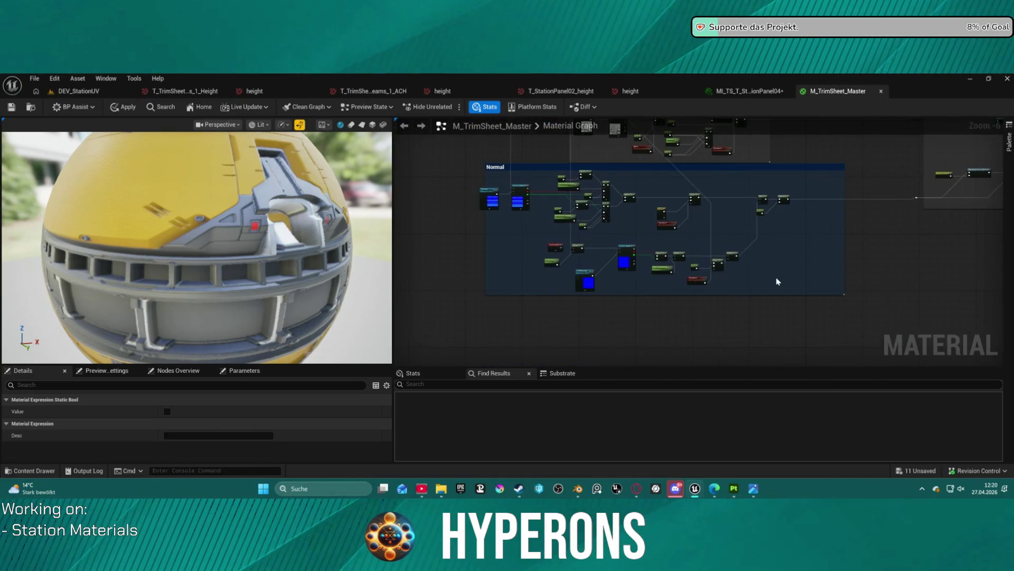
{"action": "scroll", "coordinate": [777, 281], "scroll_direction": "down", "scroll_amount": 6}
{"action": "left_click_drag", "start_coordinate": [777, 281], "coordinate": [661, 154]}
{"action": "scroll", "coordinate": [743, 196], "scroll_direction": "up", "scroll_amount": 8}
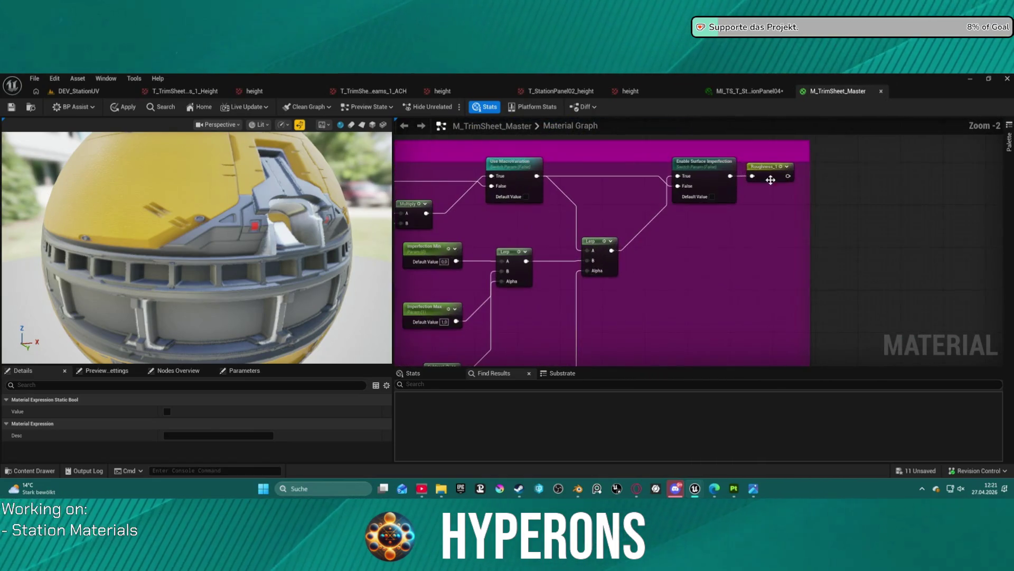
{"action": "scroll", "coordinate": [720, 272], "scroll_direction": "down", "scroll_amount": 9}
{"action": "left_click_drag", "start_coordinate": [598, 251], "coordinate": [543, 286]}
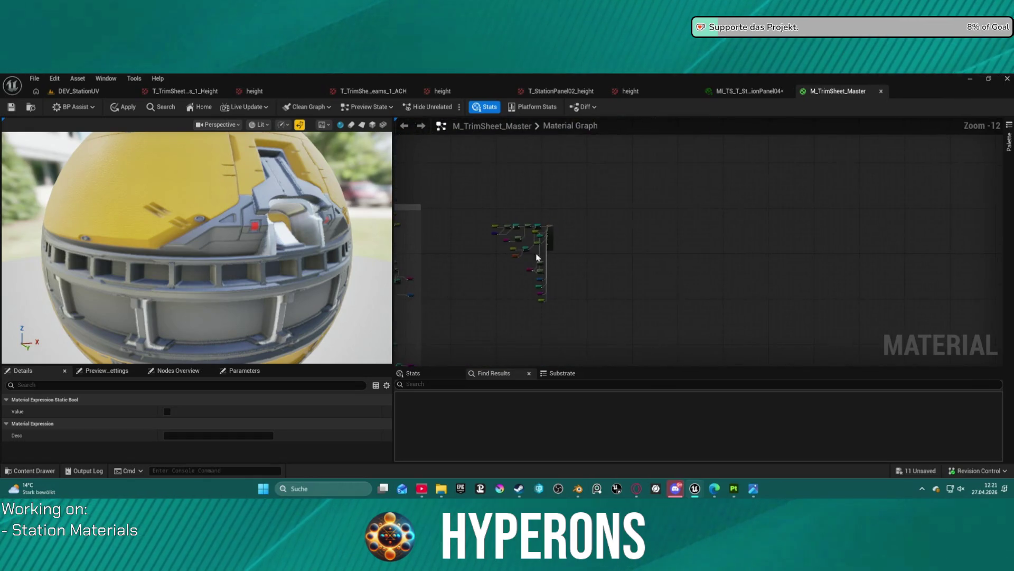
{"action": "scroll", "coordinate": [542, 286], "scroll_direction": "up", "scroll_amount": 11}
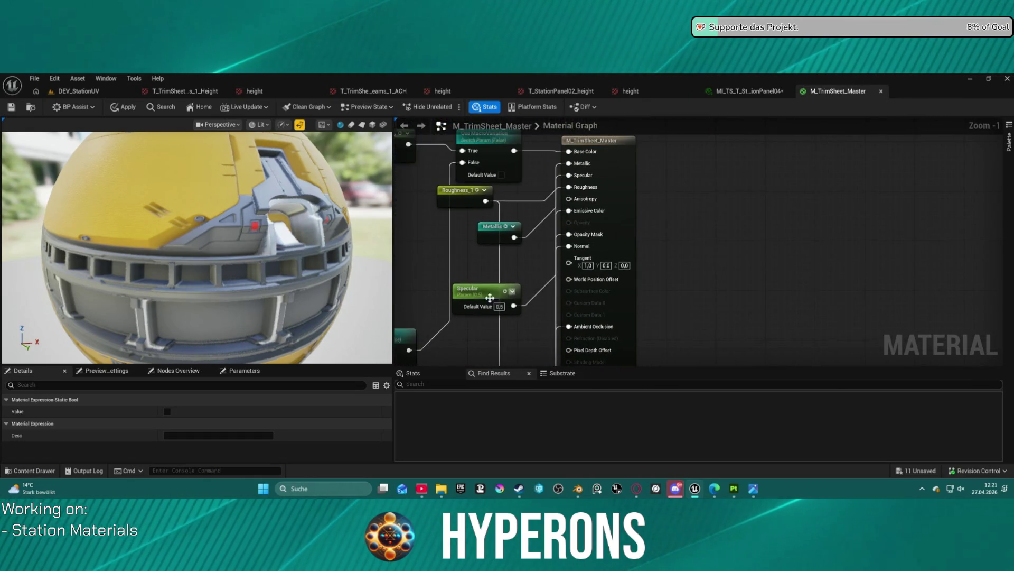
{"action": "scroll", "coordinate": [497, 299], "scroll_direction": "down", "scroll_amount": 8}
{"action": "scroll", "coordinate": [803, 202], "scroll_direction": "up", "scroll_amount": 6}
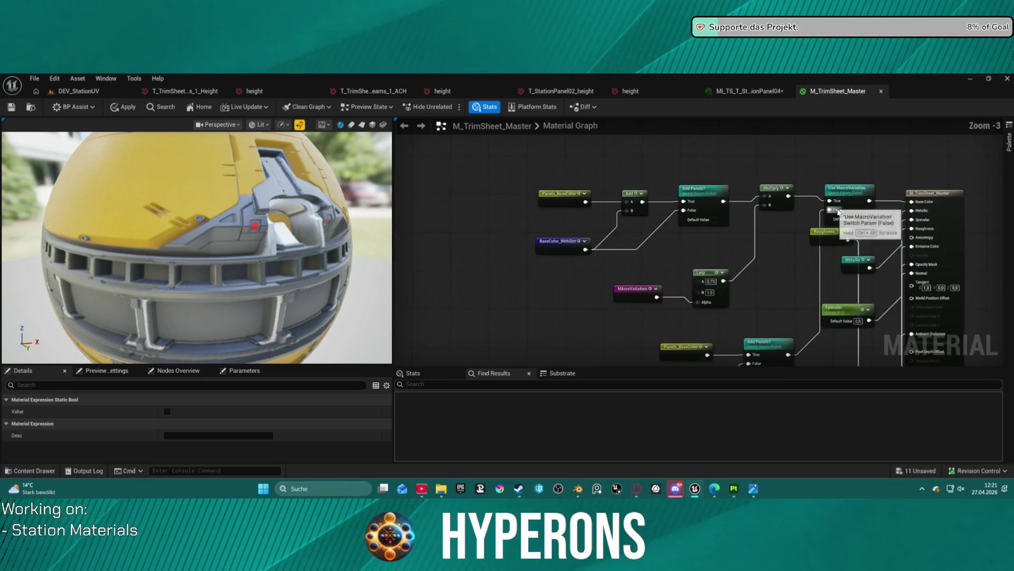
{"action": "scroll", "coordinate": [836, 209], "scroll_direction": "up", "scroll_amount": 1}
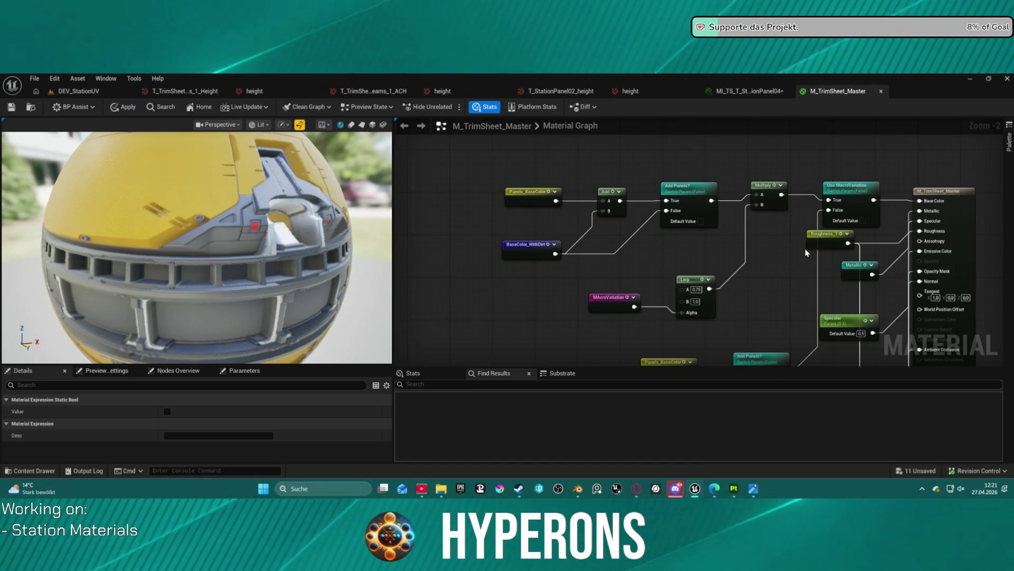
{"action": "scroll", "coordinate": [805, 249], "scroll_direction": "down", "scroll_amount": 4}
{"action": "left_click_drag", "start_coordinate": [737, 228], "coordinate": [741, 126]}
{"action": "scroll", "coordinate": [725, 229], "scroll_direction": "down", "scroll_amount": 1}
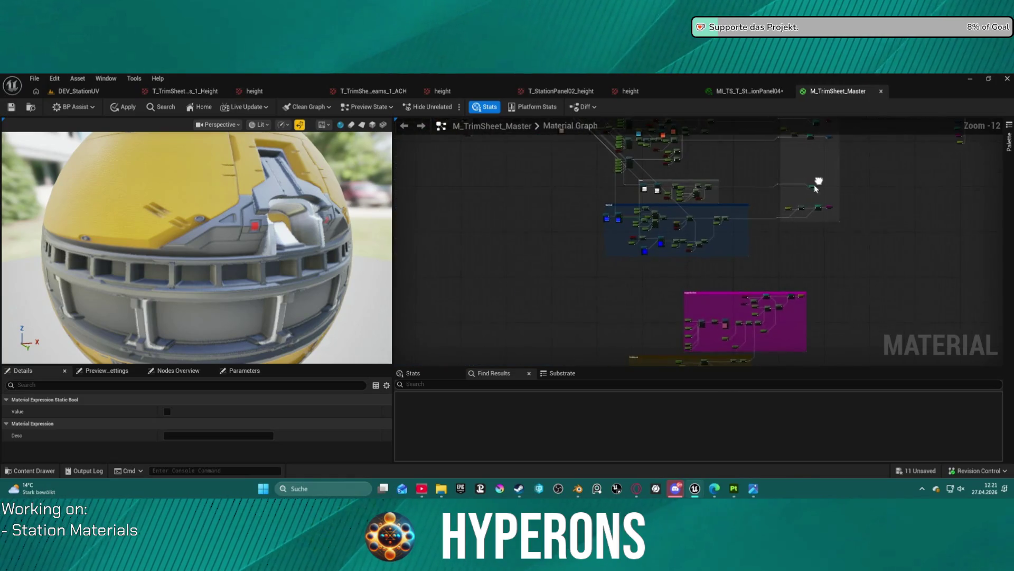
{"action": "mouse_move", "coordinate": [766, 220]}
{"action": "left_mouse_down"}
{"action": "mouse_move", "coordinate": [761, 103]}
{"action": "mouse_move", "coordinate": [743, 101]}
{"action": "mouse_move", "coordinate": [748, 87]}
{"action": "left_mouse_up"}
{"action": "mouse_move", "coordinate": [211, 249]}
{"action": "left_mouse_down"}
{"action": "mouse_move", "coordinate": [301, 251]}
{"action": "mouse_move", "coordinate": [307, 283]}
{"action": "mouse_move", "coordinate": [265, 283]}
{"action": "mouse_move", "coordinate": [313, 260]}
{"action": "left_mouse_up"}
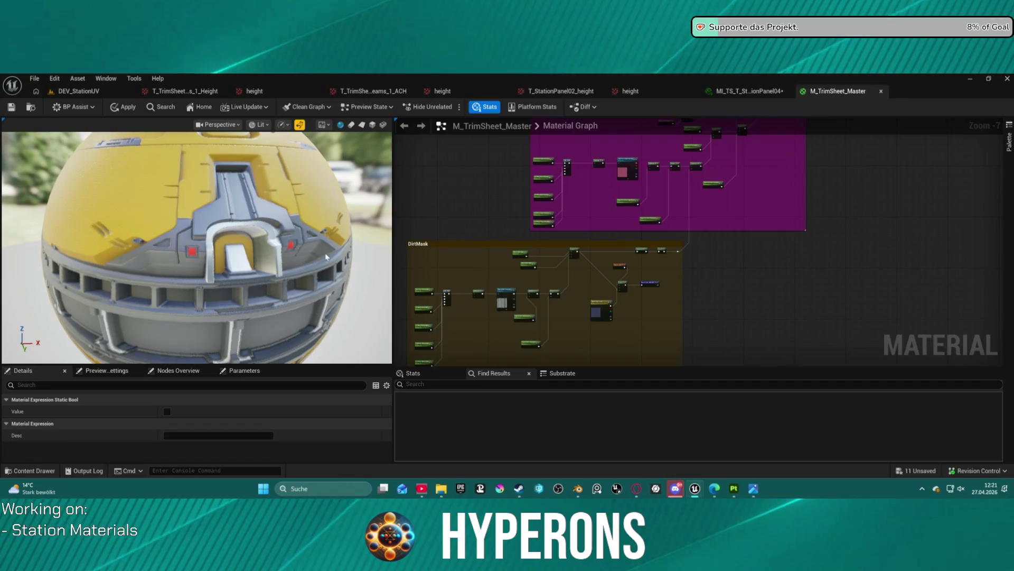
{"action": "scroll", "coordinate": [580, 168], "scroll_direction": "up", "scroll_amount": 6}
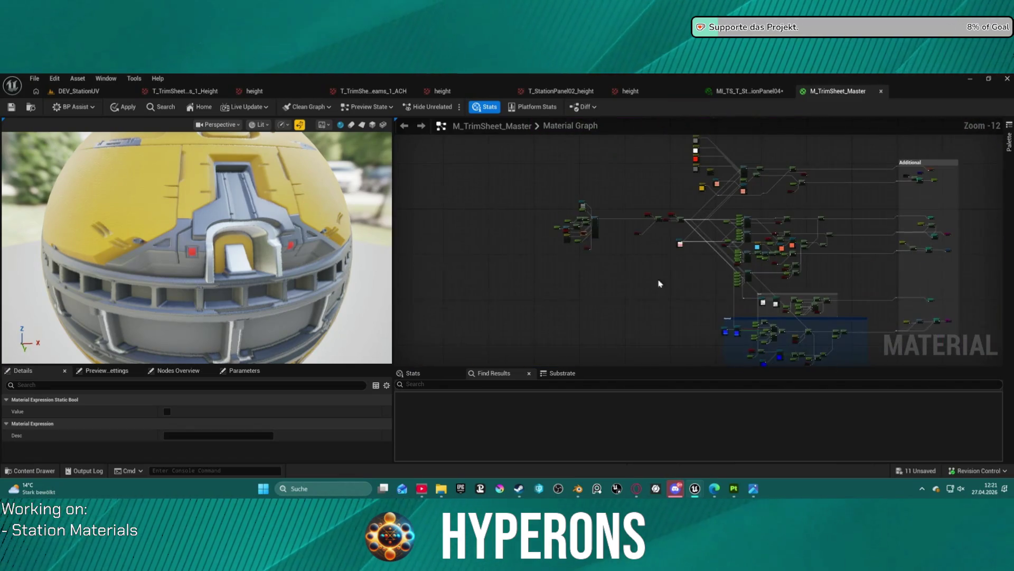
{"action": "scroll", "coordinate": [580, 168], "scroll_direction": "up", "scroll_amount": 1}
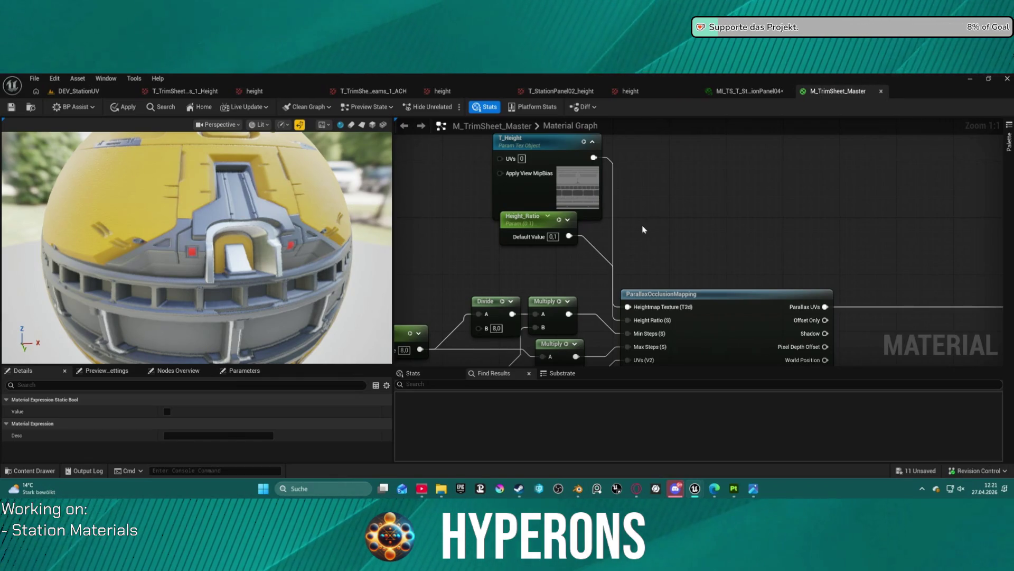
{"action": "mouse_move", "coordinate": [253, 282]}
{"action": "left_mouse_down"}
{"action": "mouse_move", "coordinate": [325, 262]}
{"action": "mouse_move", "coordinate": [325, 220]}
{"action": "mouse_move", "coordinate": [325, 230]}
{"action": "left_mouse_up"}
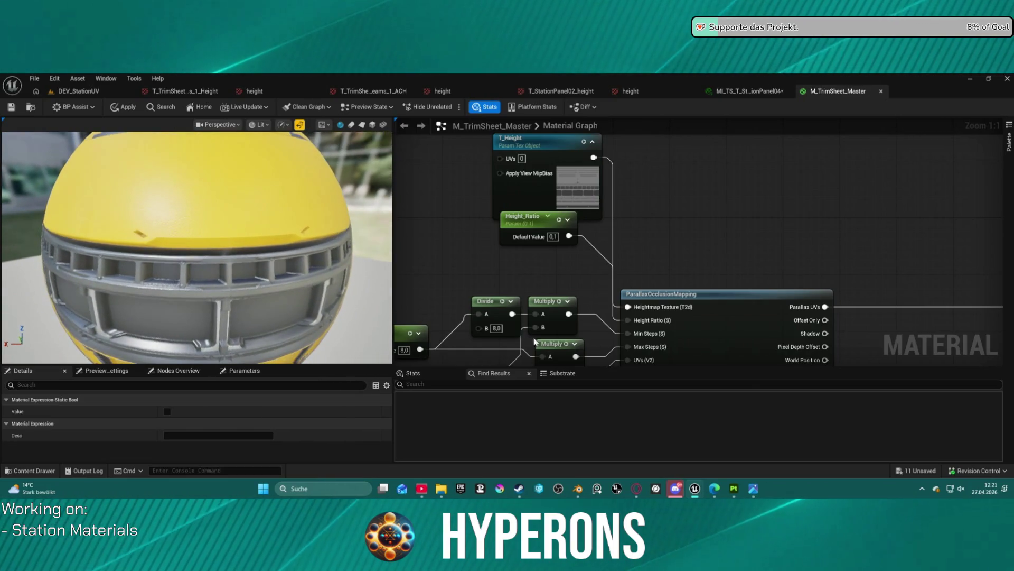
{"action": "left_click", "coordinate": [748, 308]}
Step: Open the ParallaxOcclusionMapping function's inner graph and pan around it
{"action": "double_click", "coordinate": [750, 307]}
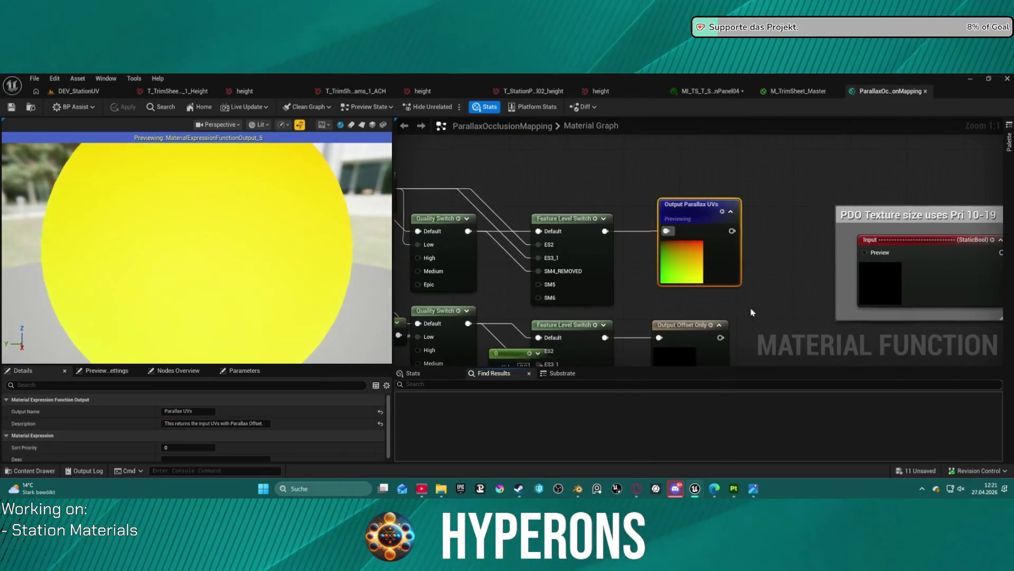
{"action": "scroll", "coordinate": [698, 243], "scroll_direction": "down", "scroll_amount": 4}
{"action": "scroll", "coordinate": [682, 303], "scroll_direction": "up", "scroll_amount": 4}
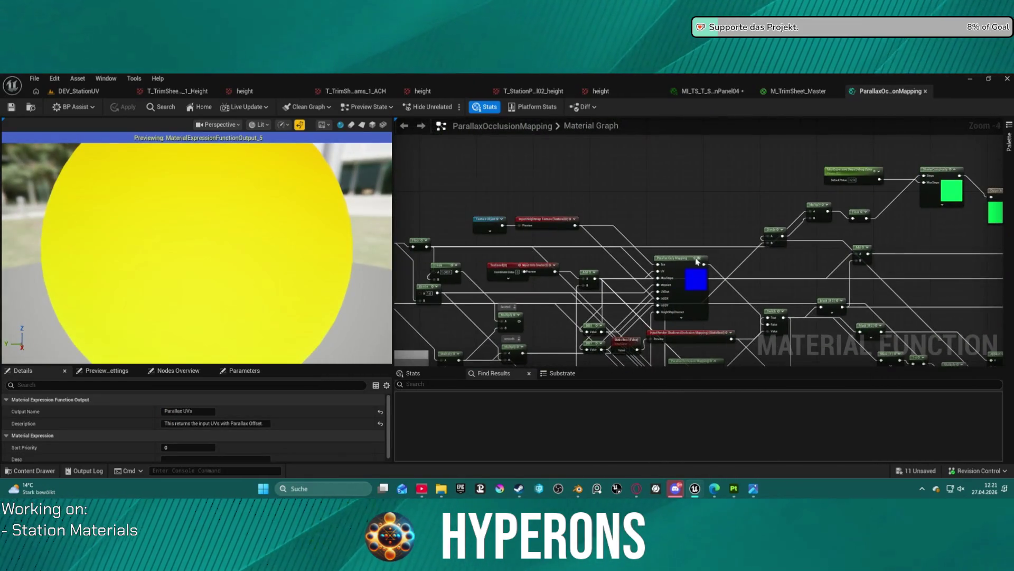
{"action": "scroll", "coordinate": [806, 339], "scroll_direction": "down", "scroll_amount": 2}
{"action": "mouse_move", "coordinate": [806, 339]}
{"action": "left_mouse_down"}
{"action": "mouse_move", "coordinate": [649, 190]}
{"action": "mouse_move", "coordinate": [678, 167]}
{"action": "mouse_move", "coordinate": [664, 141]}
{"action": "mouse_move", "coordinate": [32, 11]}
{"action": "left_mouse_up"}
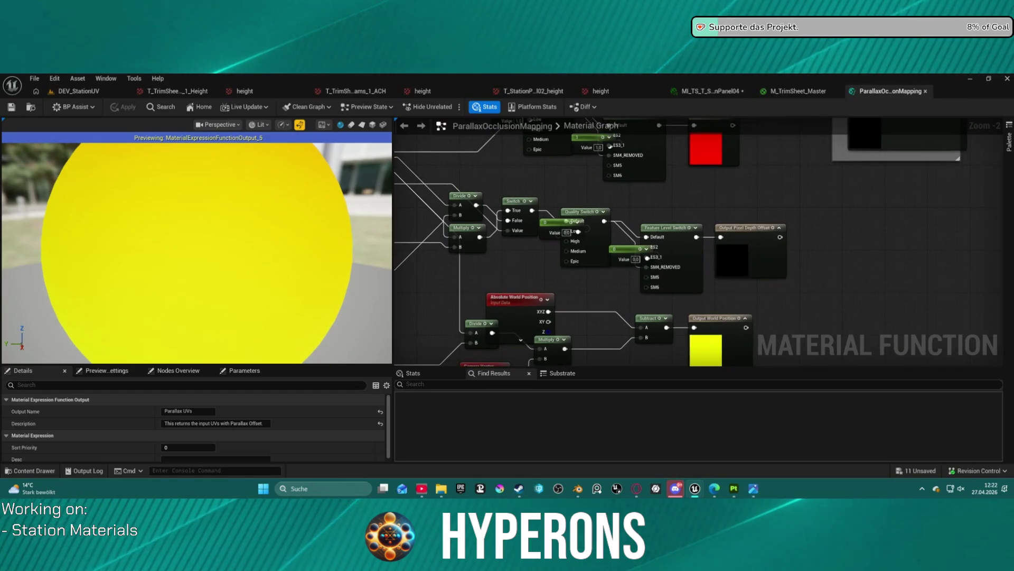
{"action": "left_click_drag", "start_coordinate": [687, 211], "coordinate": [672, 222]}
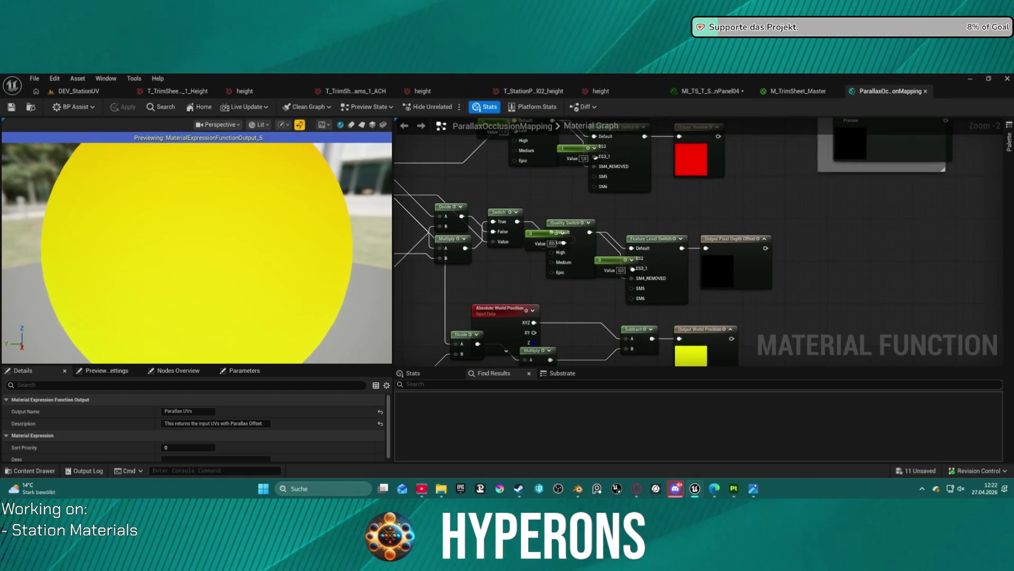
{"action": "mouse_move", "coordinate": [515, 214]}
{"action": "left_mouse_down"}
{"action": "mouse_move", "coordinate": [539, 233]}
{"action": "mouse_move", "coordinate": [516, 281]}
{"action": "left_mouse_up"}
Step: Move the 0 constant off the Feature Level Switch node, then bring up the panel instance
{"action": "left_click", "coordinate": [565, 260]}
{"action": "mouse_move", "coordinate": [630, 276]}
{"action": "left_mouse_down"}
{"action": "mouse_move", "coordinate": [620, 295]}
{"action": "mouse_move", "coordinate": [588, 314]}
{"action": "left_mouse_up"}
{"action": "left_click", "coordinate": [702, 278]}
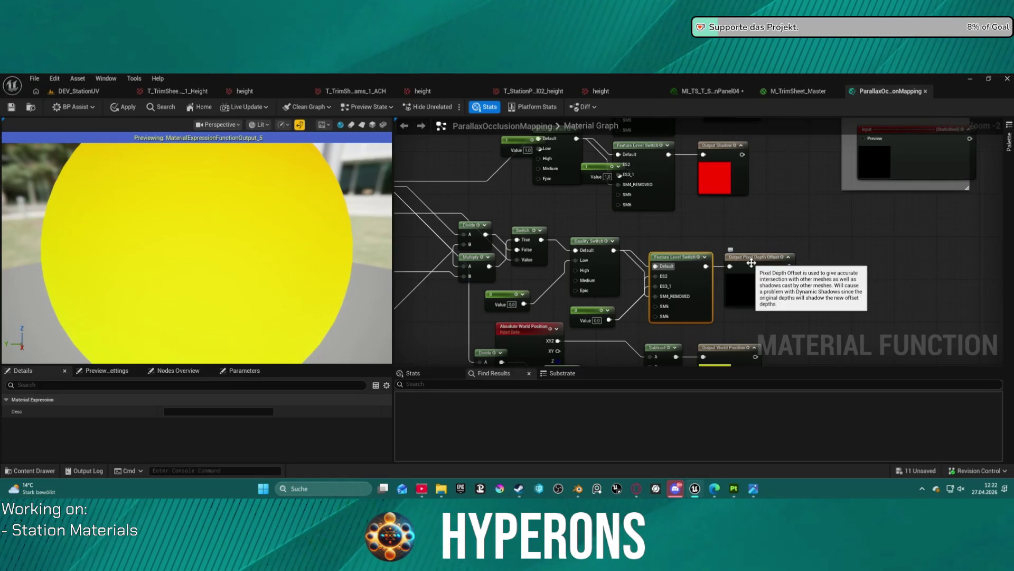
{"action": "left_click", "coordinate": [711, 91]}
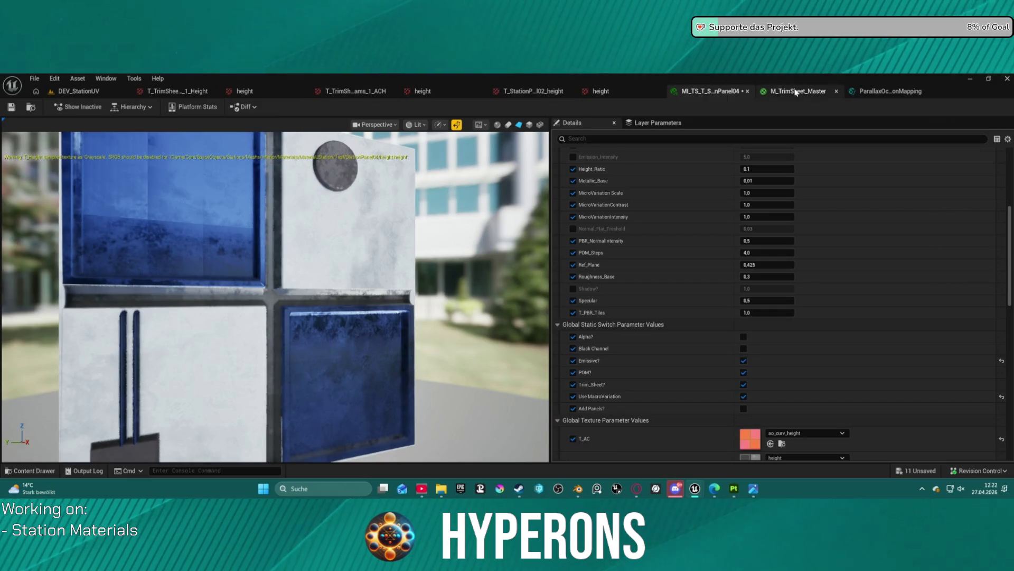
Step: Return to the M_TrimSheet_Master graph and pan to the upper part of the network
{"action": "left_click", "coordinate": [796, 93]}
{"action": "scroll", "coordinate": [892, 205], "scroll_direction": "down", "scroll_amount": 2}
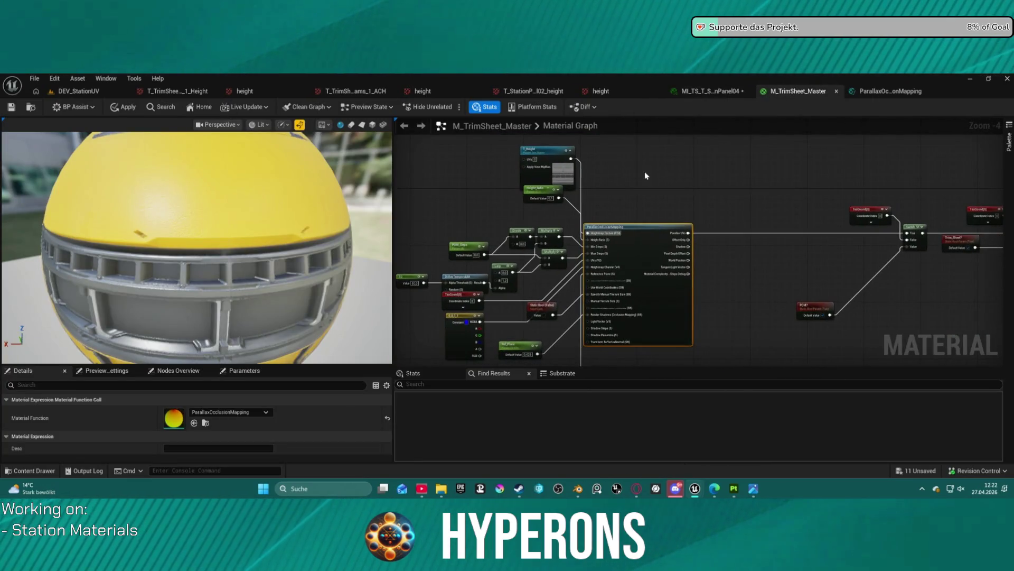
{"action": "scroll", "coordinate": [799, 194], "scroll_direction": "down", "scroll_amount": 2}
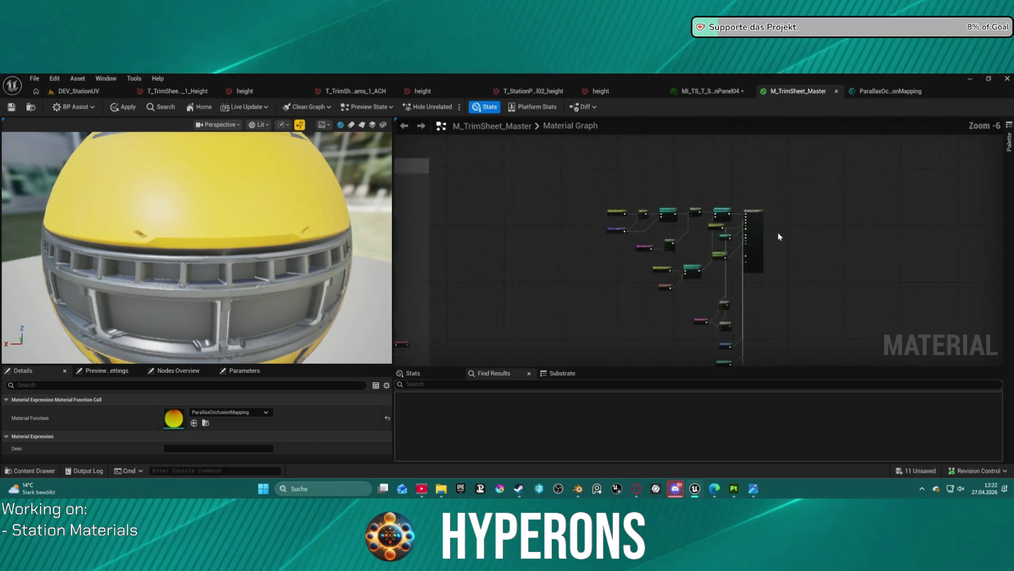
{"action": "scroll", "coordinate": [778, 236], "scroll_direction": "up", "scroll_amount": 6}
{"action": "left_click_drag", "start_coordinate": [759, 260], "coordinate": [753, 229]}
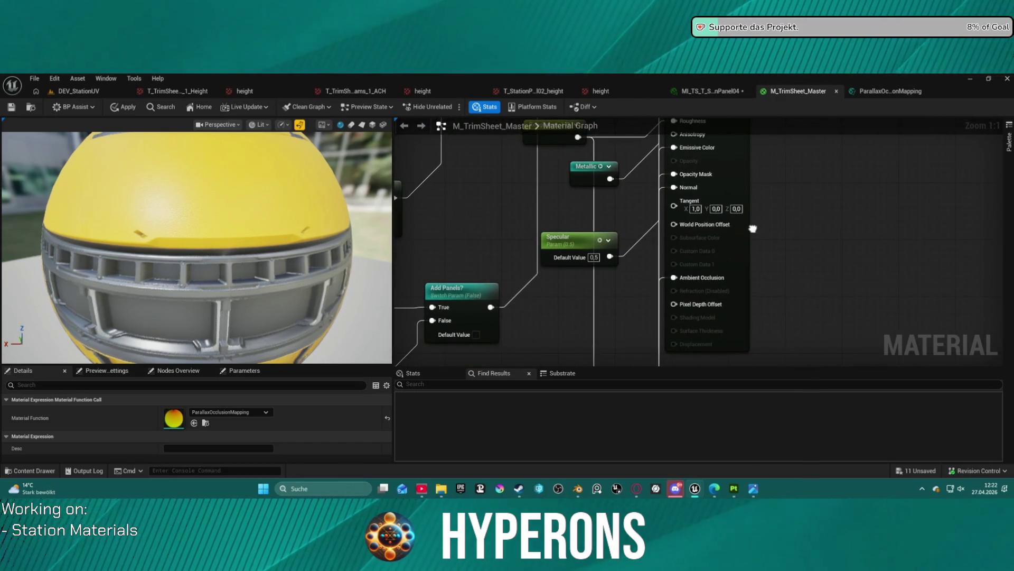
{"action": "scroll", "coordinate": [871, 222], "scroll_direction": "down", "scroll_amount": 10}
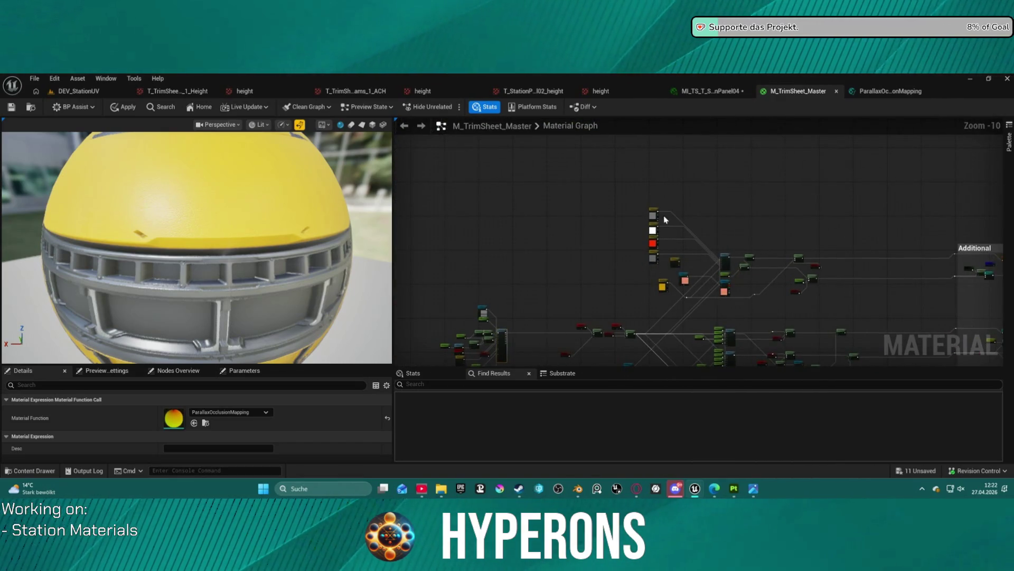
{"action": "left_click_drag", "start_coordinate": [531, 280], "coordinate": [587, 227]}
Step: Paste a copy of the T_Height node near Add Panels, then delete it
{"action": "left_click", "coordinate": [536, 255]}
{"action": "scroll", "coordinate": [661, 218], "scroll_direction": "up", "scroll_amount": 10}
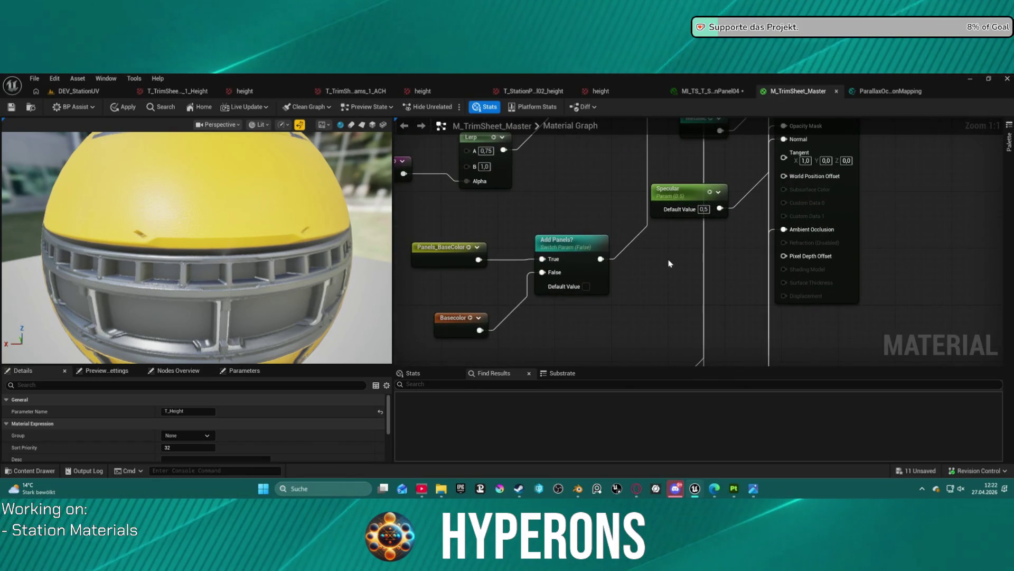
{"action": "key", "text": "ctrl+v"}
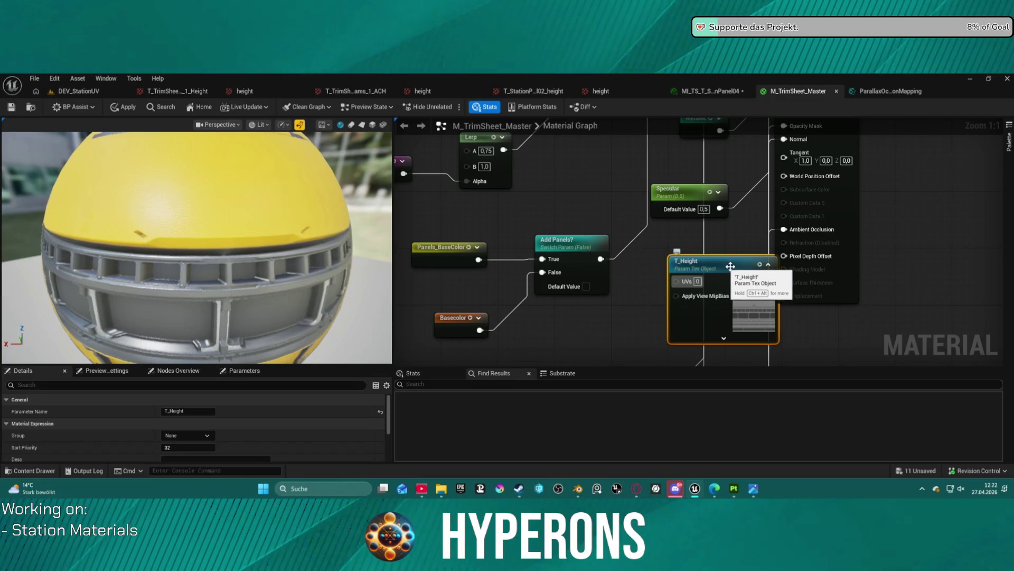
{"action": "left_click_drag", "start_coordinate": [729, 266], "coordinate": [709, 269]}
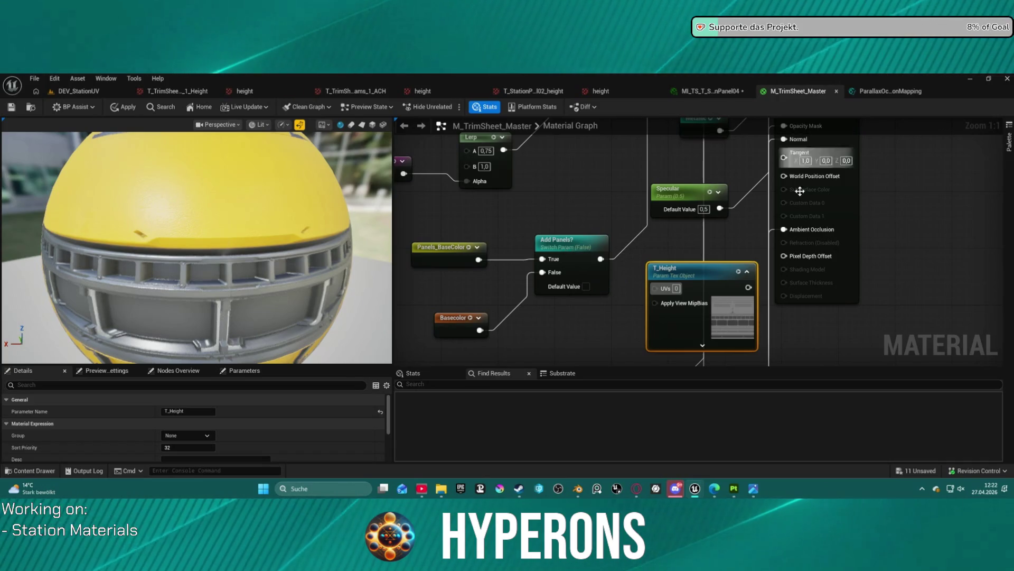
{"action": "double_click", "coordinate": [690, 268]}
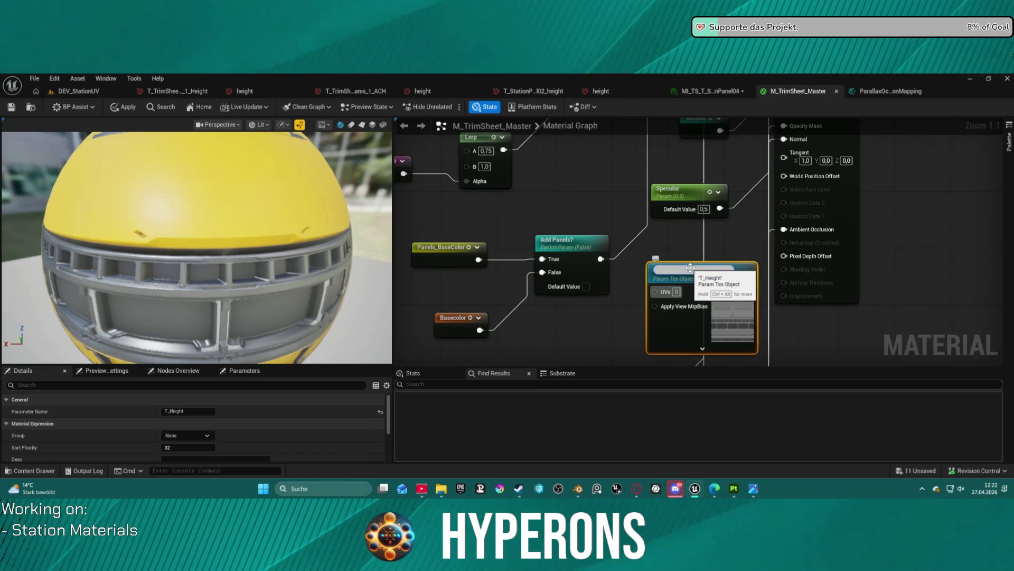
{"action": "key", "text": "Escape"}
{"action": "key", "text": "Delete"}
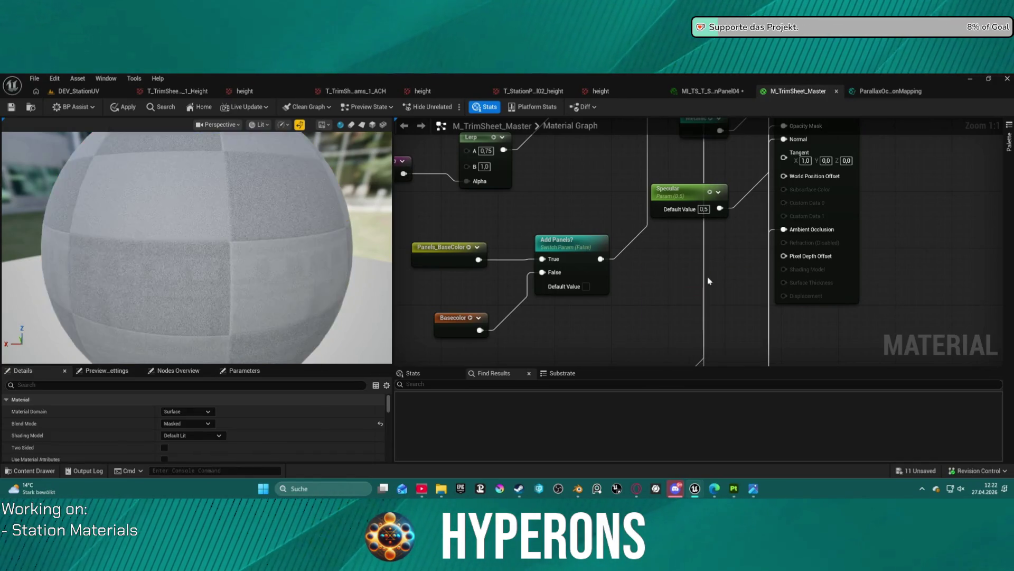
{"action": "scroll", "coordinate": [709, 281], "scroll_direction": "down", "scroll_amount": 12}
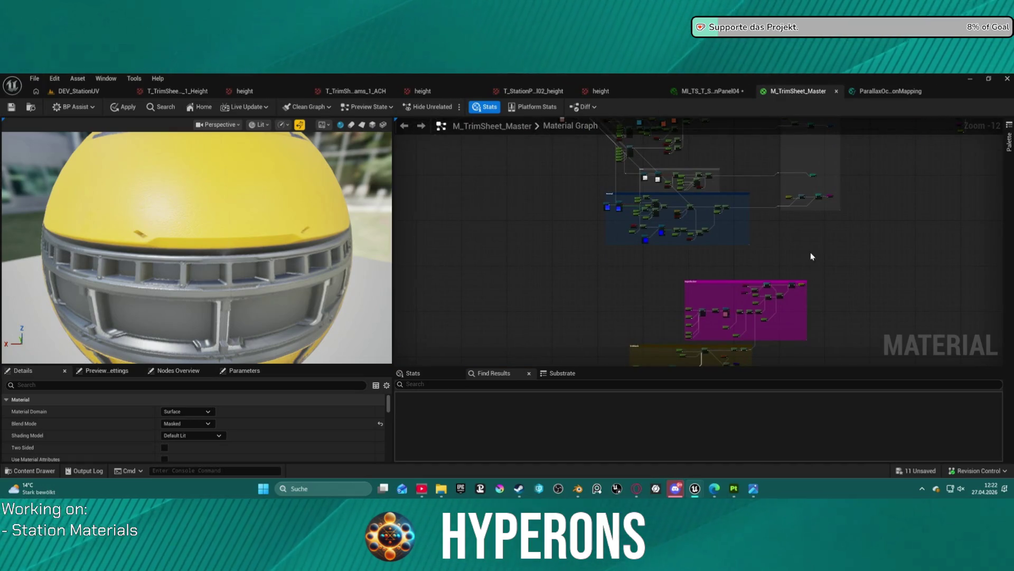
{"action": "scroll", "coordinate": [751, 288], "scroll_direction": "up", "scroll_amount": 2}
{"action": "scroll", "coordinate": [721, 306], "scroll_direction": "up", "scroll_amount": 8}
{"action": "mouse_move", "coordinate": [672, 314]}
{"action": "left_mouse_down"}
{"action": "mouse_move", "coordinate": [931, 287]}
{"action": "mouse_move", "coordinate": [915, 288]}
{"action": "left_mouse_up"}
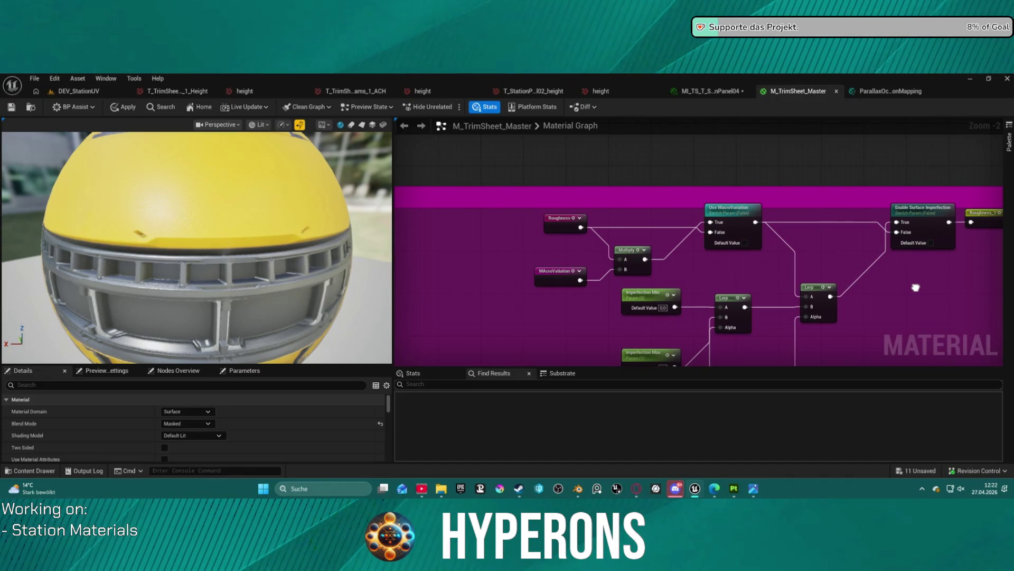
{"action": "scroll", "coordinate": [916, 287], "scroll_direction": "down", "scroll_amount": 6}
{"action": "mouse_move", "coordinate": [747, 305]}
{"action": "left_mouse_down"}
{"action": "mouse_move", "coordinate": [747, 349]}
{"action": "mouse_move", "coordinate": [859, 465]}
{"action": "mouse_move", "coordinate": [817, 397]}
{"action": "left_mouse_up"}
{"action": "scroll", "coordinate": [781, 305], "scroll_direction": "up", "scroll_amount": 5}
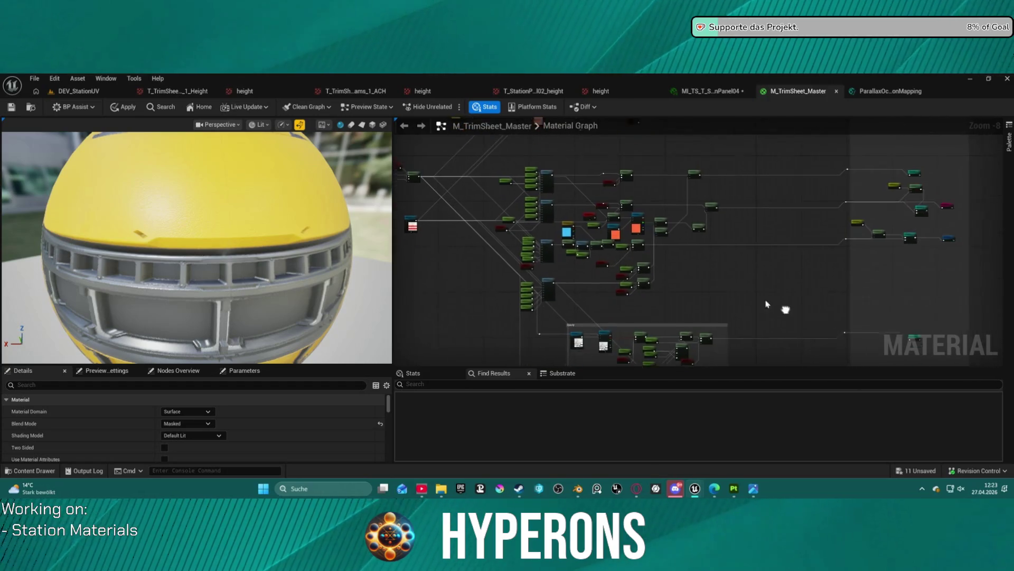
{"action": "scroll", "coordinate": [626, 193], "scroll_direction": "up", "scroll_amount": 3}
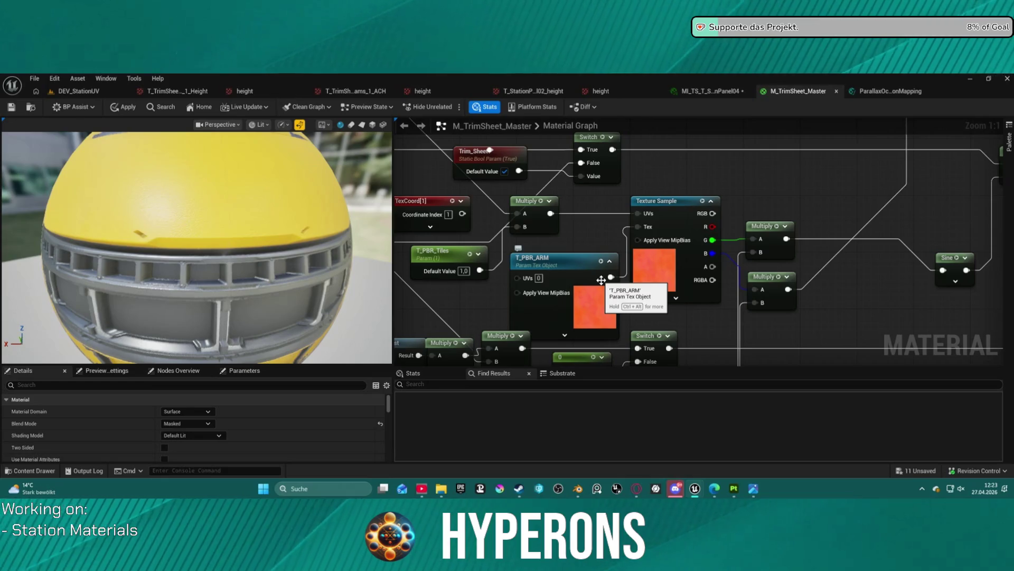
{"action": "left_click", "coordinate": [645, 214]}
{"action": "scroll", "coordinate": [647, 222], "scroll_direction": "down", "scroll_amount": 5}
{"action": "mouse_move", "coordinate": [915, 342]}
{"action": "left_mouse_down"}
{"action": "mouse_move", "coordinate": [838, 253]}
{"action": "mouse_move", "coordinate": [417, 196]}
{"action": "mouse_move", "coordinate": [401, 207]}
{"action": "mouse_move", "coordinate": [759, 257]}
{"action": "mouse_move", "coordinate": [606, 276]}
{"action": "mouse_move", "coordinate": [968, 312]}
{"action": "mouse_move", "coordinate": [814, 320]}
{"action": "left_mouse_up"}
{"action": "left_click", "coordinate": [593, 287]}
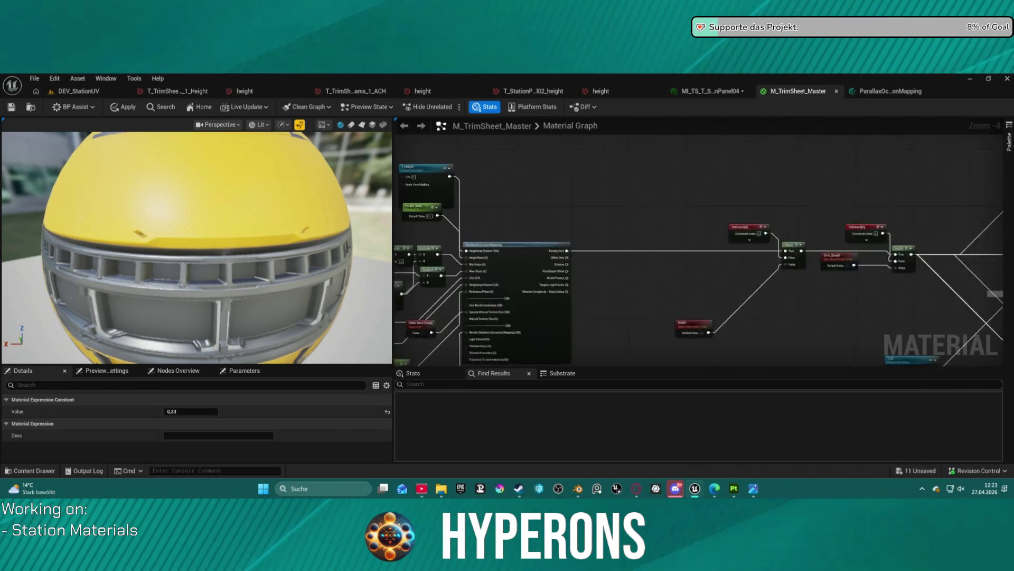
{"action": "left_click_drag", "start_coordinate": [977, 264], "coordinate": [641, 243]}
{"action": "scroll", "coordinate": [525, 227], "scroll_direction": "up", "scroll_amount": 2}
{"action": "mouse_move", "coordinate": [525, 226]}
{"action": "left_mouse_down"}
{"action": "mouse_move", "coordinate": [759, 277]}
{"action": "mouse_move", "coordinate": [755, 143]}
{"action": "left_mouse_up"}
{"action": "scroll", "coordinate": [760, 278], "scroll_direction": "down", "scroll_amount": 6}
{"action": "scroll", "coordinate": [839, 255], "scroll_direction": "up", "scroll_amount": 6}
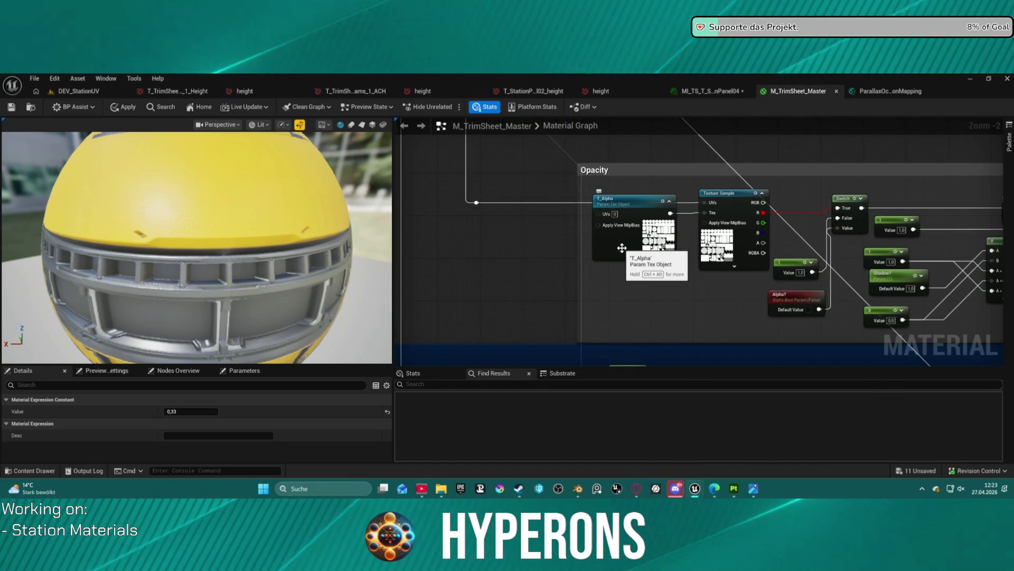
{"action": "scroll", "coordinate": [619, 245], "scroll_direction": "down", "scroll_amount": 3}
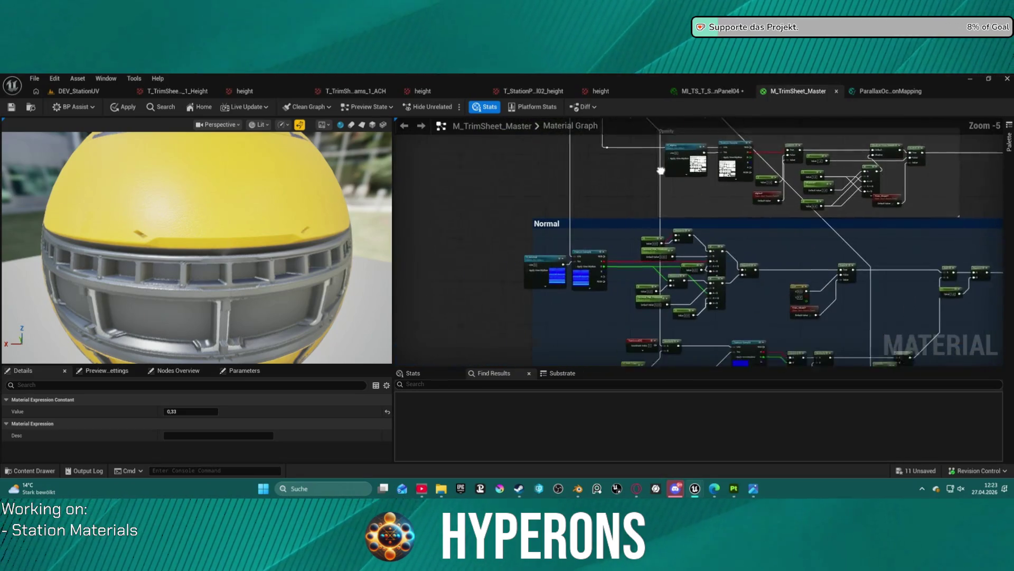
{"action": "scroll", "coordinate": [634, 183], "scroll_direction": "down", "scroll_amount": 2}
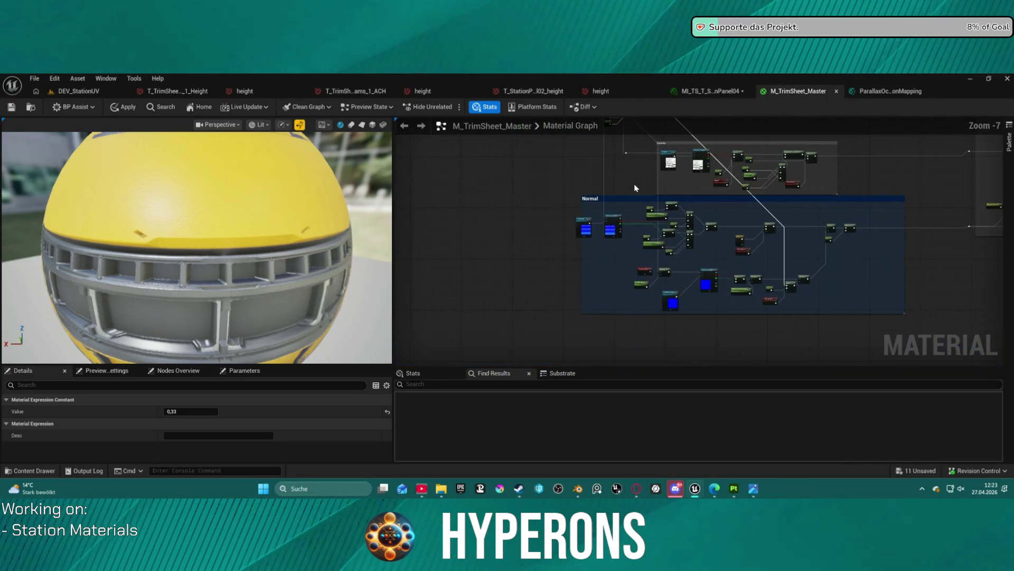
{"action": "mouse_move", "coordinate": [637, 180]}
{"action": "left_mouse_down"}
{"action": "mouse_move", "coordinate": [520, 308]}
{"action": "mouse_move", "coordinate": [491, 373]}
{"action": "mouse_move", "coordinate": [458, 332]}
{"action": "mouse_move", "coordinate": [499, 252]}
{"action": "mouse_move", "coordinate": [559, 385]}
{"action": "mouse_move", "coordinate": [634, 362]}
{"action": "mouse_move", "coordinate": [634, 241]}
{"action": "left_mouse_up"}
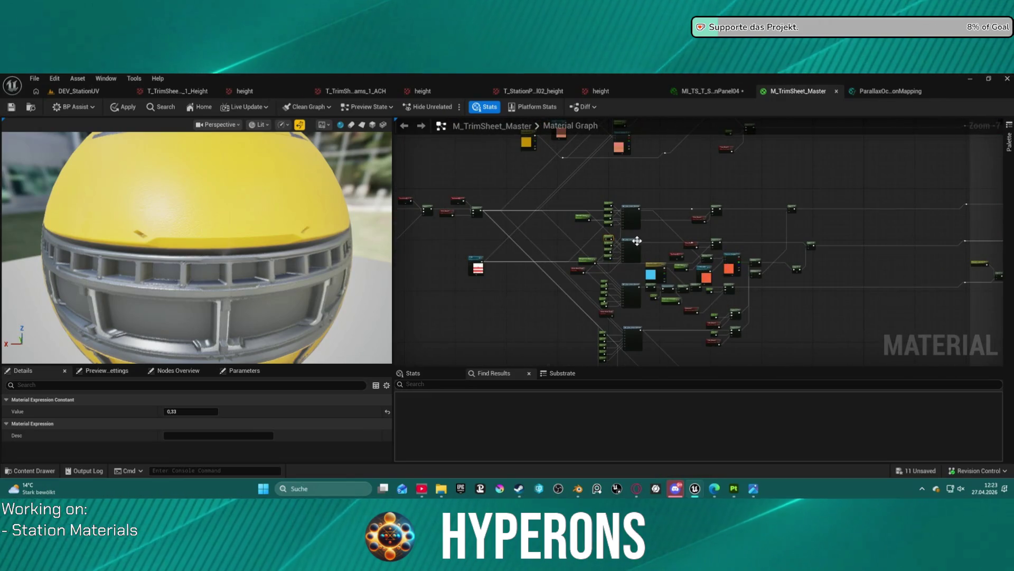
{"action": "scroll", "coordinate": [722, 275], "scroll_direction": "up", "scroll_amount": 5}
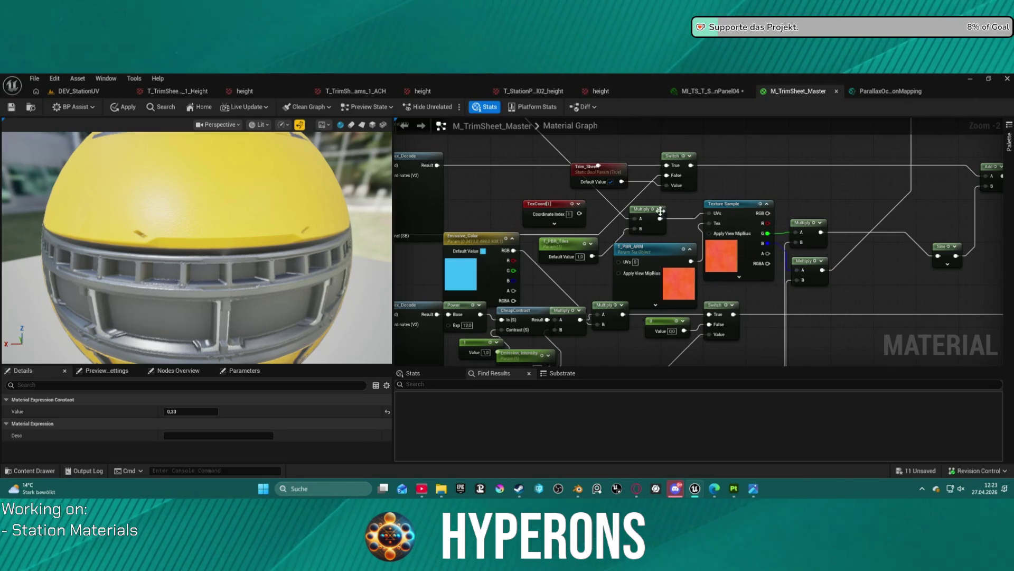
{"action": "scroll", "coordinate": [601, 207], "scroll_direction": "down", "scroll_amount": 1}
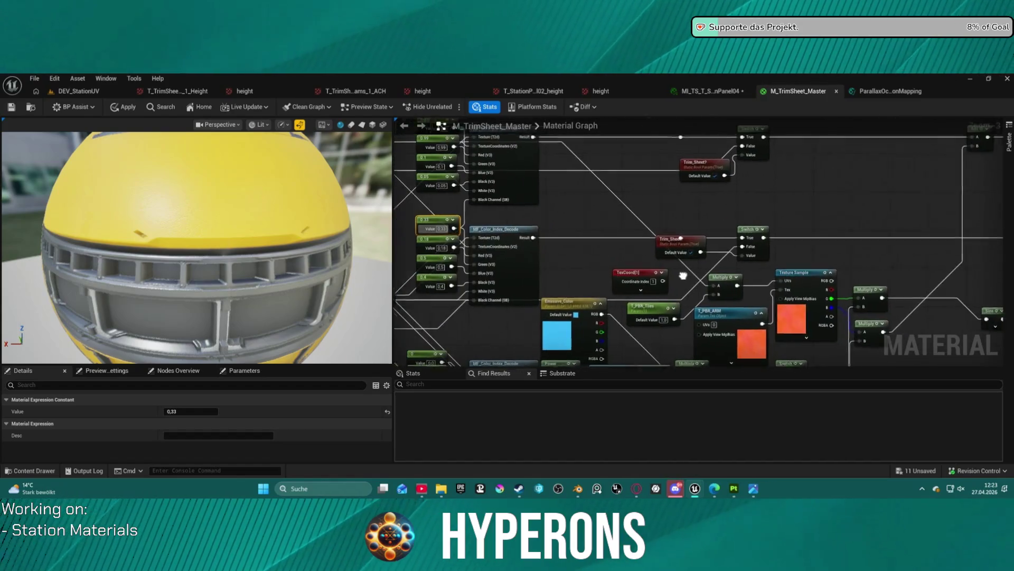
{"action": "mouse_move", "coordinate": [691, 277]}
{"action": "left_mouse_down"}
{"action": "mouse_move", "coordinate": [598, 228]}
{"action": "mouse_move", "coordinate": [591, 238]}
{"action": "left_mouse_up"}
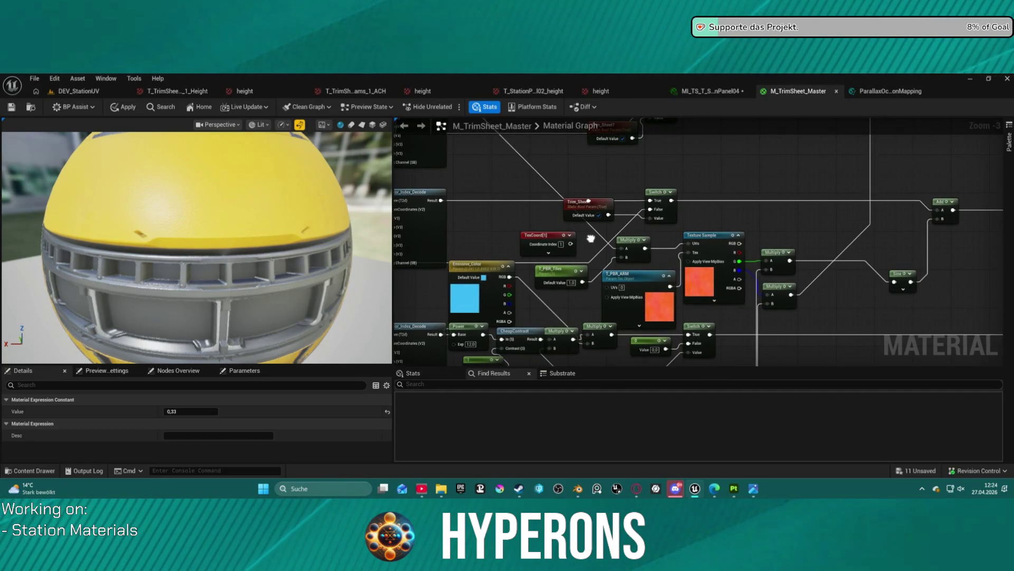
{"action": "left_click_drag", "start_coordinate": [590, 238], "coordinate": [589, 240]}
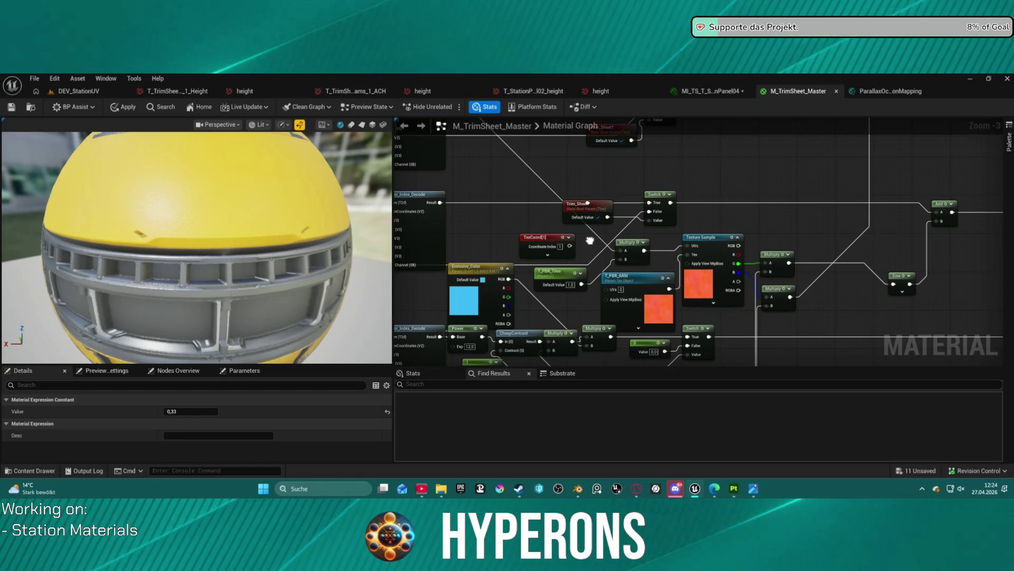
{"action": "left_click", "coordinate": [709, 254]}
{"action": "scroll", "coordinate": [234, 439], "scroll_direction": "down", "scroll_amount": 3}
{"action": "scroll", "coordinate": [234, 440], "scroll_direction": "down", "scroll_amount": 4}
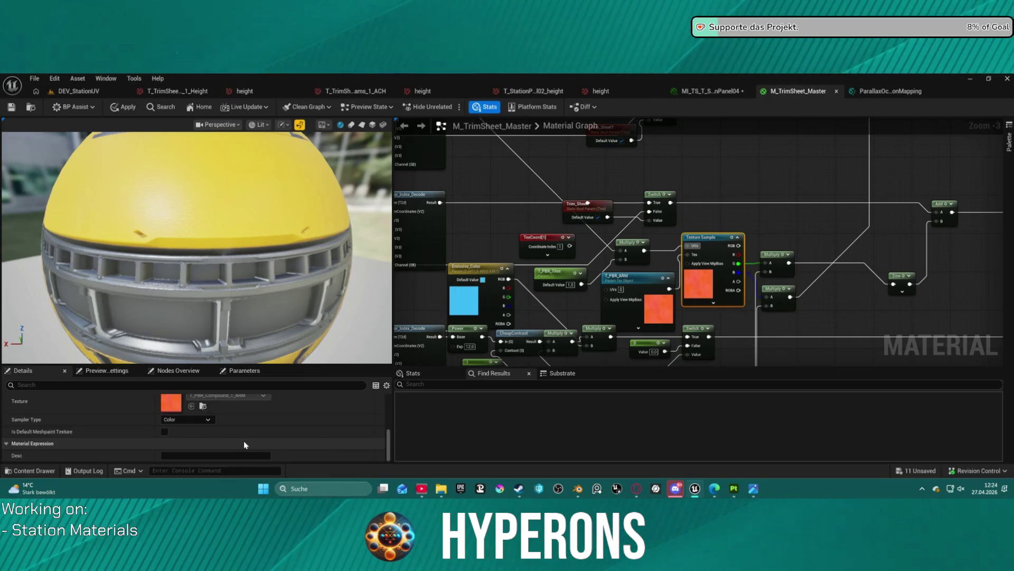
{"action": "scroll", "coordinate": [244, 445], "scroll_direction": "down", "scroll_amount": 5}
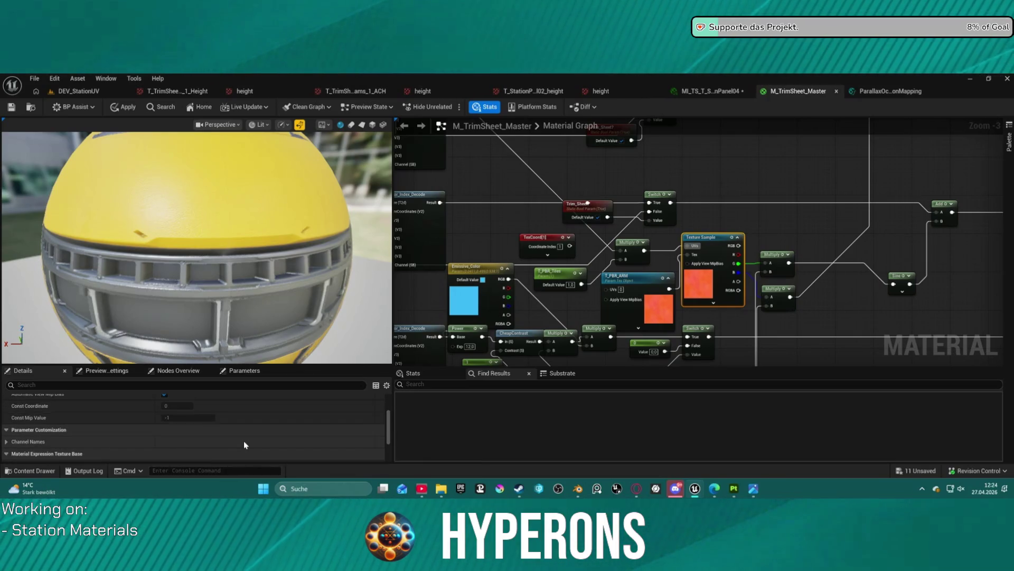
{"action": "scroll", "coordinate": [244, 445], "scroll_direction": "up", "scroll_amount": 1}
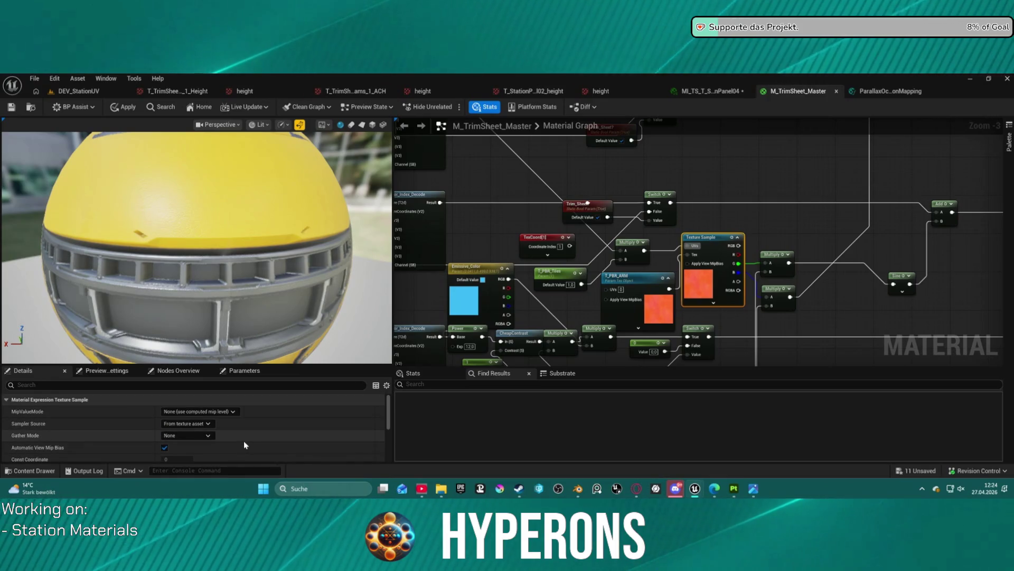
{"action": "left_click", "coordinate": [228, 410]}
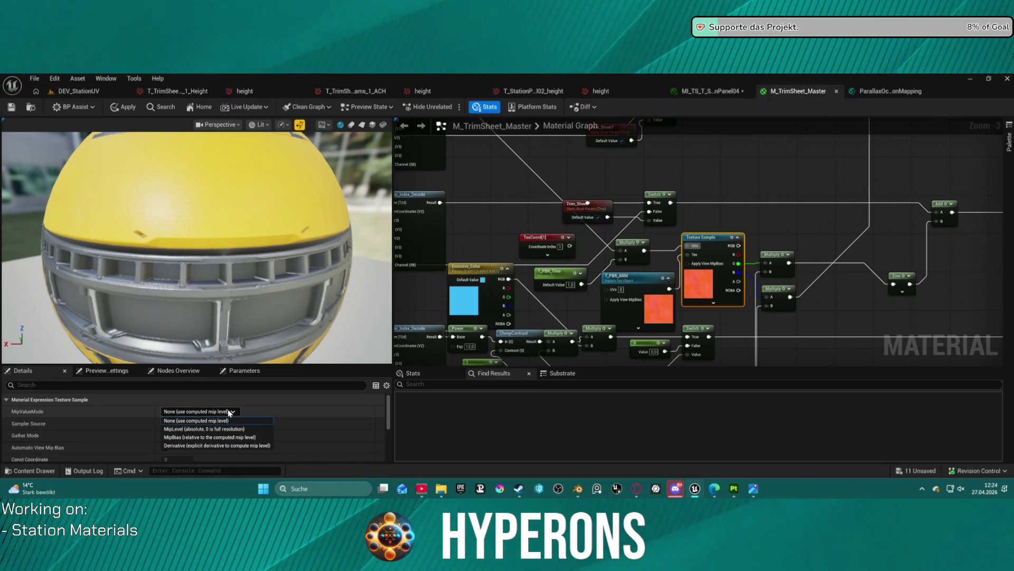
{"action": "left_click", "coordinate": [229, 412]}
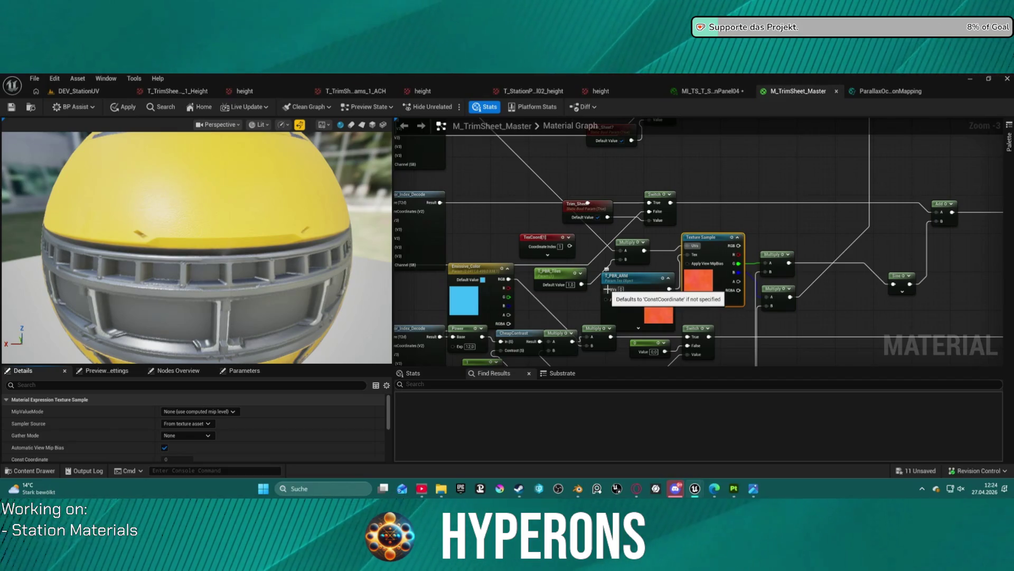
{"action": "mouse_move", "coordinate": [607, 289]}
{"action": "left_mouse_down"}
{"action": "mouse_move", "coordinate": [600, 262]}
{"action": "mouse_move", "coordinate": [614, 288]}
{"action": "left_mouse_up"}
{"action": "key", "text": "Escape"}
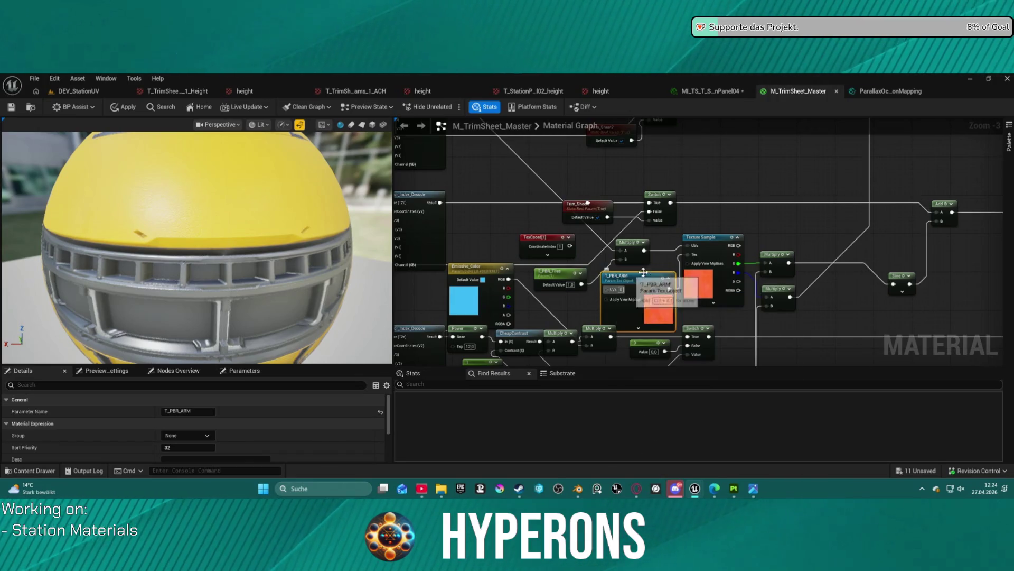
{"action": "mouse_move", "coordinate": [877, 268]}
{"action": "left_mouse_down"}
{"action": "mouse_move", "coordinate": [534, 288]}
{"action": "mouse_move", "coordinate": [786, 301]}
{"action": "mouse_move", "coordinate": [802, 347]}
{"action": "mouse_move", "coordinate": [584, 286]}
{"action": "mouse_move", "coordinate": [745, 362]}
{"action": "mouse_move", "coordinate": [912, 413]}
{"action": "mouse_move", "coordinate": [902, 403]}
{"action": "mouse_move", "coordinate": [801, 407]}
{"action": "mouse_move", "coordinate": [810, 414]}
{"action": "left_mouse_up"}
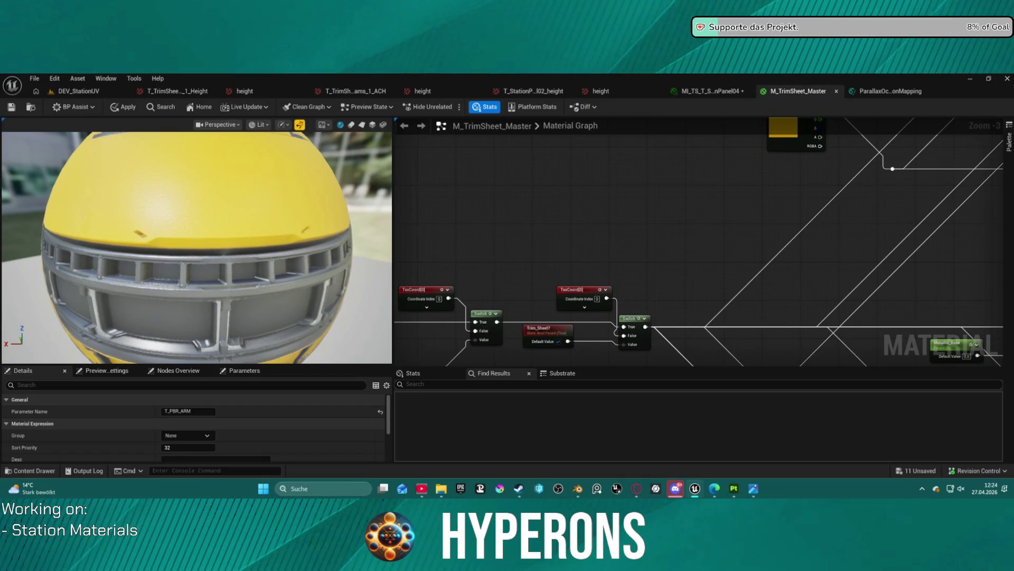
{"action": "mouse_move", "coordinate": [547, 328]}
{"action": "left_mouse_down"}
{"action": "mouse_move", "coordinate": [642, 317]}
{"action": "mouse_move", "coordinate": [607, 222]}
{"action": "mouse_move", "coordinate": [581, 195]}
{"action": "mouse_move", "coordinate": [569, 209]}
{"action": "mouse_move", "coordinate": [71, 248]}
{"action": "left_mouse_up"}
Step: Drag a wire from the POM node's Parallax UVs output and create a named reroute declaration
{"action": "scroll", "coordinate": [607, 254], "scroll_direction": "down", "scroll_amount": 2}
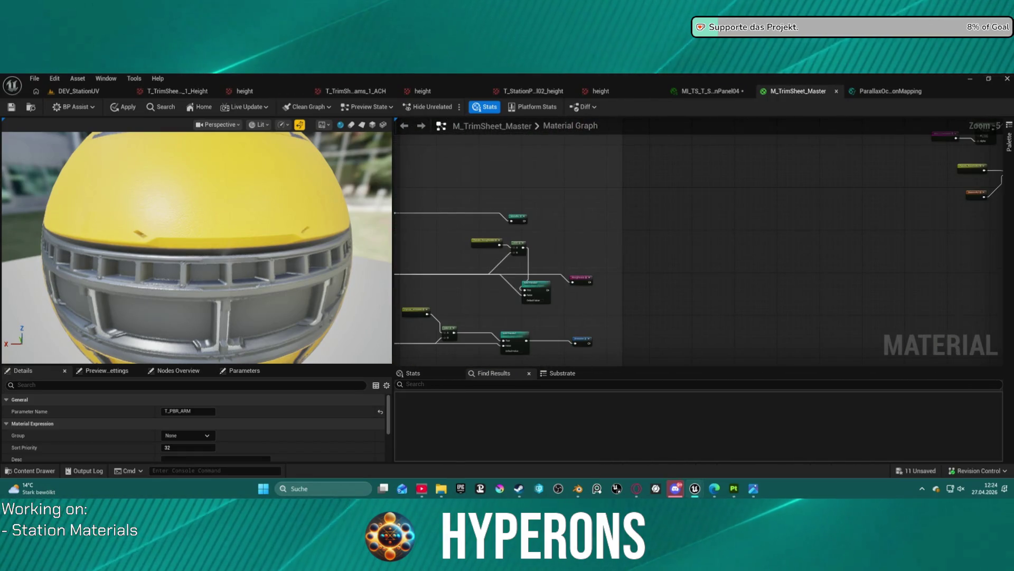
{"action": "scroll", "coordinate": [793, 231], "scroll_direction": "up", "scroll_amount": 2}
{"action": "mouse_move", "coordinate": [698, 249]}
{"action": "left_mouse_down"}
{"action": "mouse_move", "coordinate": [494, 282]}
{"action": "mouse_move", "coordinate": [158, 254]}
{"action": "mouse_move", "coordinate": [190, 252]}
{"action": "left_mouse_up"}
{"action": "left_click_drag", "start_coordinate": [697, 248], "coordinate": [665, 261]}
{"action": "scroll", "coordinate": [738, 204], "scroll_direction": "down", "scroll_amount": 5}
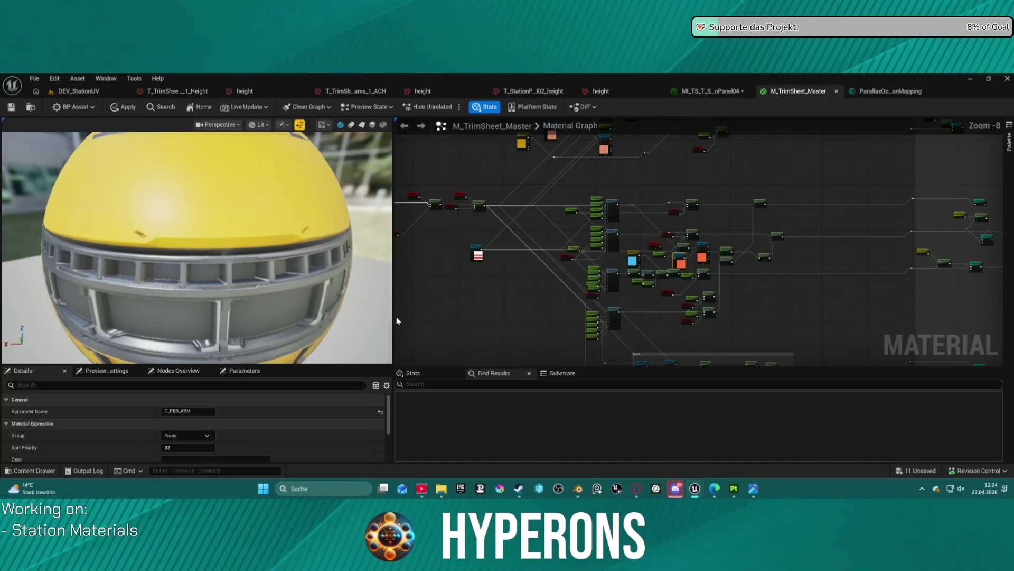
{"action": "scroll", "coordinate": [741, 223], "scroll_direction": "up", "scroll_amount": 6}
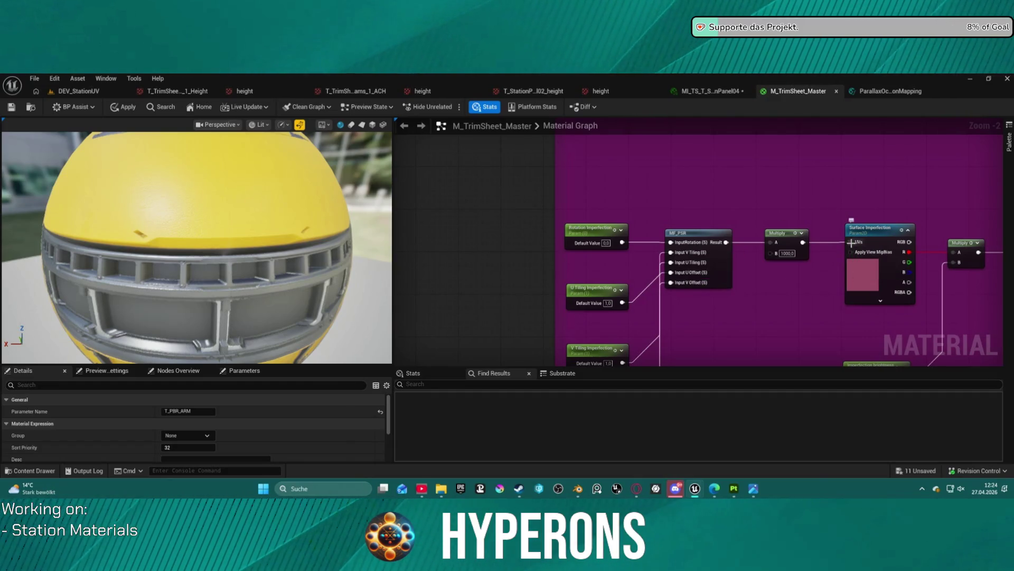
{"action": "left_click_drag", "start_coordinate": [851, 242], "coordinate": [718, 184]}
{"action": "key", "text": "Escape"}
{"action": "key", "text": "BackSpace"}
{"action": "key", "text": "BackSpace"}
{"action": "key", "text": "BackSpace"}
{"action": "type", "text": "re"}
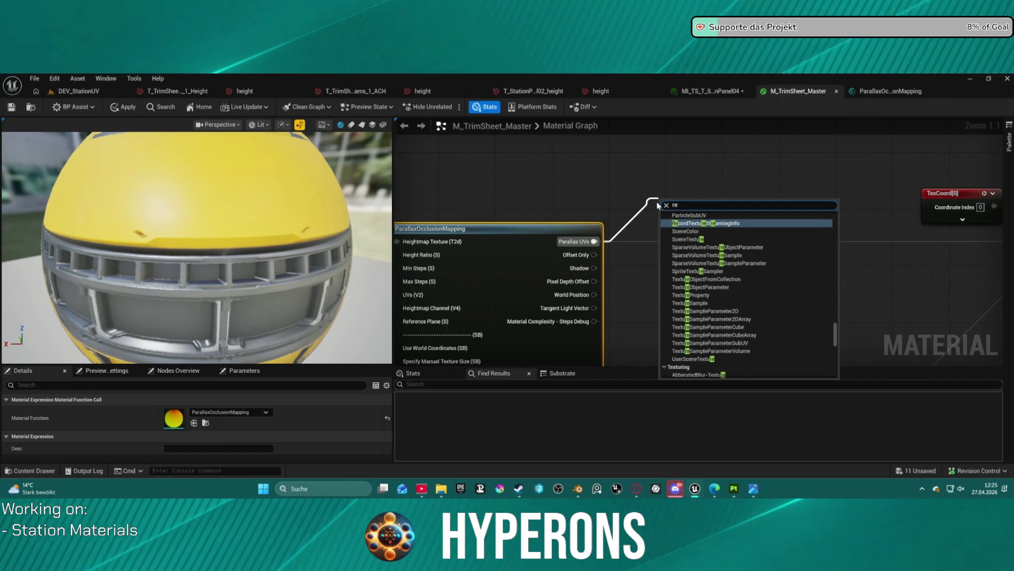
{"action": "type", "text": "r"}
{"action": "key", "text": "Up"}
{"action": "key", "text": "Return"}
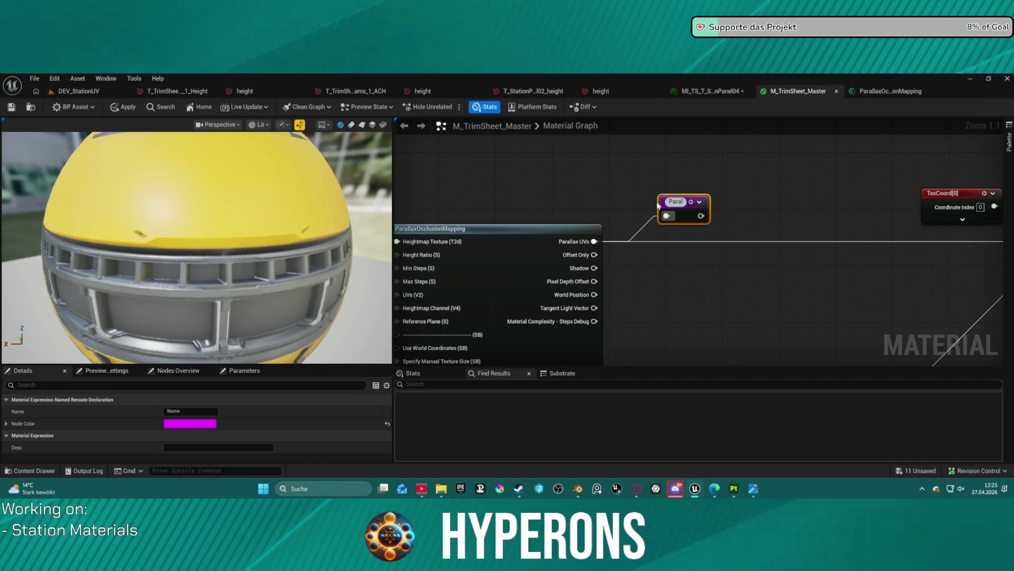
Step: Name the new reroute declaration 'Parallax UV'
{"action": "type", "text": "lax UV"}
{"action": "key", "text": "Return"}
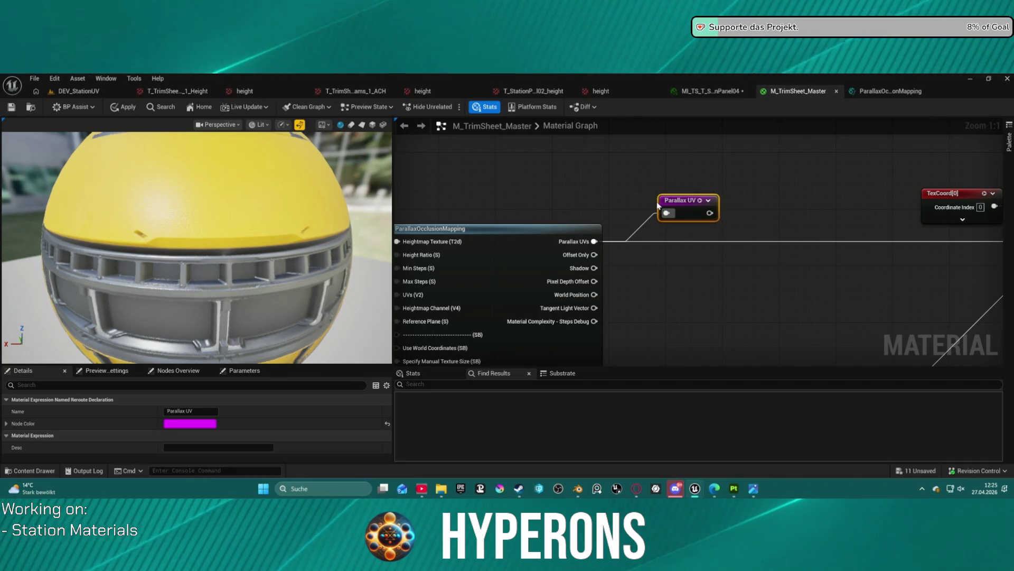
{"action": "scroll", "coordinate": [705, 187], "scroll_direction": "down", "scroll_amount": 12}
{"action": "scroll", "coordinate": [597, 264], "scroll_direction": "up", "scroll_amount": 4}
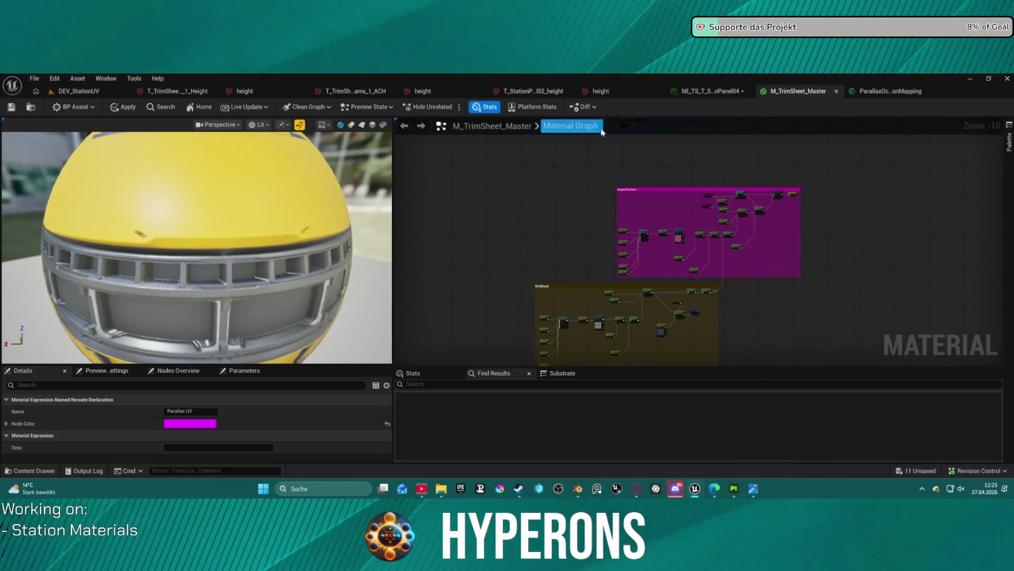
{"action": "scroll", "coordinate": [597, 261], "scroll_direction": "up", "scroll_amount": 6}
{"action": "left_click", "coordinate": [634, 267]}
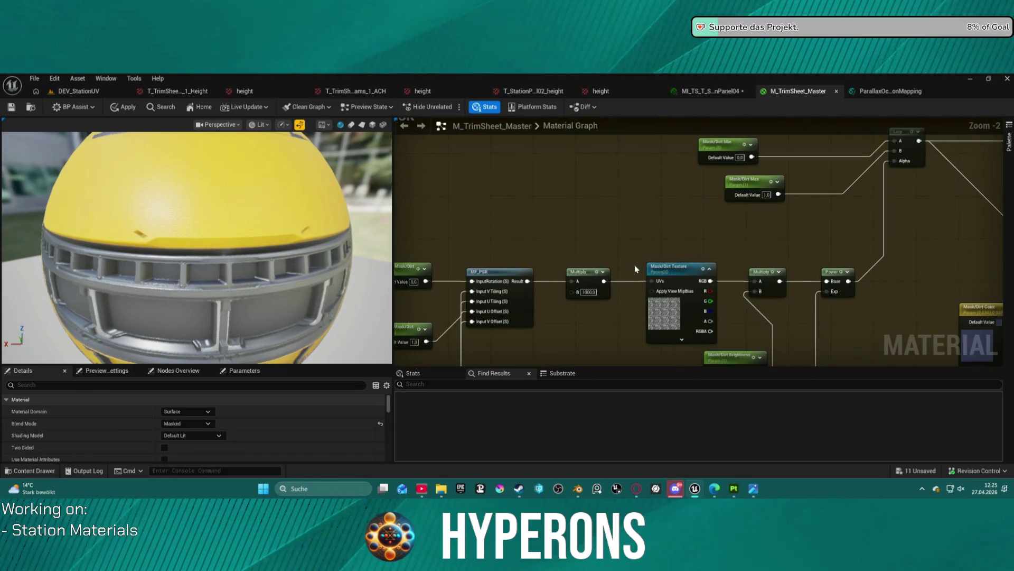
Step: Place a Parallax UV named reroute beside the Mask/Dirt Texture to feed its UVs
{"action": "left_click", "coordinate": [668, 267]}
{"action": "right_click", "coordinate": [599, 211]}
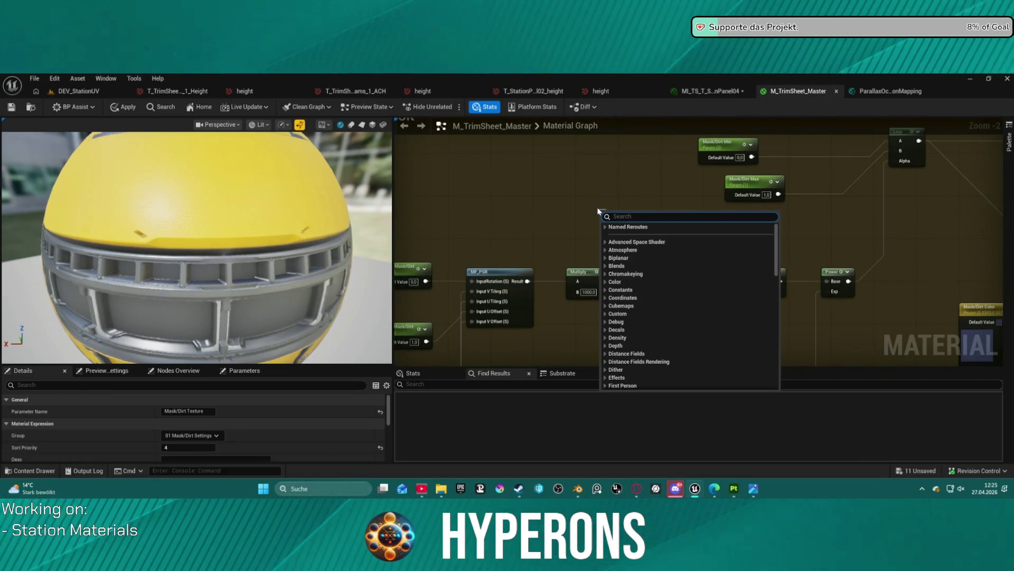
{"action": "type", "text": "pa"}
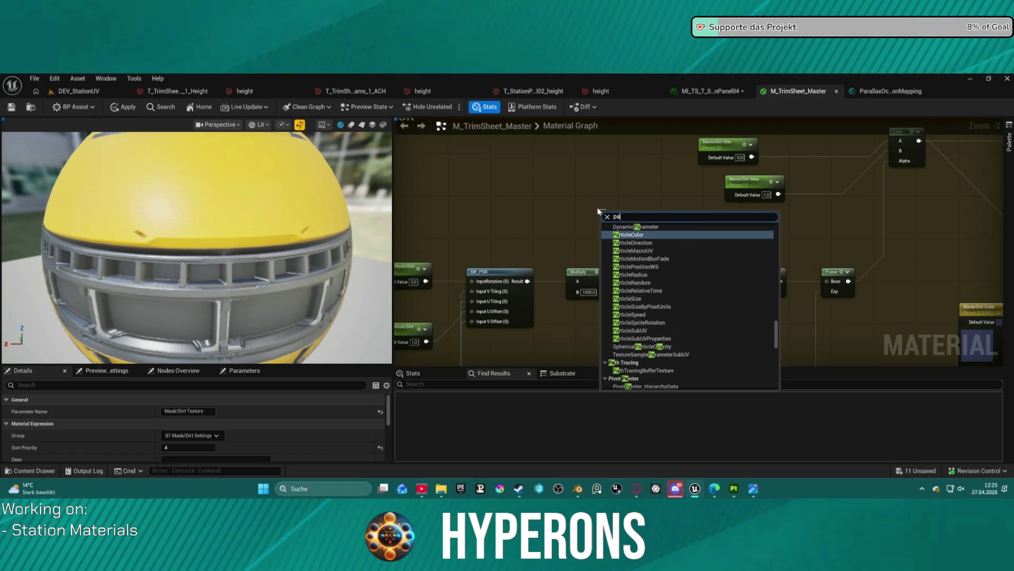
{"action": "type", "text": "ral"}
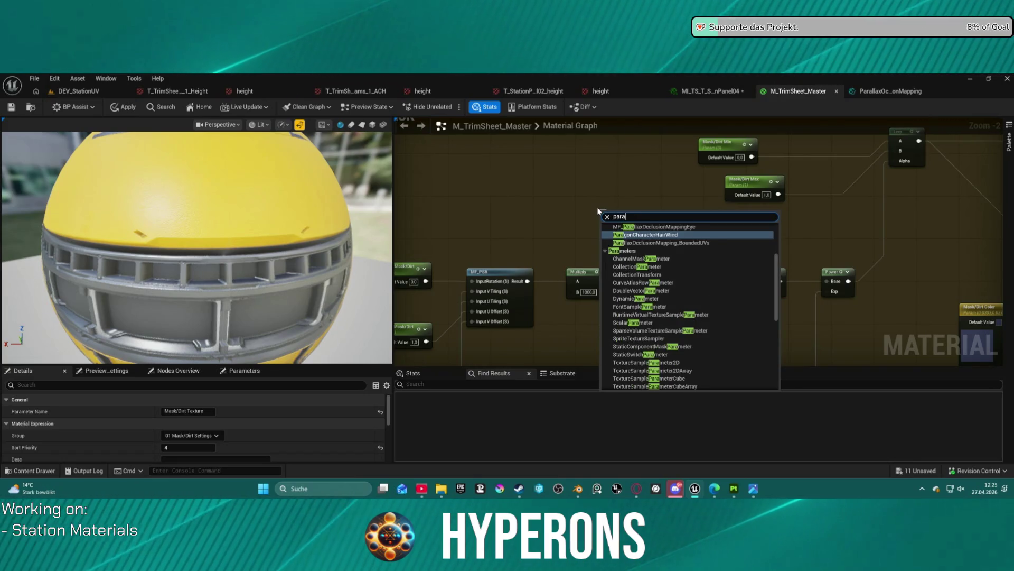
{"action": "key", "text": "Up"}
{"action": "key", "text": "Up"}
{"action": "key", "text": "Up"}
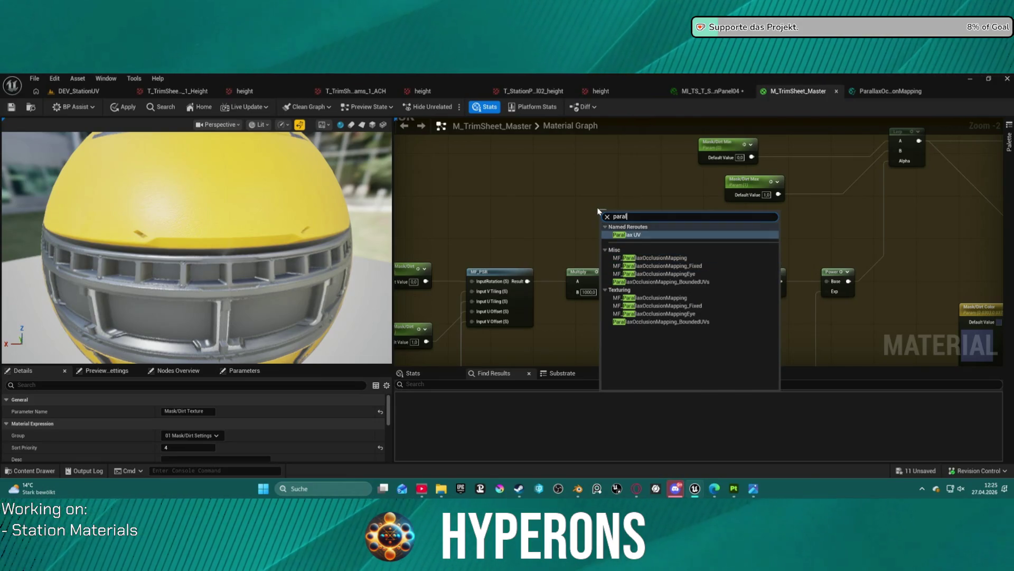
{"action": "key", "text": "Return"}
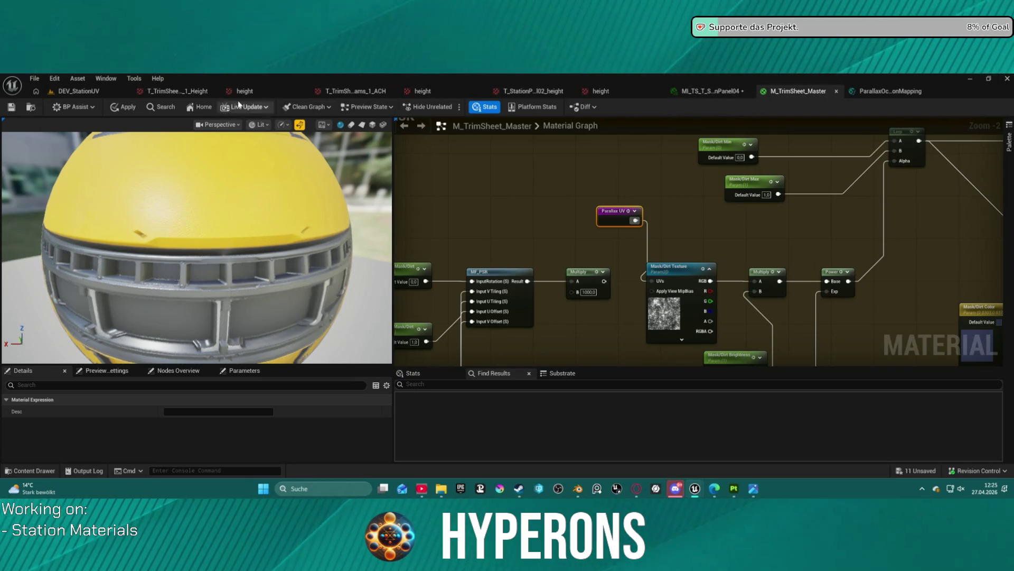
Step: Apply the master material and check the StationPanel04 instance and DEV_StationUV level
{"action": "key", "text": "ctrl+s"}
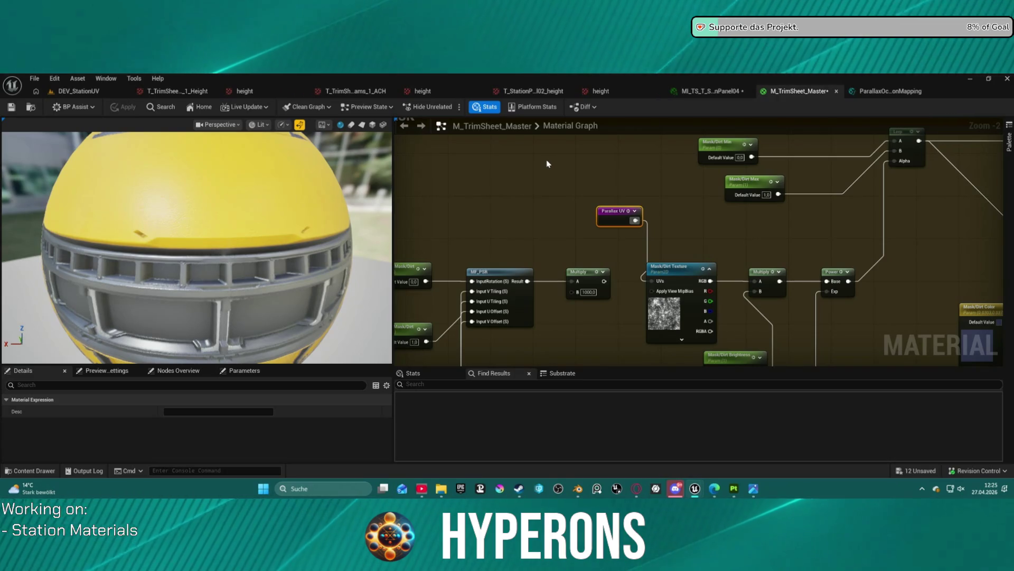
{"action": "left_click", "coordinate": [751, 94]}
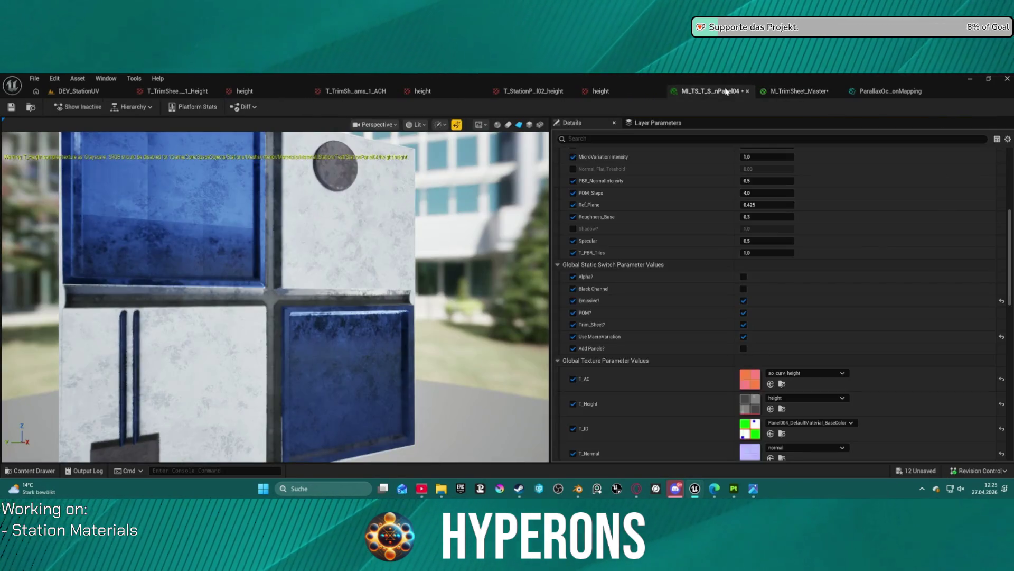
{"action": "left_click_drag", "start_coordinate": [334, 257], "coordinate": [334, 257]}
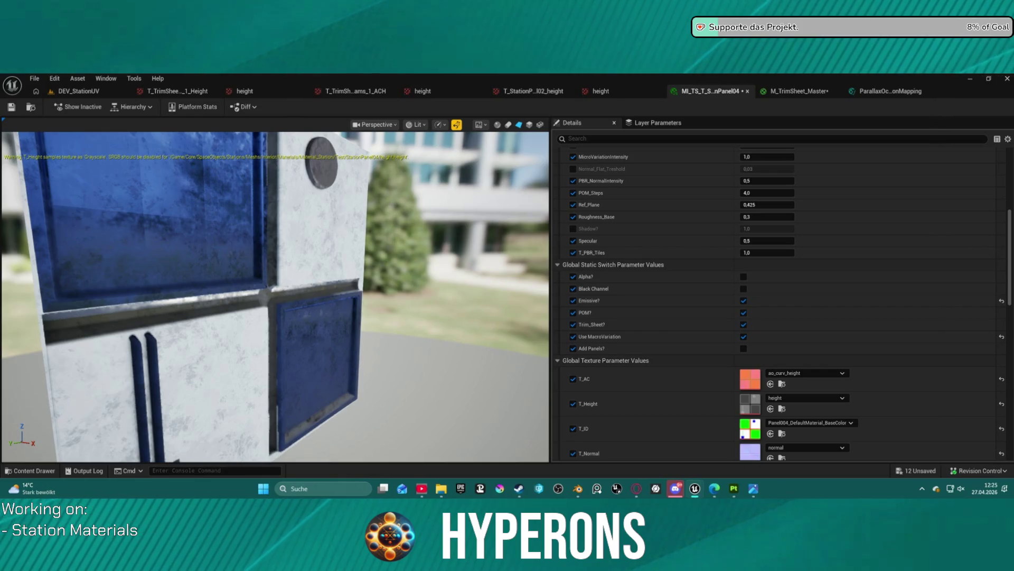
{"action": "left_click", "coordinate": [78, 91]}
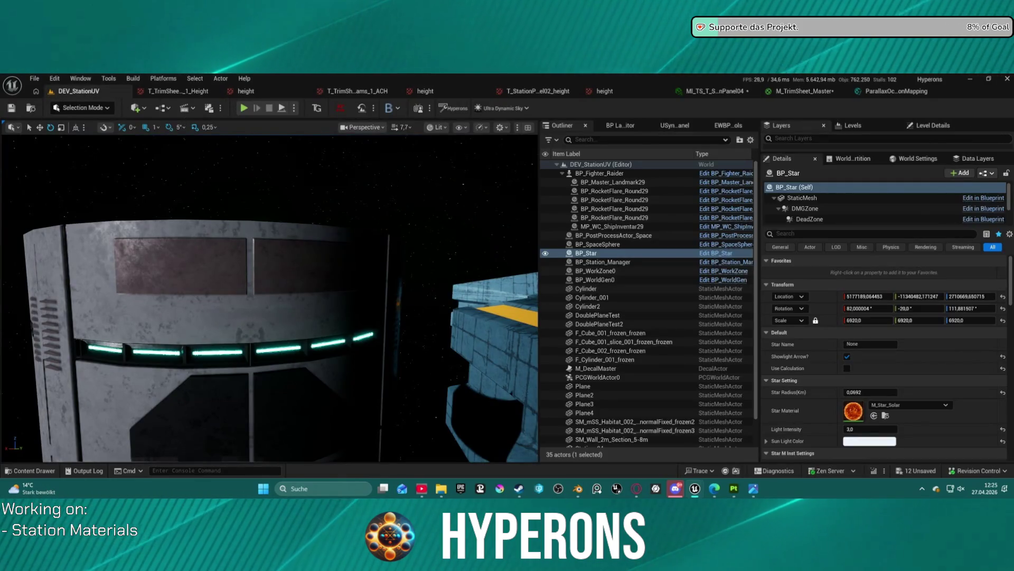
{"action": "left_click", "coordinate": [704, 95]}
{"action": "left_click", "coordinate": [803, 93]}
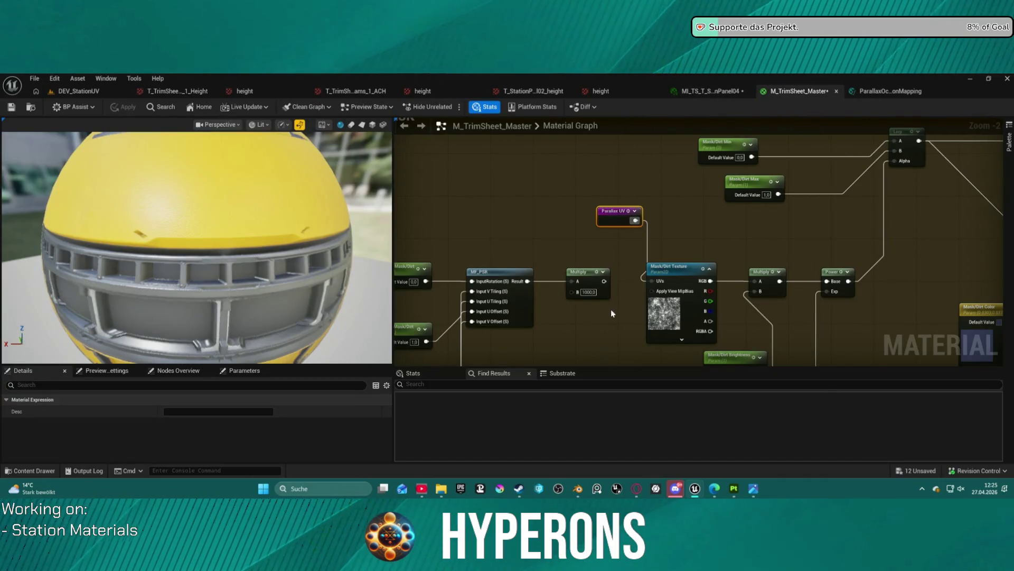
Step: Paste a Parallax UV reroute into the lower Multiply's A input, apply, and preview StationPanel04
{"action": "scroll", "coordinate": [610, 317], "scroll_direction": "down", "scroll_amount": 5}
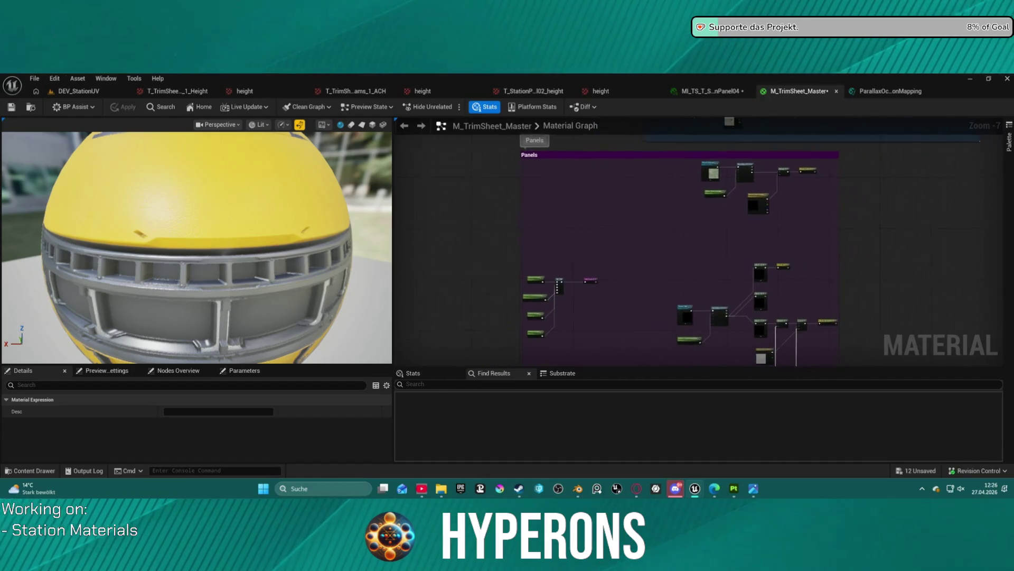
{"action": "scroll", "coordinate": [575, 227], "scroll_direction": "up", "scroll_amount": 4}
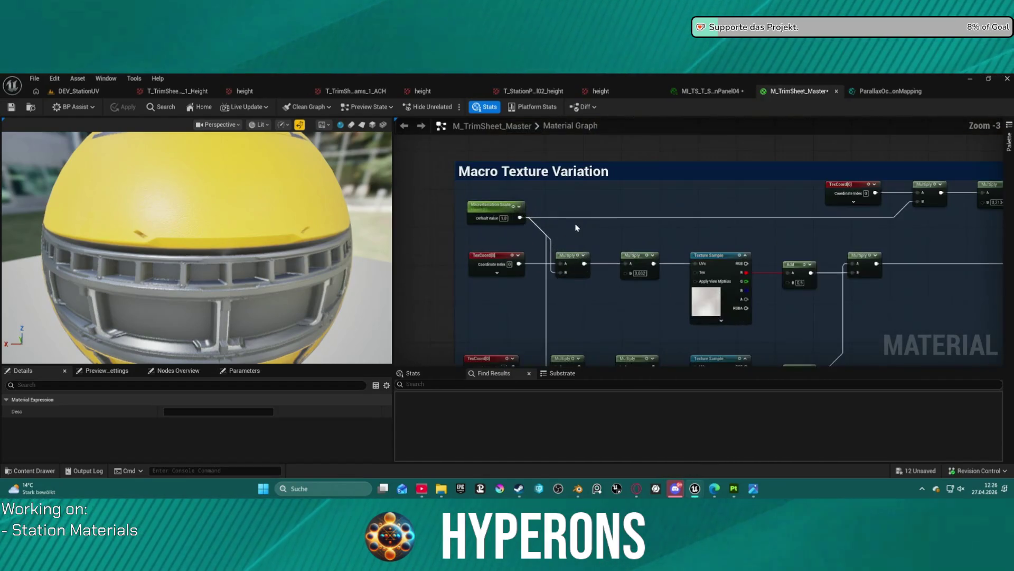
{"action": "scroll", "coordinate": [576, 227], "scroll_direction": "up", "scroll_amount": 2}
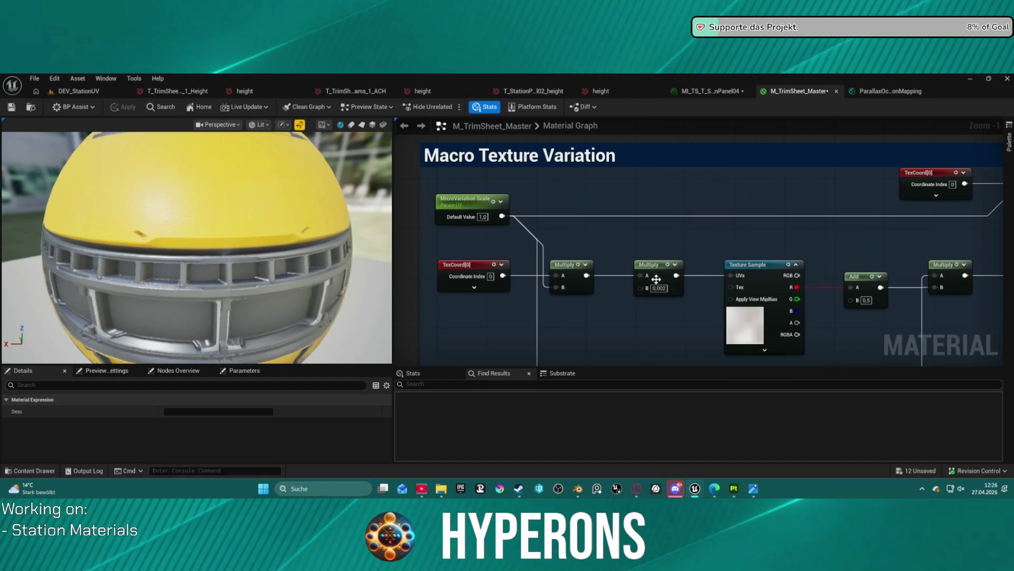
{"action": "mouse_move", "coordinate": [631, 320]}
{"action": "left_mouse_down"}
{"action": "mouse_move", "coordinate": [632, 294]}
{"action": "mouse_move", "coordinate": [726, 235]}
{"action": "left_mouse_up"}
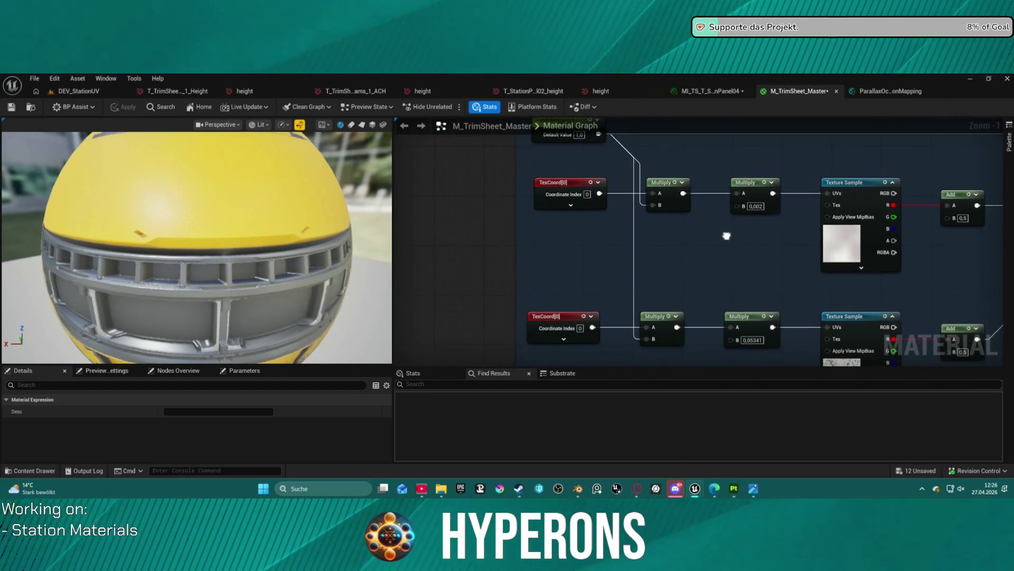
{"action": "key", "text": "ctrl+v"}
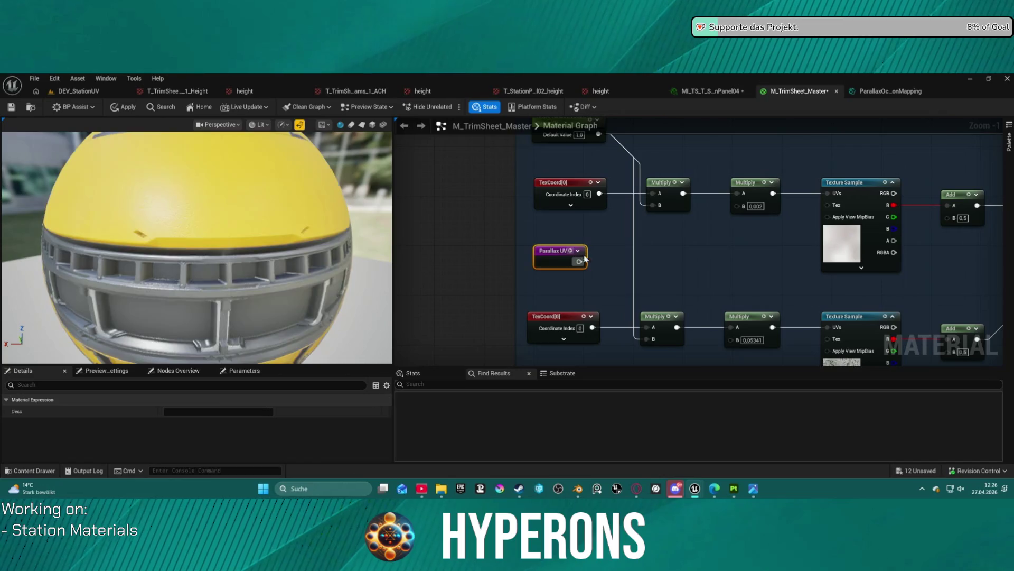
{"action": "mouse_move", "coordinate": [581, 260]}
{"action": "left_mouse_down"}
{"action": "mouse_move", "coordinate": [649, 333]}
{"action": "mouse_move", "coordinate": [590, 243]}
{"action": "mouse_move", "coordinate": [653, 194]}
{"action": "left_mouse_up"}
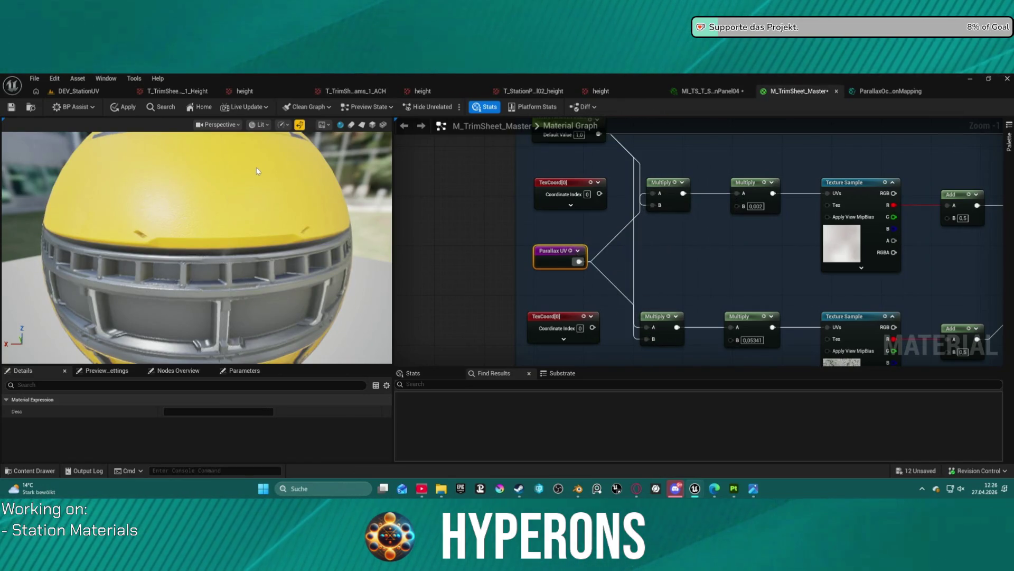
{"action": "left_click", "coordinate": [124, 107]}
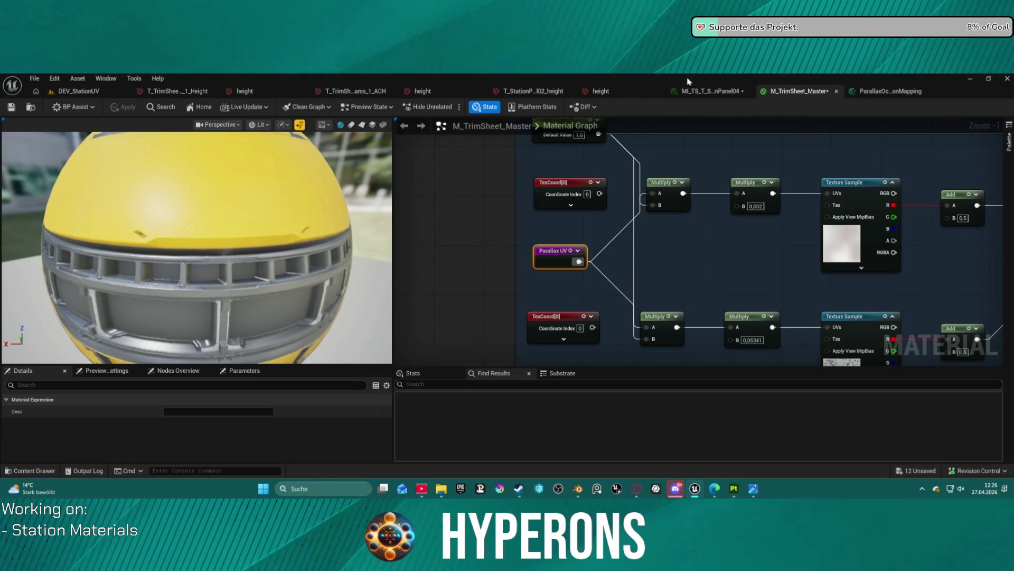
{"action": "left_click", "coordinate": [708, 91]}
{"action": "mouse_move", "coordinate": [275, 295]}
{"action": "left_mouse_down"}
{"action": "mouse_move", "coordinate": [296, 296]}
{"action": "mouse_move", "coordinate": [253, 296]}
{"action": "mouse_move", "coordinate": [285, 296]}
{"action": "mouse_move", "coordinate": [285, 317]}
{"action": "mouse_move", "coordinate": [249, 307]}
{"action": "mouse_move", "coordinate": [275, 302]}
{"action": "left_mouse_up"}
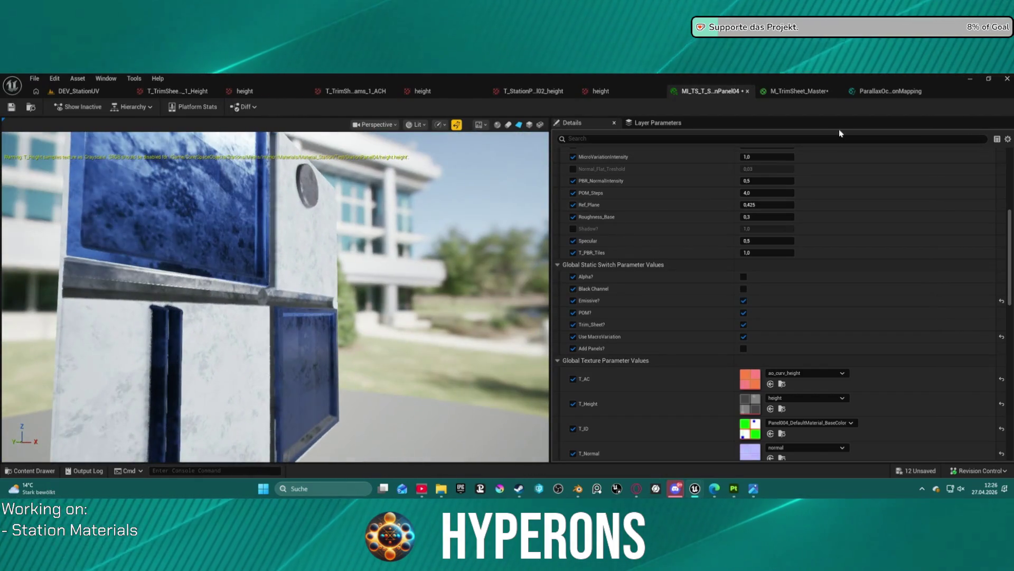
{"action": "left_click", "coordinate": [797, 90]}
Step: Add a Parallax UV reroute beside TexCoord[0] and wire it into Multiply A, replacing TexCoord
{"action": "scroll", "coordinate": [672, 174], "scroll_direction": "down", "scroll_amount": 2}
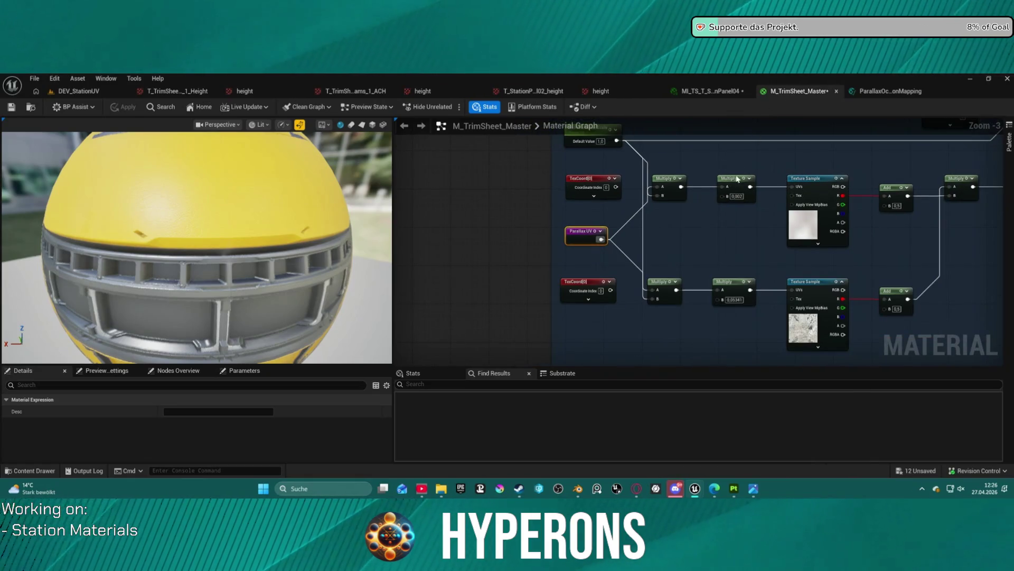
{"action": "scroll", "coordinate": [645, 217], "scroll_direction": "down", "scroll_amount": 2}
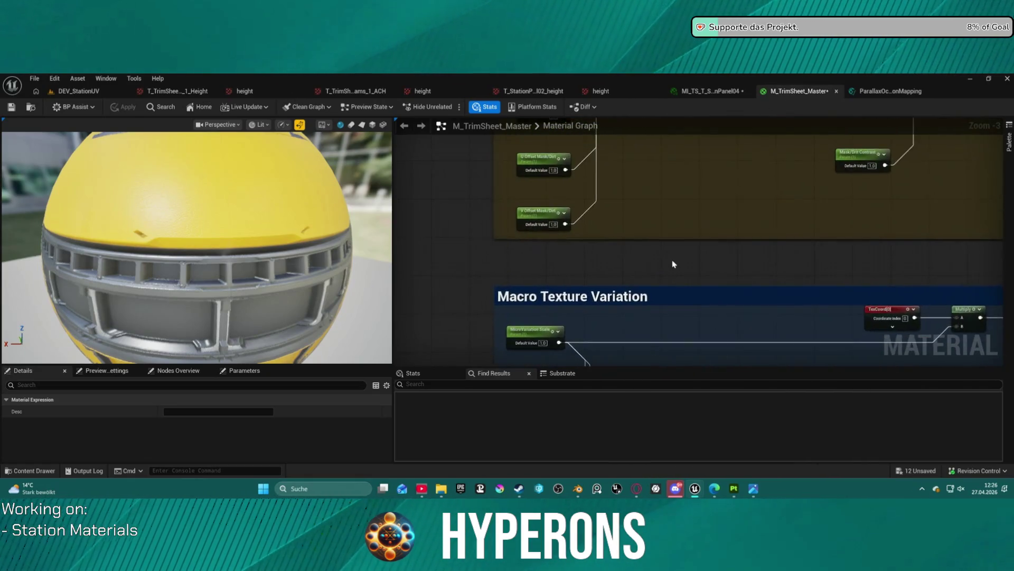
{"action": "scroll", "coordinate": [600, 271], "scroll_direction": "up", "scroll_amount": 3}
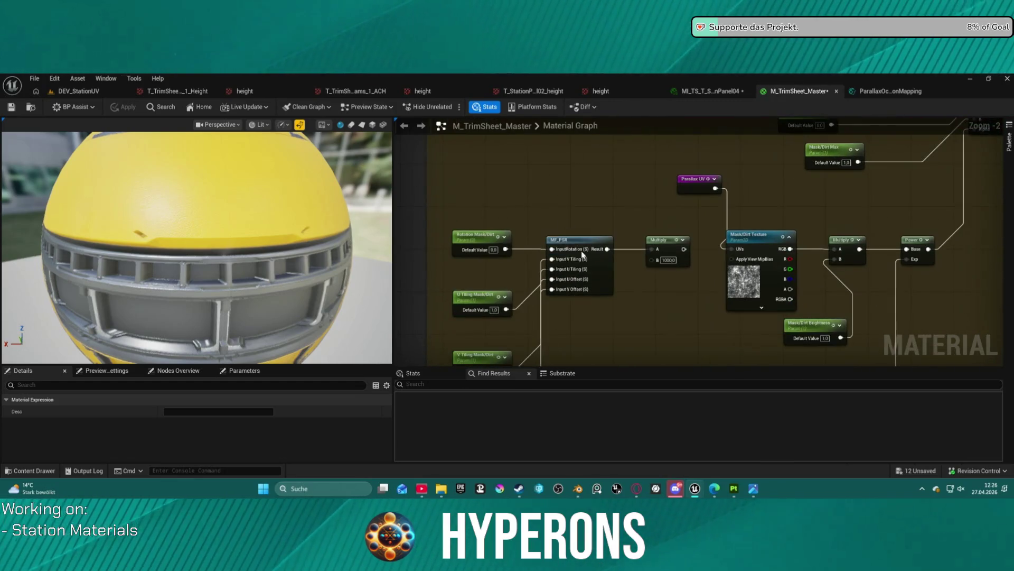
{"action": "scroll", "coordinate": [637, 285], "scroll_direction": "down", "scroll_amount": 6}
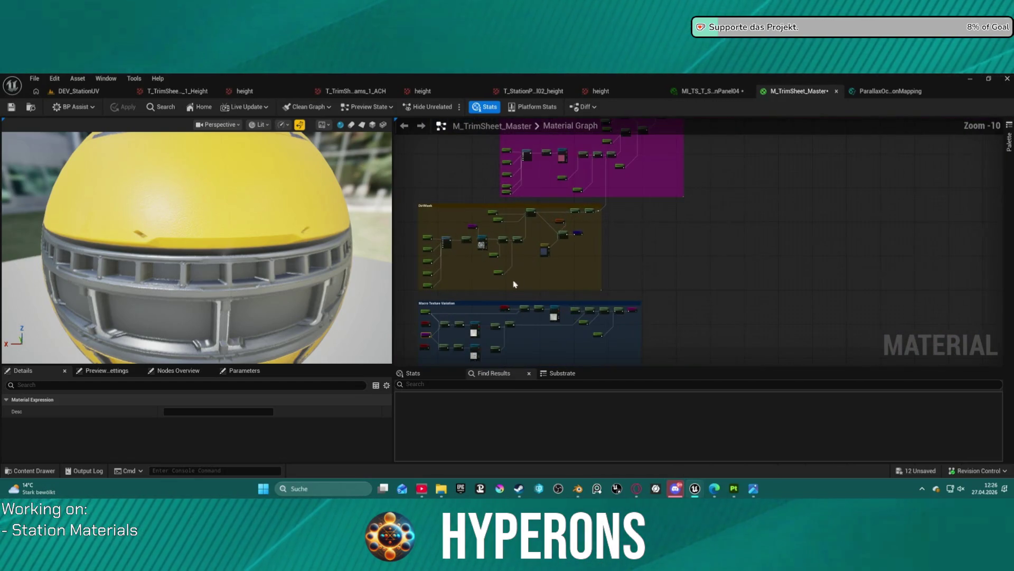
{"action": "scroll", "coordinate": [475, 296], "scroll_direction": "up", "scroll_amount": 3}
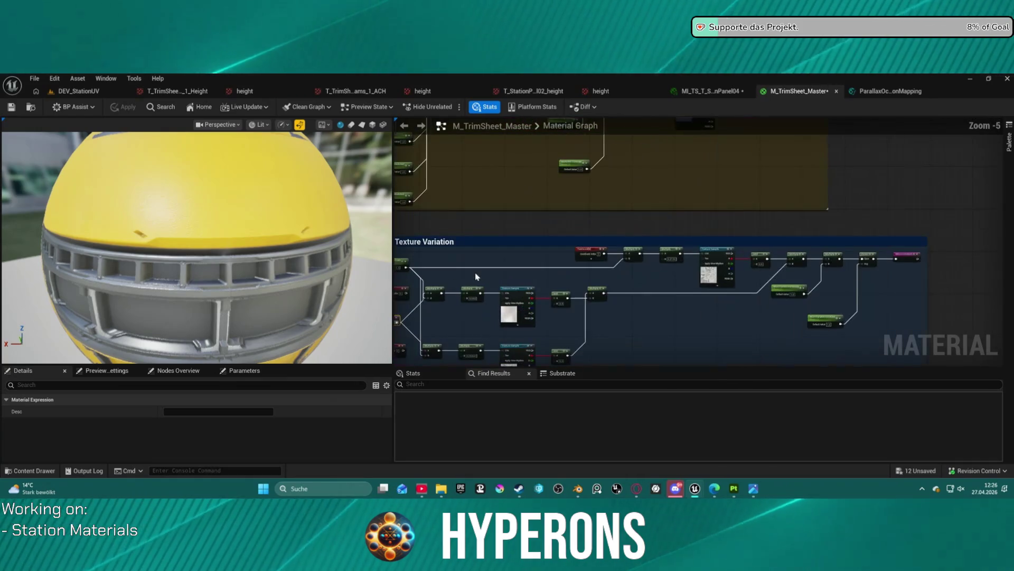
{"action": "scroll", "coordinate": [472, 267], "scroll_direction": "up", "scroll_amount": 4}
{"action": "left_click", "coordinate": [573, 261]}
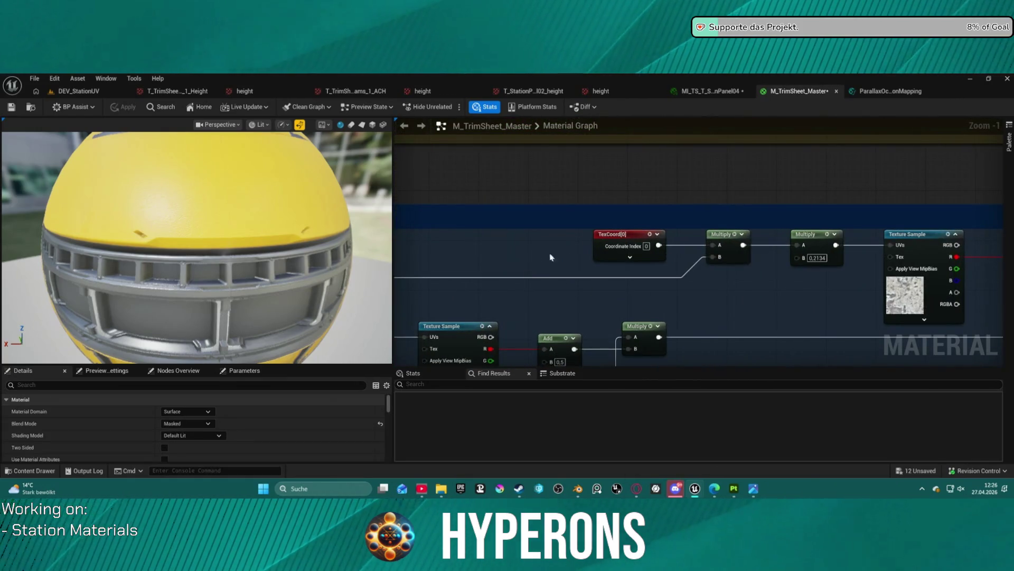
{"action": "mouse_move", "coordinate": [573, 263]}
{"action": "left_mouse_down"}
{"action": "mouse_move", "coordinate": [720, 256]}
{"action": "mouse_move", "coordinate": [713, 245]}
{"action": "left_mouse_up"}
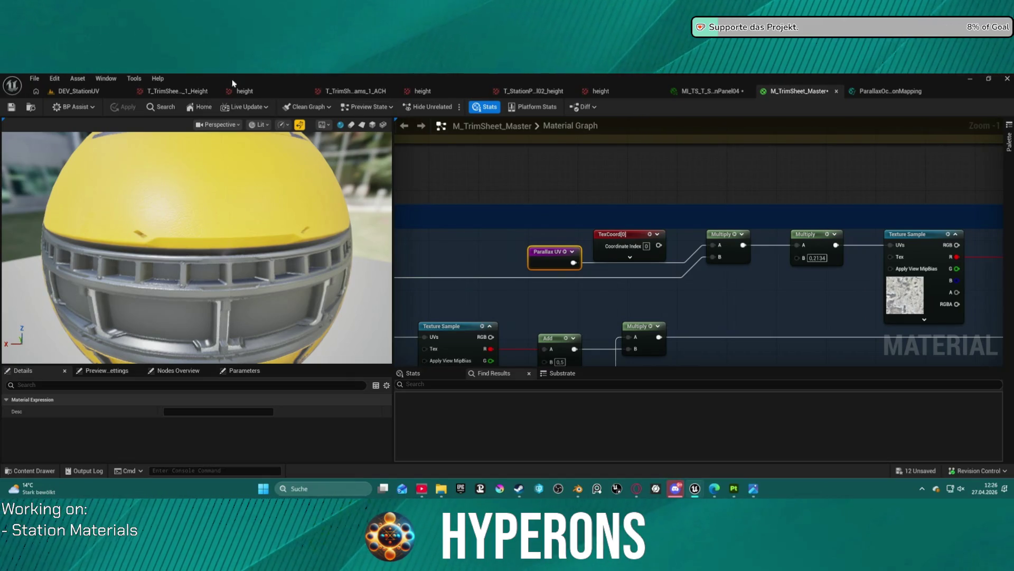
Step: Inspect the blue and white panel from below in the material instance preview
{"action": "left_click", "coordinate": [717, 94]}
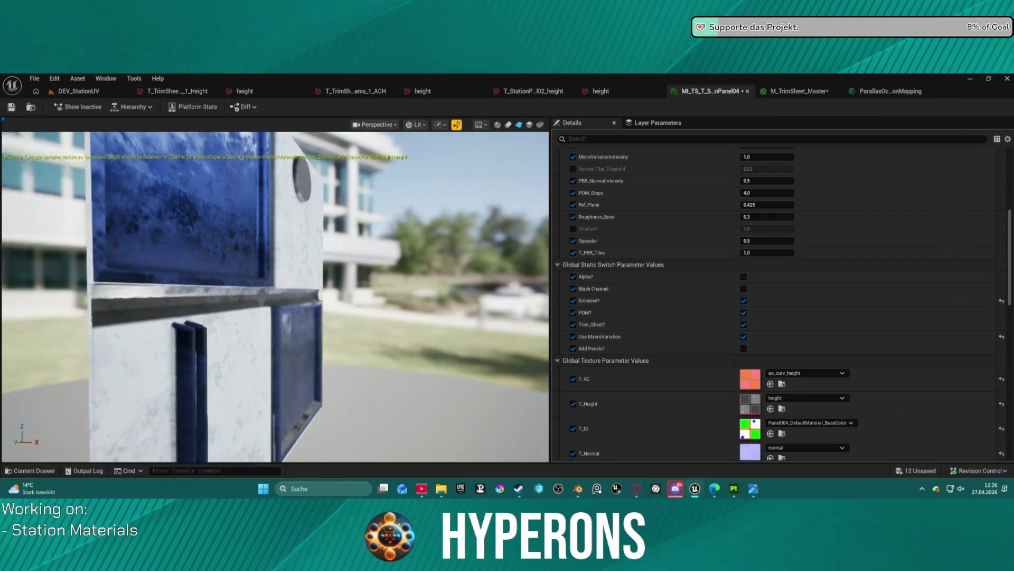
{"action": "mouse_move", "coordinate": [275, 296]}
{"action": "left_mouse_down"}
{"action": "mouse_move", "coordinate": [211, 264]}
{"action": "mouse_move", "coordinate": [195, 233]}
{"action": "mouse_move", "coordinate": [319, 332]}
{"action": "left_mouse_up"}
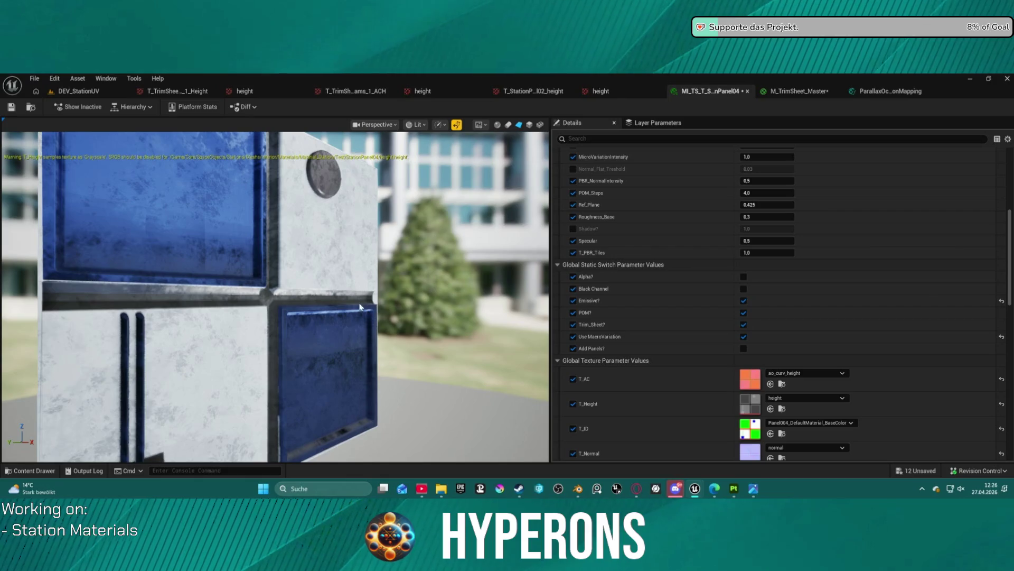
{"action": "mouse_move", "coordinate": [319, 333]}
{"action": "left_mouse_down"}
{"action": "mouse_move", "coordinate": [264, 311]}
{"action": "mouse_move", "coordinate": [259, 327]}
{"action": "mouse_move", "coordinate": [280, 288]}
{"action": "mouse_move", "coordinate": [412, 264]}
{"action": "mouse_move", "coordinate": [380, 266]}
{"action": "mouse_move", "coordinate": [360, 333]}
{"action": "left_mouse_up"}
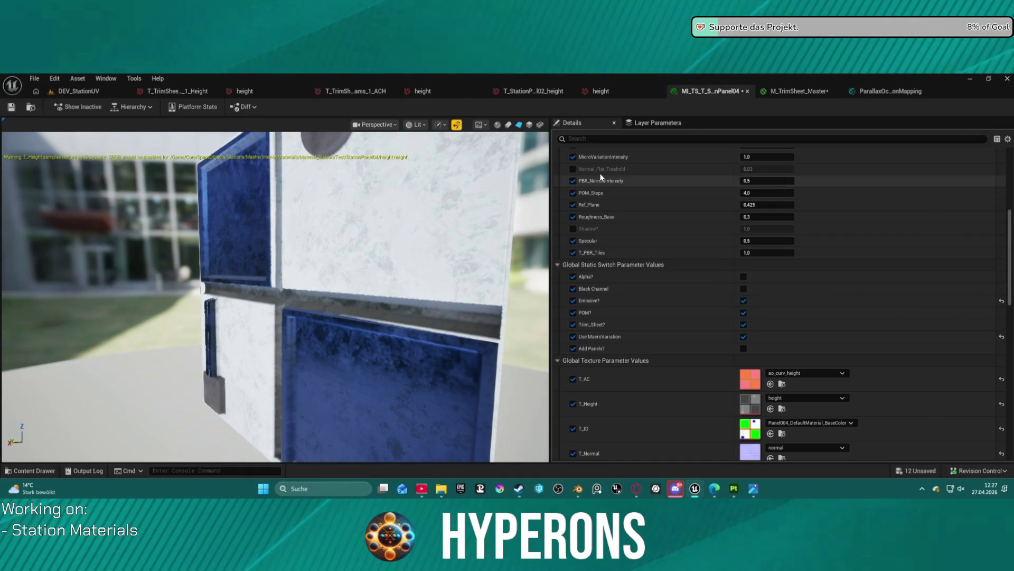
Step: In M_TrimSheet_Master, select the TexCoord nodes and undo the test edits and deletion
{"action": "left_click", "coordinate": [801, 95]}
{"action": "scroll", "coordinate": [661, 235], "scroll_direction": "down", "scroll_amount": 3}
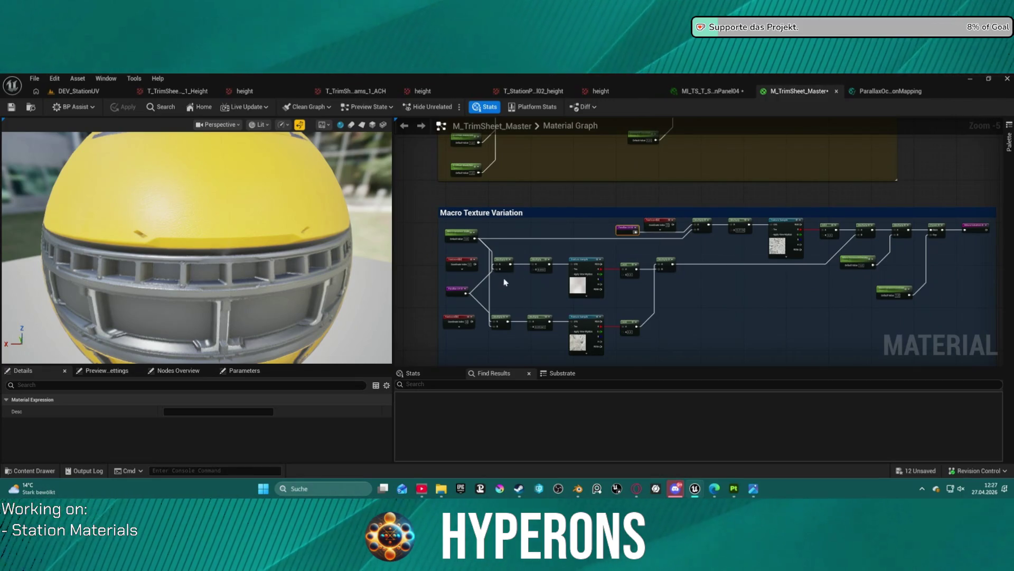
{"action": "scroll", "coordinate": [466, 280], "scroll_direction": "up", "scroll_amount": 5}
{"action": "left_click", "coordinate": [468, 231]}
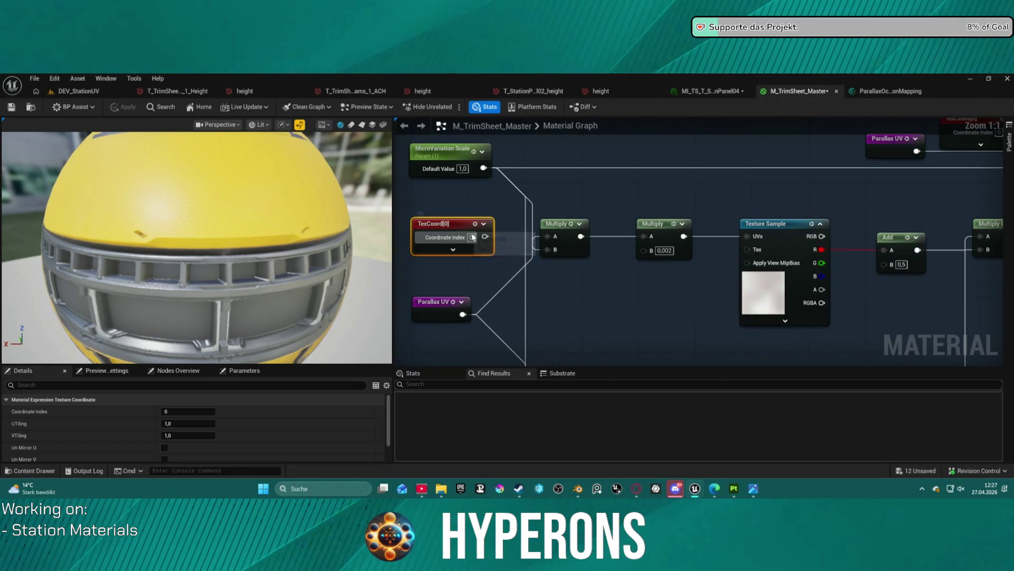
{"action": "key", "text": "ctrl+z"}
{"action": "key", "text": "ctrl+z"}
{"action": "key", "text": "ctrl+z"}
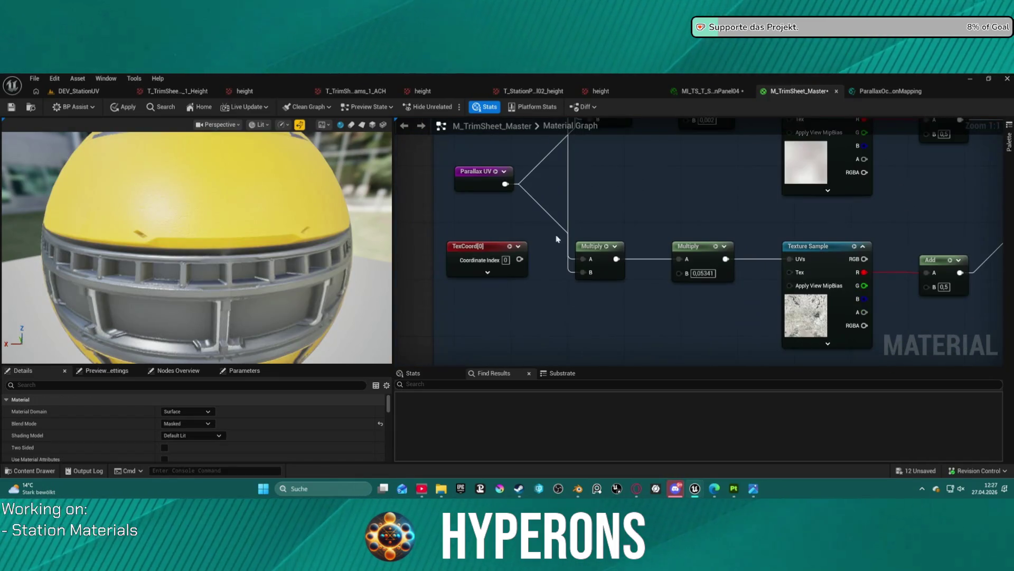
{"action": "key", "text": "ctrl+z"}
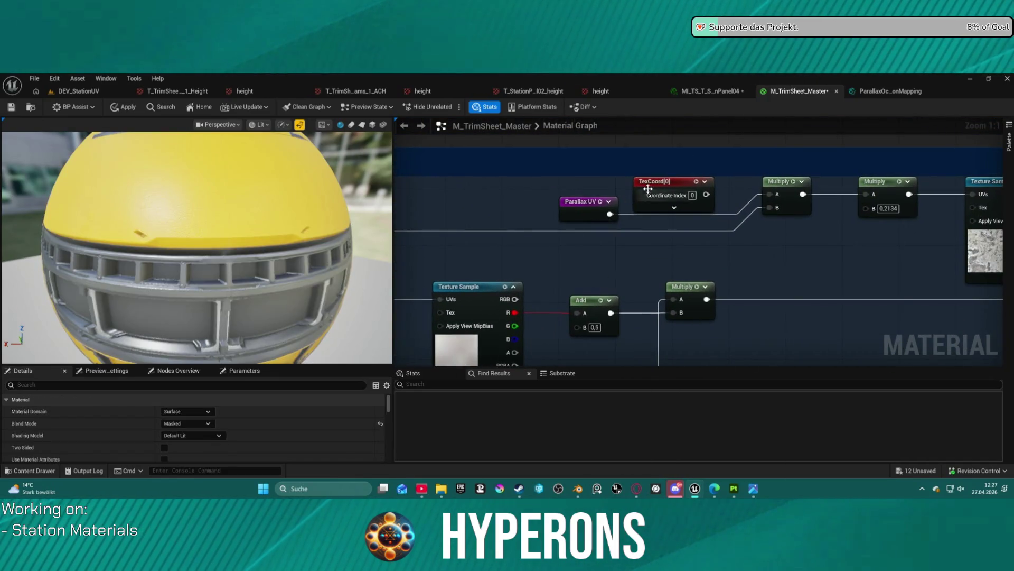
{"action": "left_click", "coordinate": [689, 181]}
{"action": "key", "text": "Delete"}
{"action": "key", "text": "ctrl+z"}
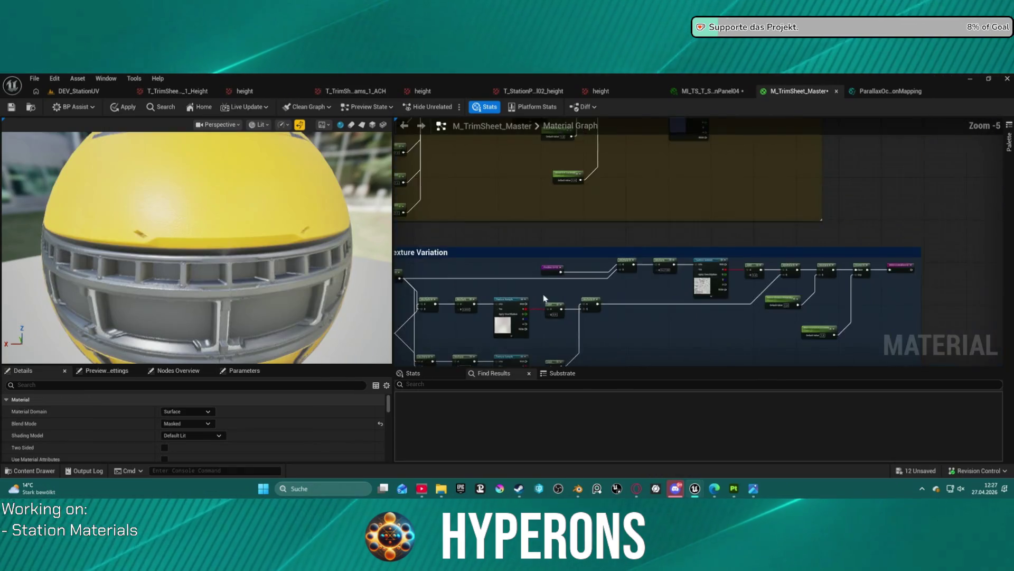
Step: Paste the Parallax UV node next to MF_PSR and the Surface Imperfection nodes in the purple section
{"action": "mouse_move", "coordinate": [708, 173]}
{"action": "left_mouse_down"}
{"action": "mouse_move", "coordinate": [729, 159]}
{"action": "mouse_move", "coordinate": [804, 195]}
{"action": "mouse_move", "coordinate": [762, 256]}
{"action": "left_mouse_up"}
{"action": "scroll", "coordinate": [746, 208], "scroll_direction": "up", "scroll_amount": 3}
{"action": "scroll", "coordinate": [746, 209], "scroll_direction": "down", "scroll_amount": 8}
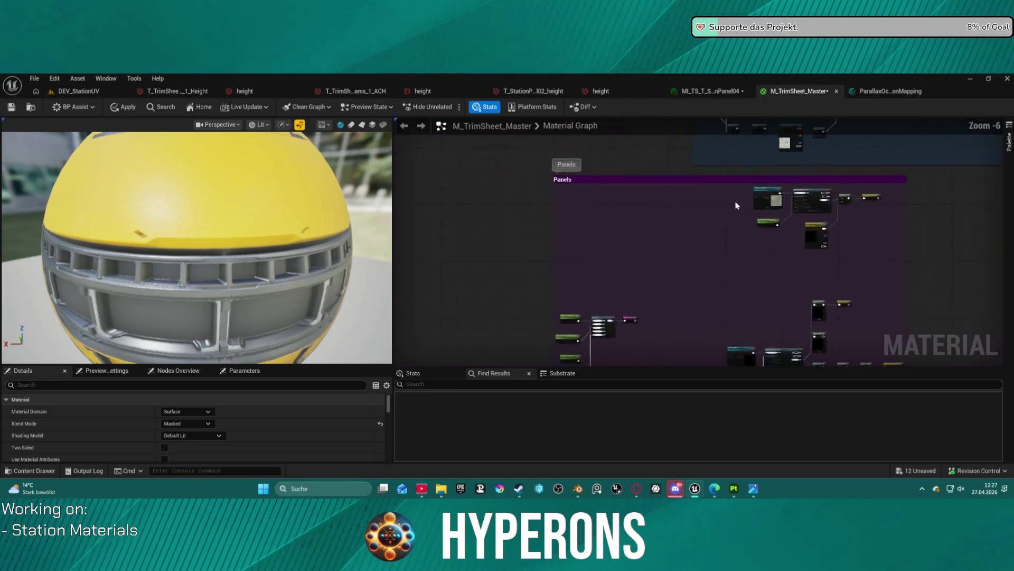
{"action": "mouse_move", "coordinate": [739, 265]}
{"action": "left_mouse_down"}
{"action": "mouse_move", "coordinate": [601, 123]}
{"action": "mouse_move", "coordinate": [590, 142]}
{"action": "mouse_move", "coordinate": [605, 155]}
{"action": "left_mouse_up"}
{"action": "scroll", "coordinate": [629, 270], "scroll_direction": "up", "scroll_amount": 2}
{"action": "left_click_drag", "start_coordinate": [629, 270], "coordinate": [630, 418]}
{"action": "scroll", "coordinate": [638, 235], "scroll_direction": "up", "scroll_amount": 5}
{"action": "mouse_move", "coordinate": [575, 288]}
{"action": "left_mouse_down"}
{"action": "mouse_move", "coordinate": [726, 126]}
{"action": "mouse_move", "coordinate": [720, 206]}
{"action": "left_mouse_up"}
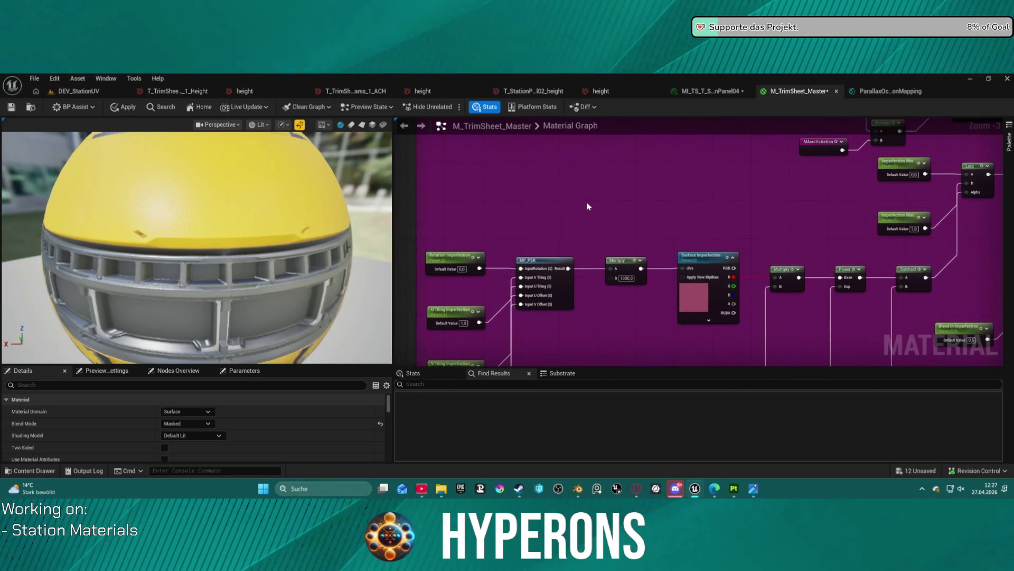
{"action": "key", "text": "ctrl+v"}
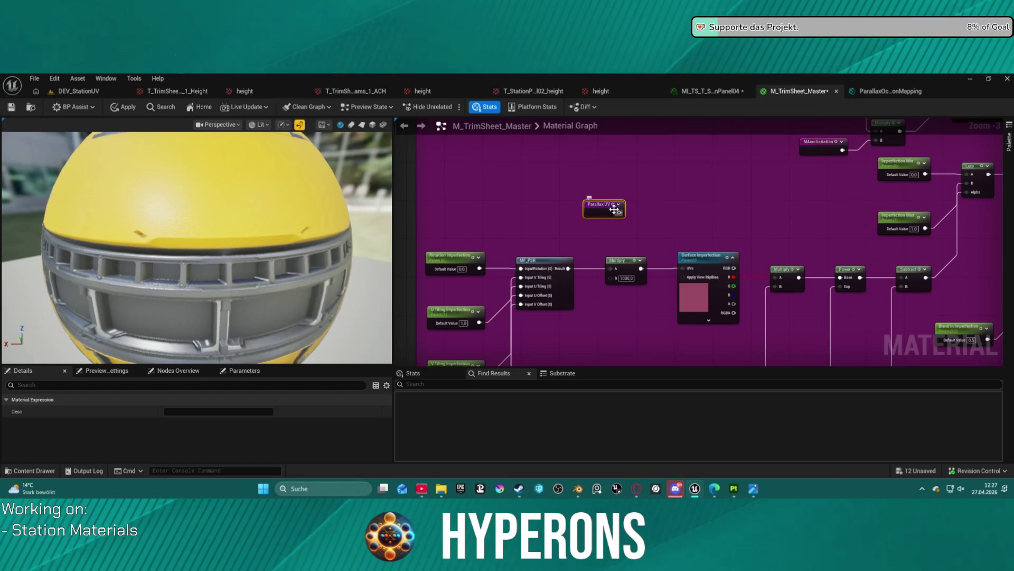
{"action": "mouse_move", "coordinate": [565, 244]}
{"action": "left_mouse_down"}
{"action": "mouse_move", "coordinate": [596, 128]}
{"action": "mouse_move", "coordinate": [555, 219]}
{"action": "left_mouse_up"}
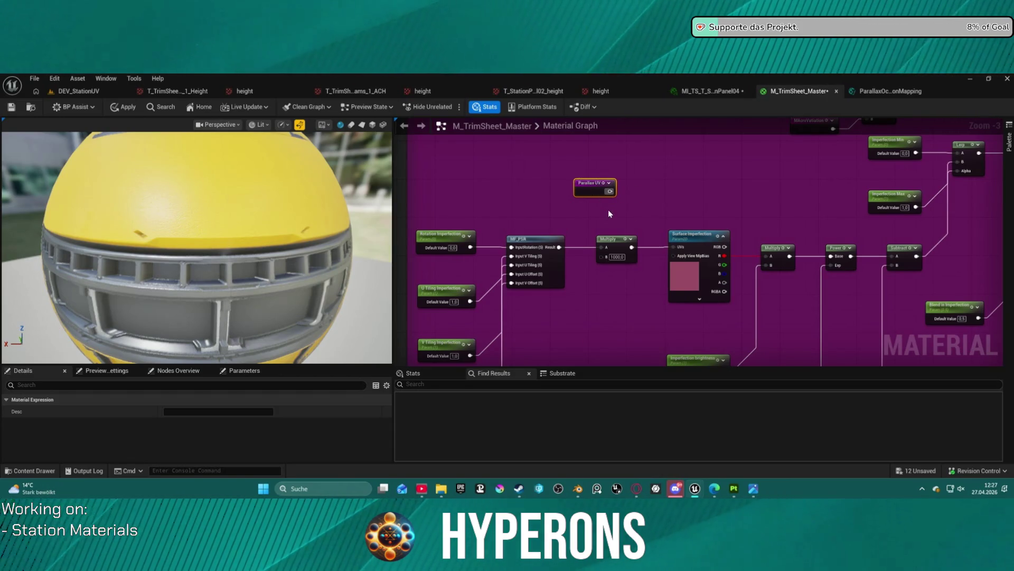
{"action": "scroll", "coordinate": [608, 211], "scroll_direction": "down", "scroll_amount": 6}
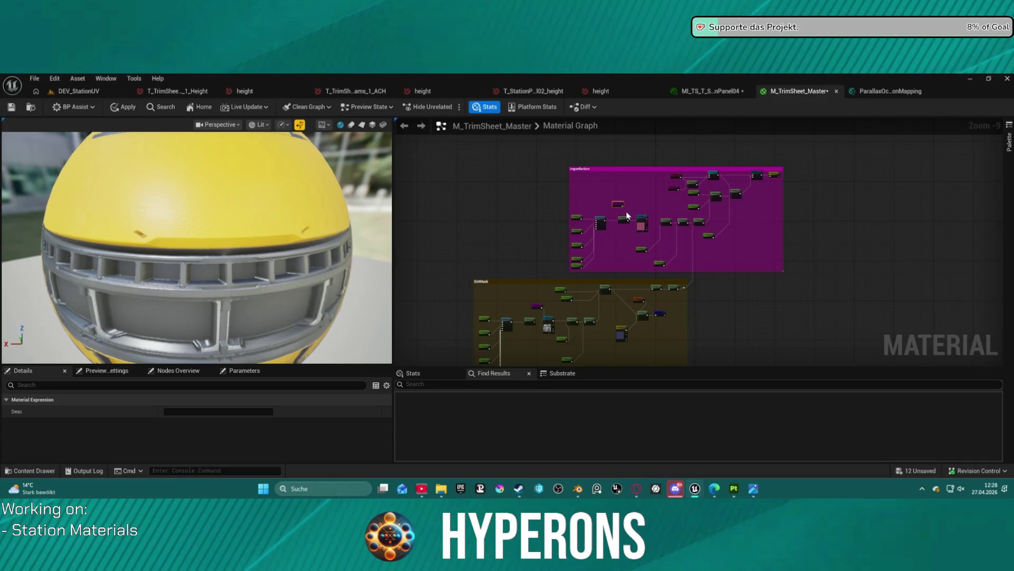
Step: Undo the pasted Parallax UV node and the earlier node deletions
{"action": "key", "text": "ctrl+z"}
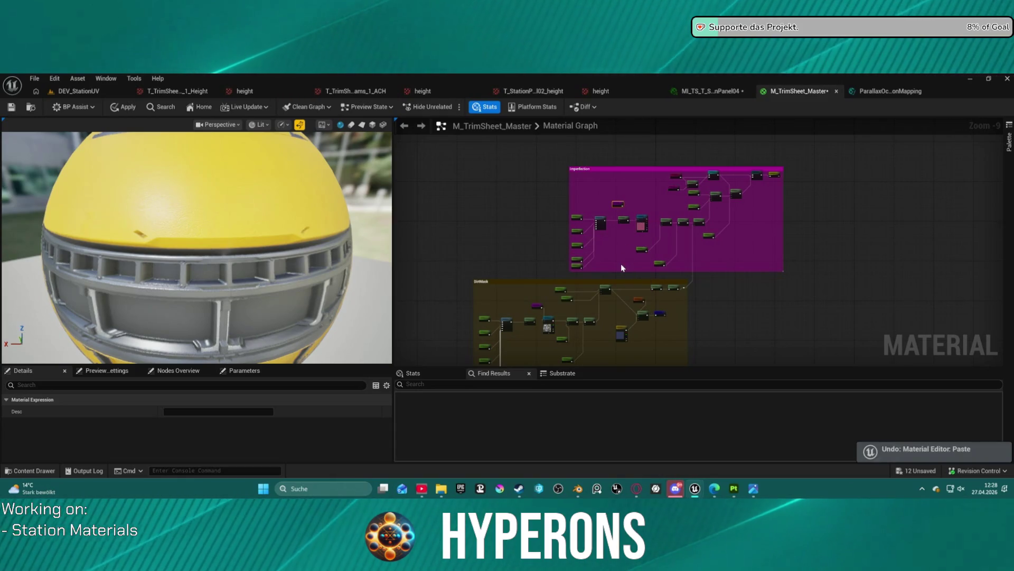
{"action": "scroll", "coordinate": [631, 228], "scroll_direction": "down", "scroll_amount": 3}
{"action": "key", "text": "ctrl+z"}
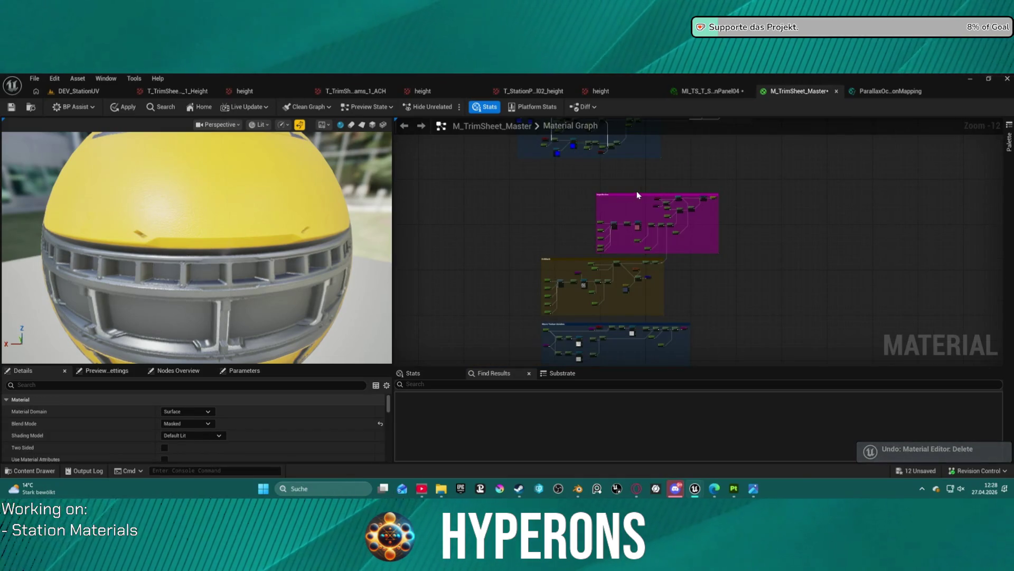
{"action": "left_click_drag", "start_coordinate": [590, 331], "coordinate": [583, 215]}
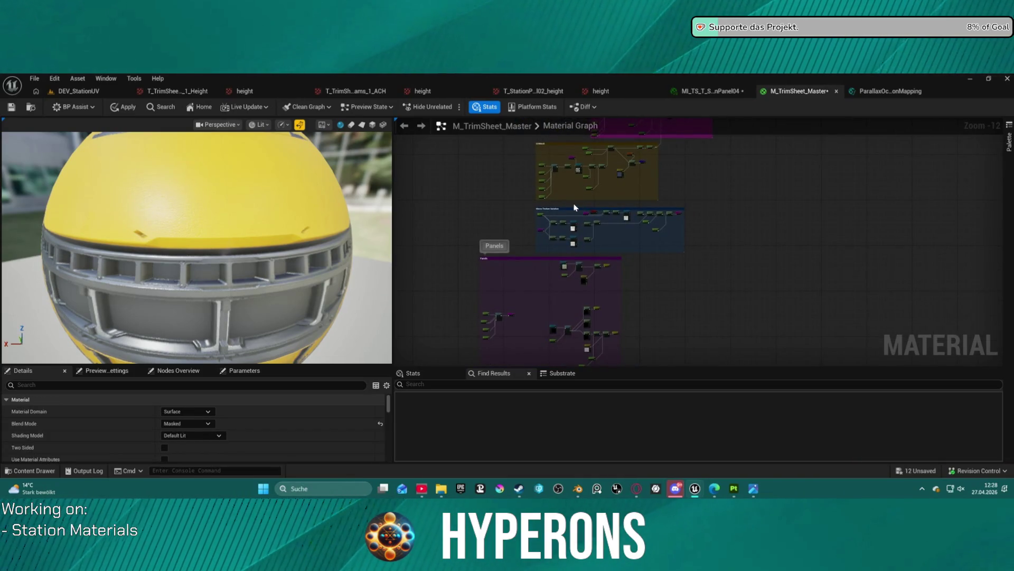
{"action": "key", "text": "ctrl+z"}
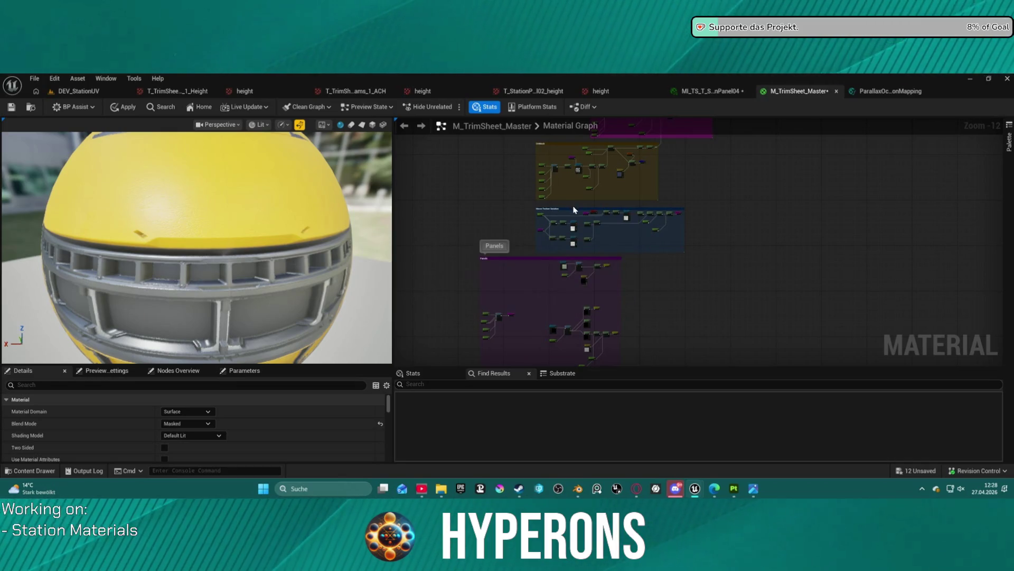
{"action": "key", "text": "ctrl+z"}
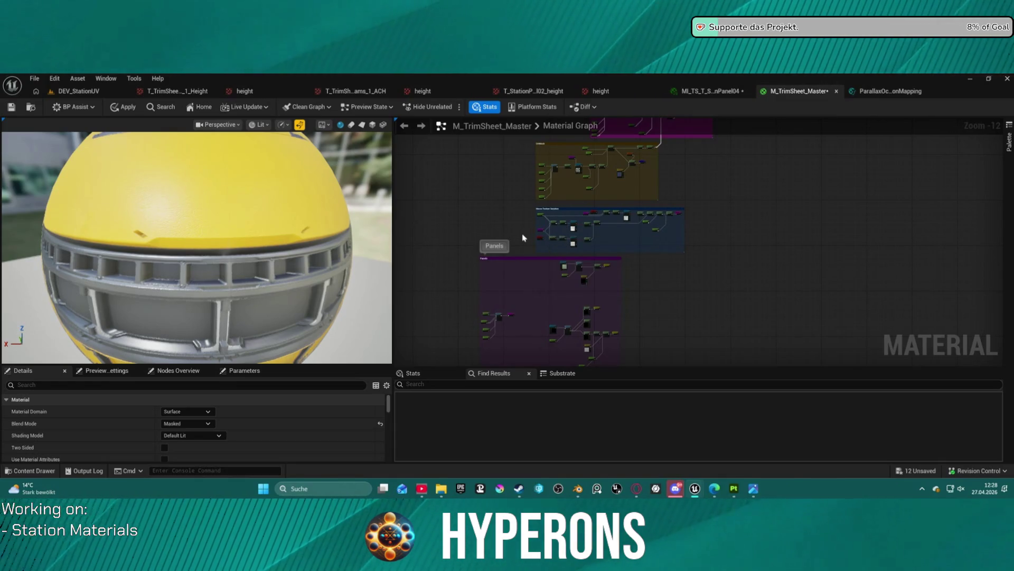
{"action": "scroll", "coordinate": [523, 237], "scroll_direction": "up", "scroll_amount": 13}
{"action": "scroll", "coordinate": [709, 138], "scroll_direction": "down", "scroll_amount": 2}
Step: Move both TexCoord nodes and the Parallax UV node further left
{"action": "left_click", "coordinate": [648, 228]}
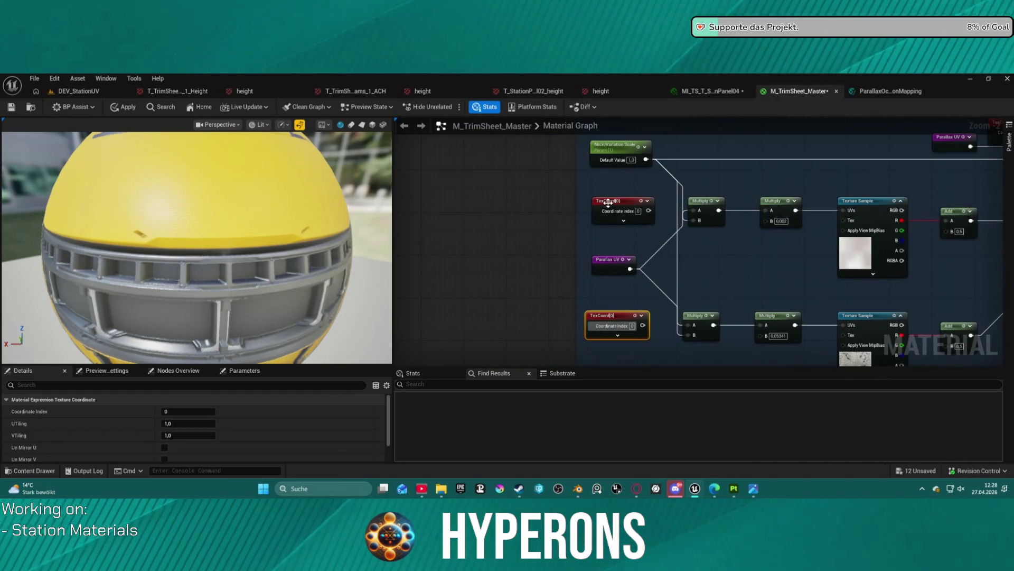
{"action": "left_click", "coordinate": [607, 202], "text": "ctrl"}
{"action": "left_click_drag", "start_coordinate": [607, 202], "coordinate": [465, 207]}
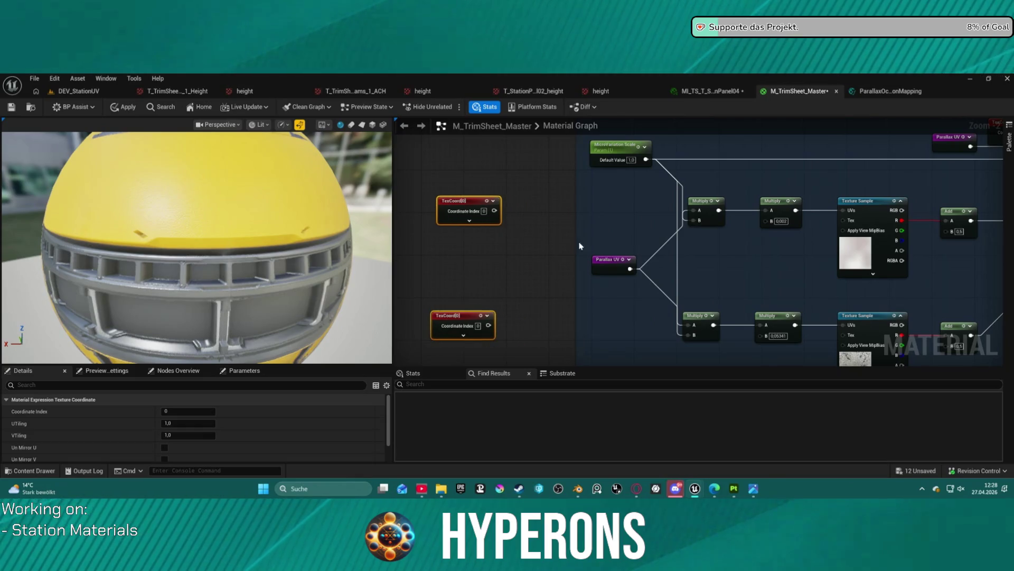
{"action": "left_click_drag", "start_coordinate": [608, 259], "coordinate": [439, 264]}
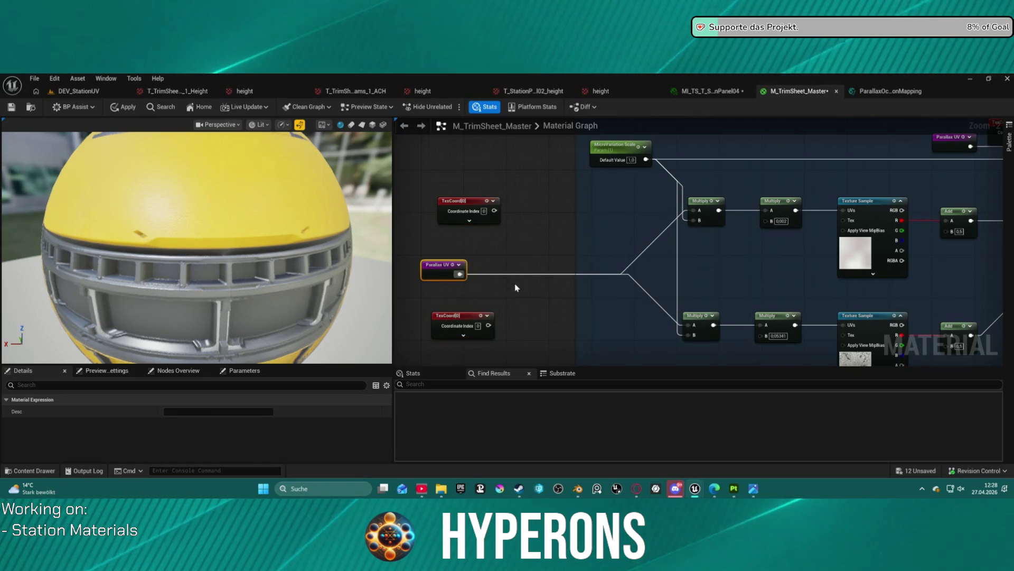
{"action": "scroll", "coordinate": [540, 232], "scroll_direction": "down", "scroll_amount": 3}
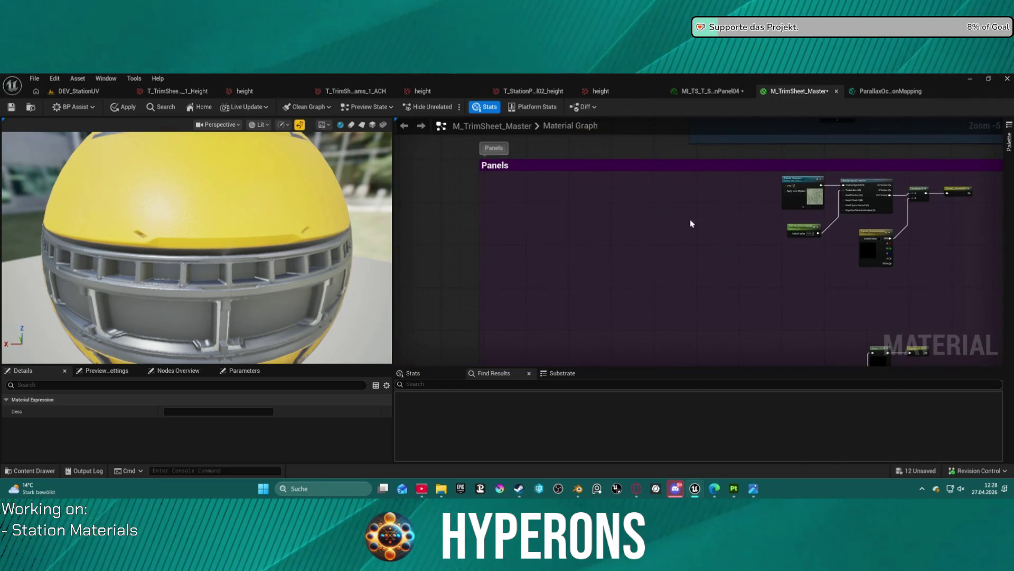
{"action": "scroll", "coordinate": [702, 248], "scroll_direction": "down", "scroll_amount": 5}
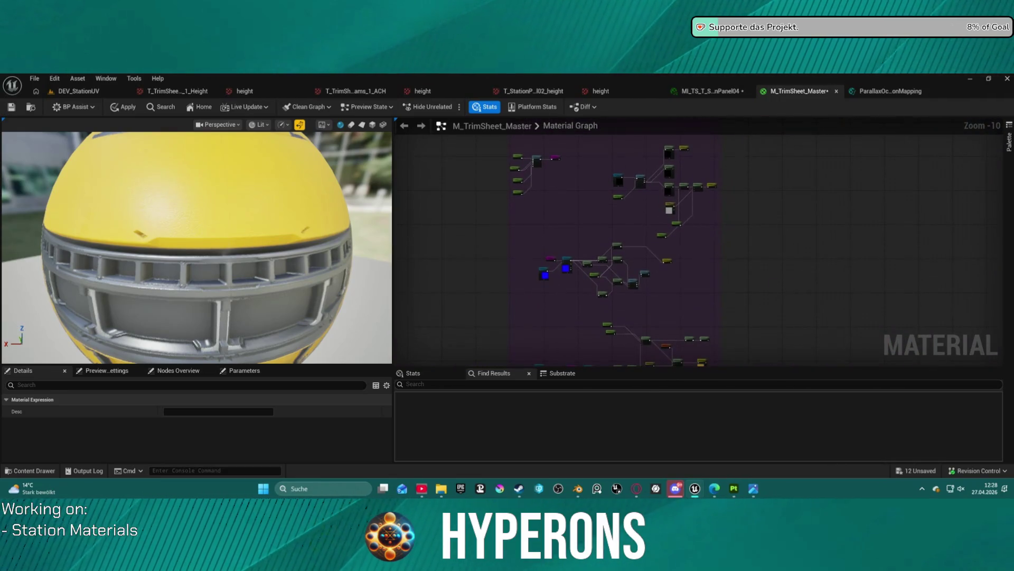
{"action": "mouse_move", "coordinate": [698, 137]}
{"action": "left_mouse_down"}
{"action": "mouse_move", "coordinate": [584, 240]}
{"action": "mouse_move", "coordinate": [648, 164]}
{"action": "mouse_move", "coordinate": [755, 242]}
{"action": "left_mouse_up"}
{"action": "scroll", "coordinate": [756, 242], "scroll_direction": "up", "scroll_amount": 8}
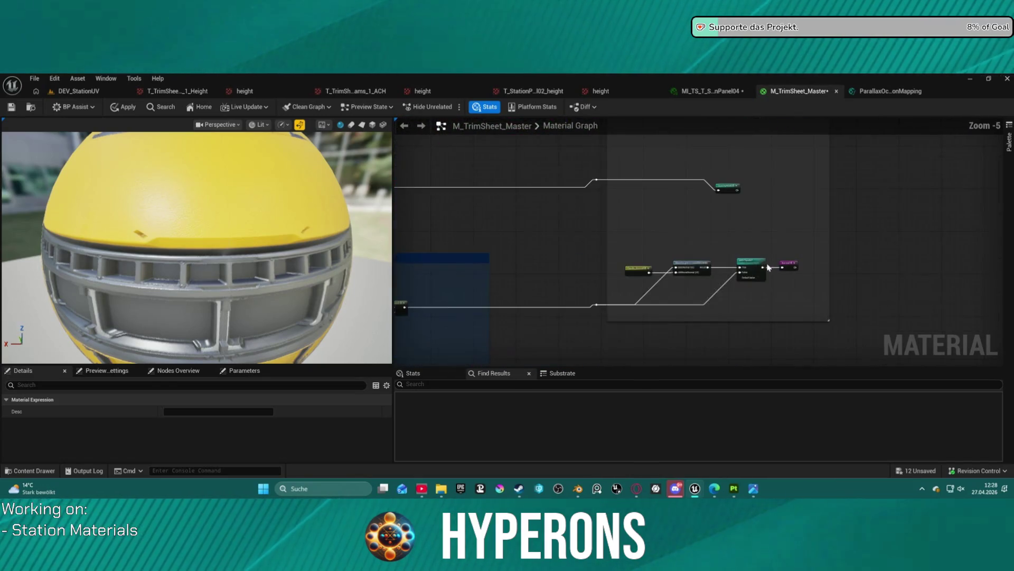
Step: Paste a copy of the Add Panels? switch, wire TexCoord into True, and delete the extra TexCoord
{"action": "left_click", "coordinate": [732, 259]}
{"action": "scroll", "coordinate": [689, 259], "scroll_direction": "down", "scroll_amount": 10}
{"action": "mouse_move", "coordinate": [689, 259]}
{"action": "left_mouse_down"}
{"action": "mouse_move", "coordinate": [856, 170]}
{"action": "mouse_move", "coordinate": [732, 238]}
{"action": "mouse_move", "coordinate": [737, 248]}
{"action": "left_mouse_up"}
{"action": "scroll", "coordinate": [737, 248], "scroll_direction": "up", "scroll_amount": 12}
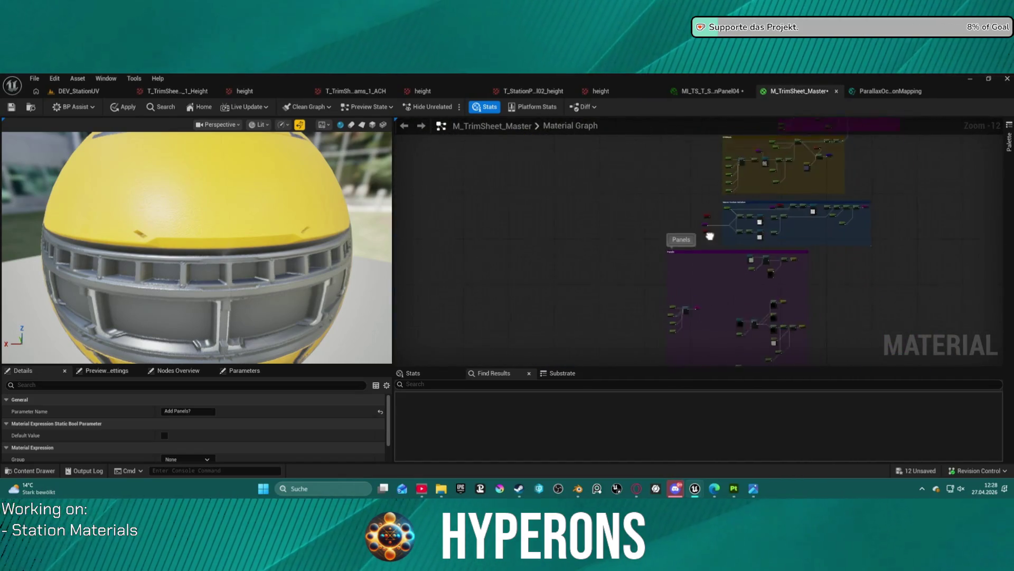
{"action": "key", "text": "ctrl+v"}
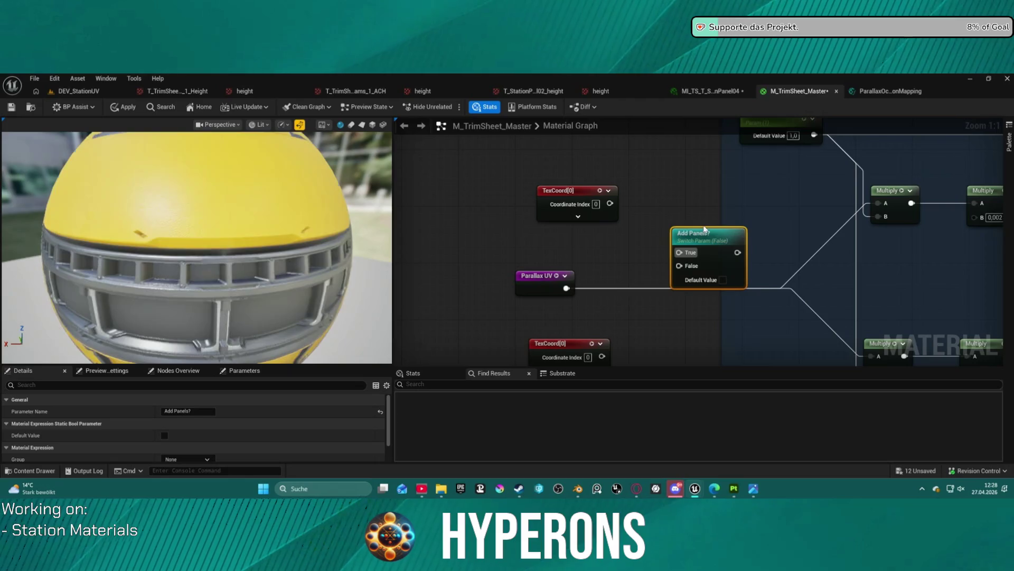
{"action": "mouse_move", "coordinate": [679, 252]}
{"action": "left_mouse_down"}
{"action": "mouse_move", "coordinate": [610, 204]}
{"action": "mouse_move", "coordinate": [638, 177]}
{"action": "left_mouse_up"}
{"action": "left_click", "coordinate": [586, 246]}
{"action": "key", "text": "Delete"}
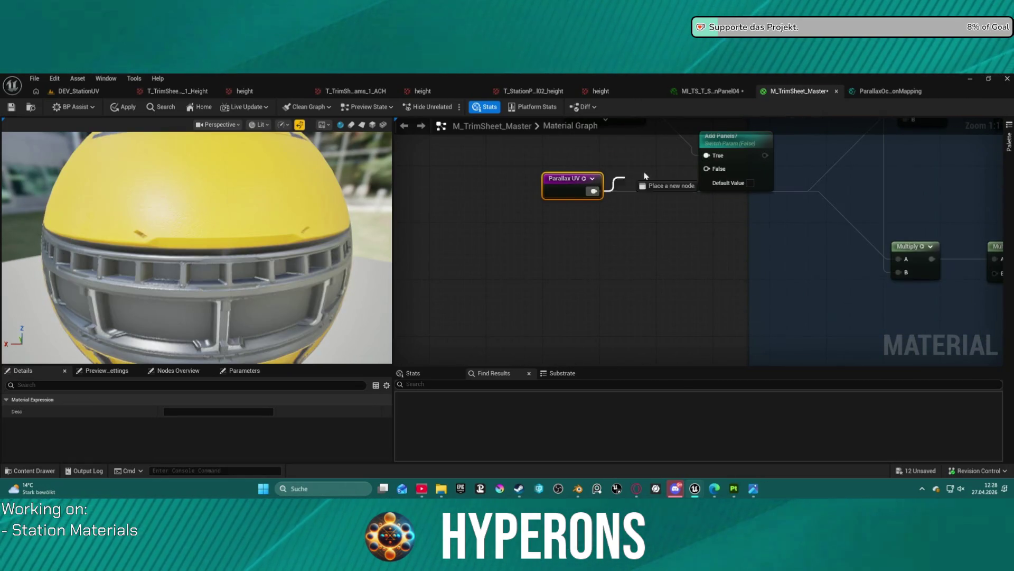
Step: Connect Parallax UV to the switch's False input and reposition the TexCoord node
{"action": "mouse_move", "coordinate": [710, 174]}
{"action": "left_mouse_down"}
{"action": "mouse_move", "coordinate": [601, 199]}
{"action": "mouse_move", "coordinate": [765, 154]}
{"action": "left_mouse_up"}
{"action": "left_click_drag", "start_coordinate": [706, 169], "coordinate": [599, 194]}
{"action": "scroll", "coordinate": [600, 192], "scroll_direction": "down", "scroll_amount": 1}
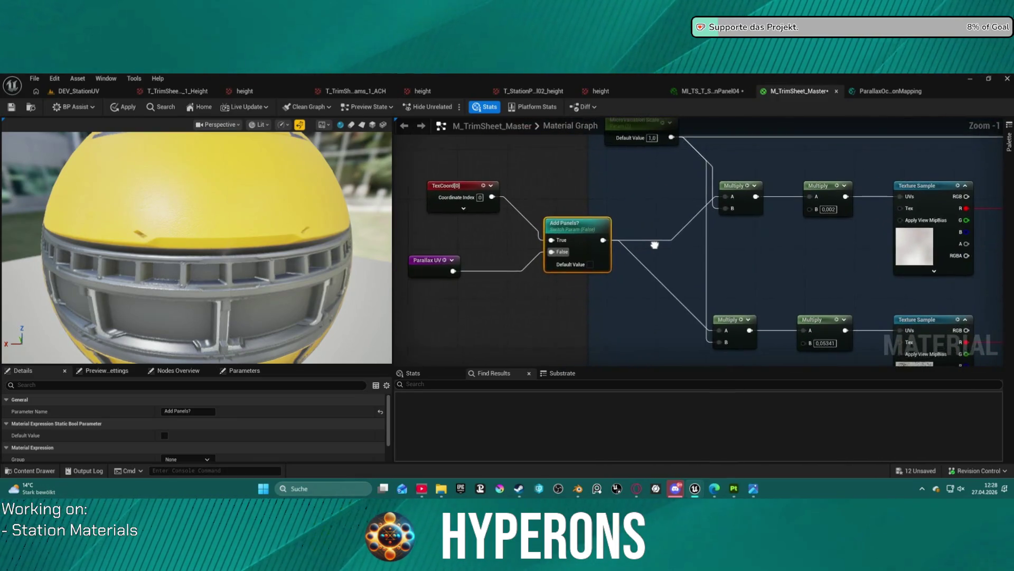
{"action": "scroll", "coordinate": [649, 240], "scroll_direction": "down", "scroll_amount": 2}
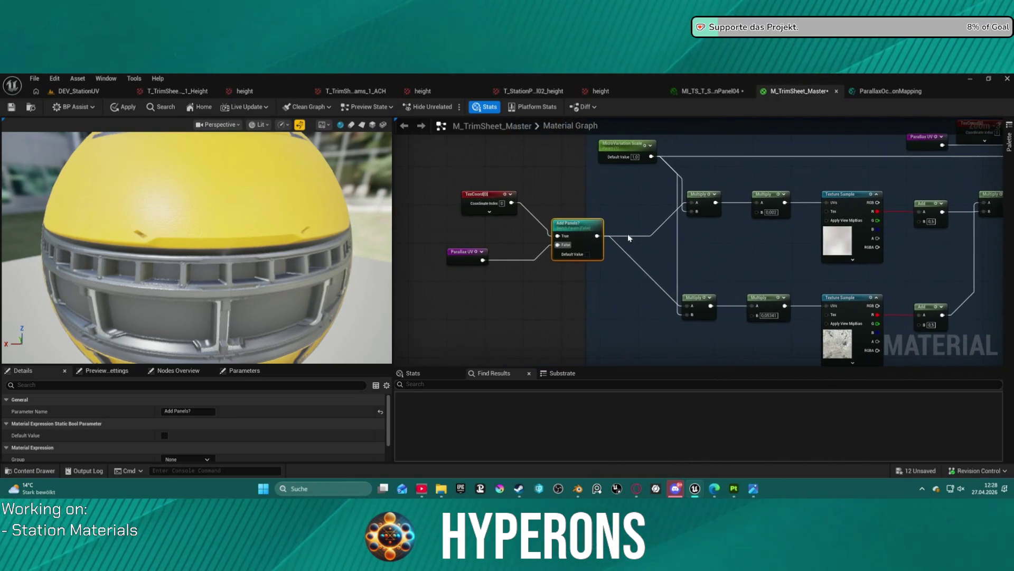
{"action": "left_click_drag", "start_coordinate": [483, 193], "coordinate": [473, 220]}
{"action": "double_click", "coordinate": [465, 252]}
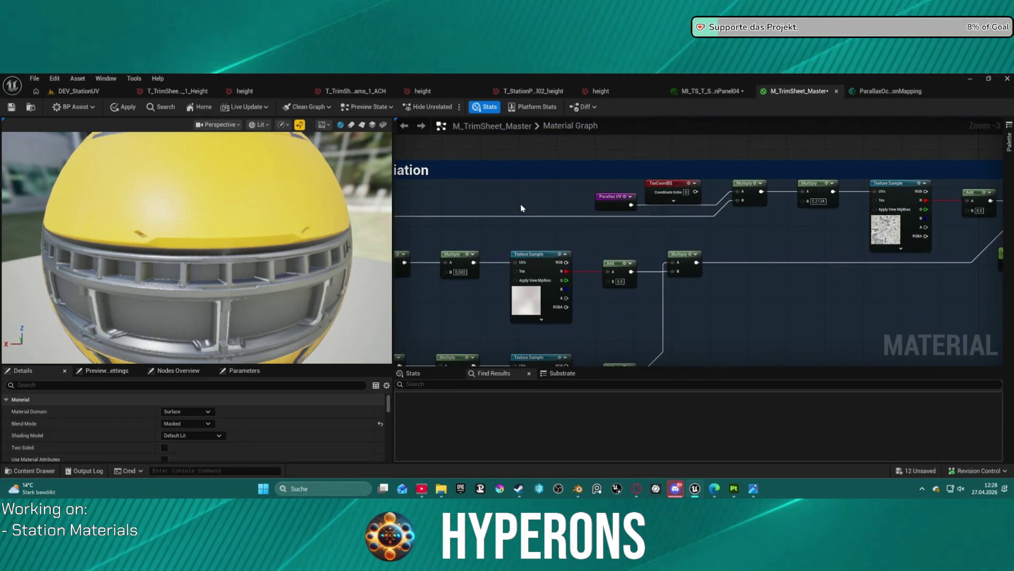
Step: Wire the switch output into the texture-variation chain and line up TexCoord and Parallax UV beside it
{"action": "key", "text": "ctrl+z"}
{"action": "key", "text": "ctrl+z"}
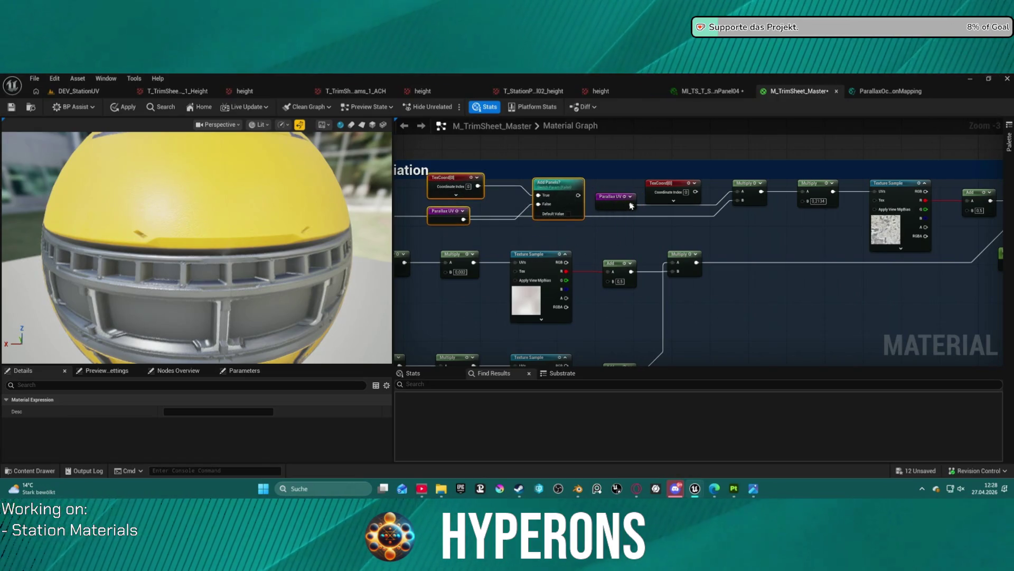
{"action": "left_click_drag", "start_coordinate": [579, 195], "coordinate": [663, 206]}
{"action": "key", "text": "ctrl+z"}
{"action": "key", "text": "ctrl+z"}
{"action": "key", "text": "ctrl+z"}
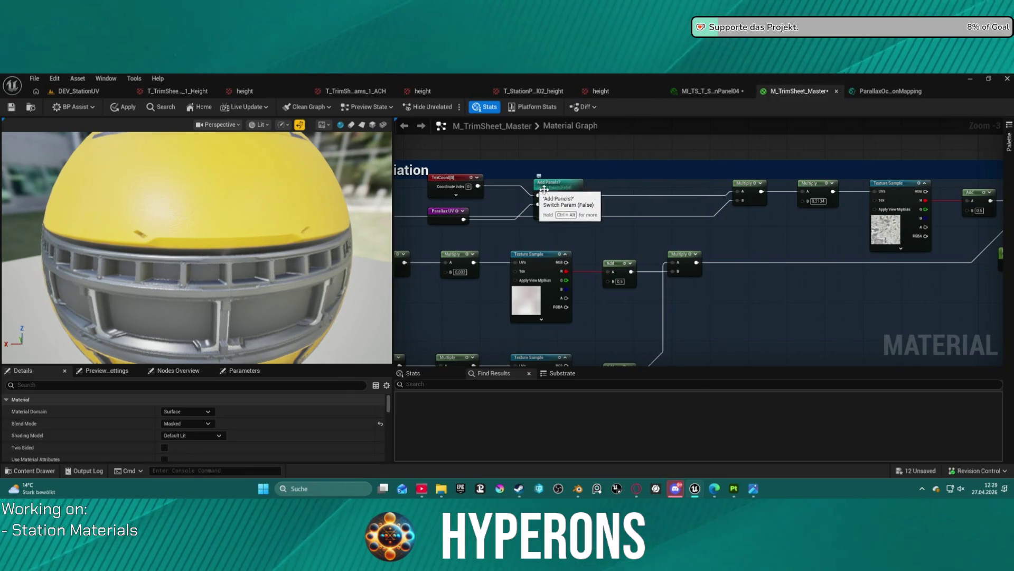
{"action": "left_click_drag", "start_coordinate": [486, 182], "coordinate": [617, 196]}
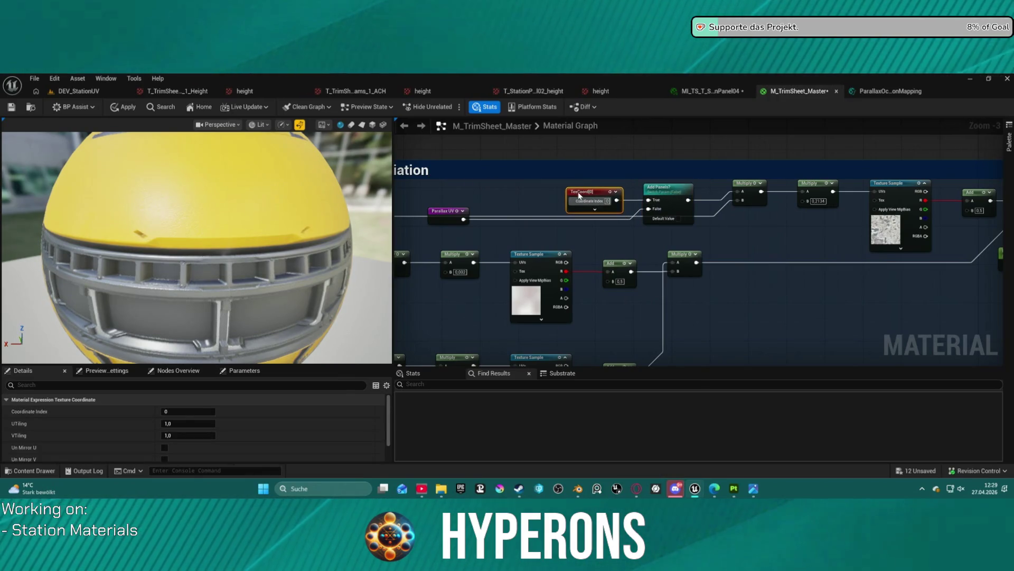
{"action": "left_click_drag", "start_coordinate": [447, 215], "coordinate": [592, 221]}
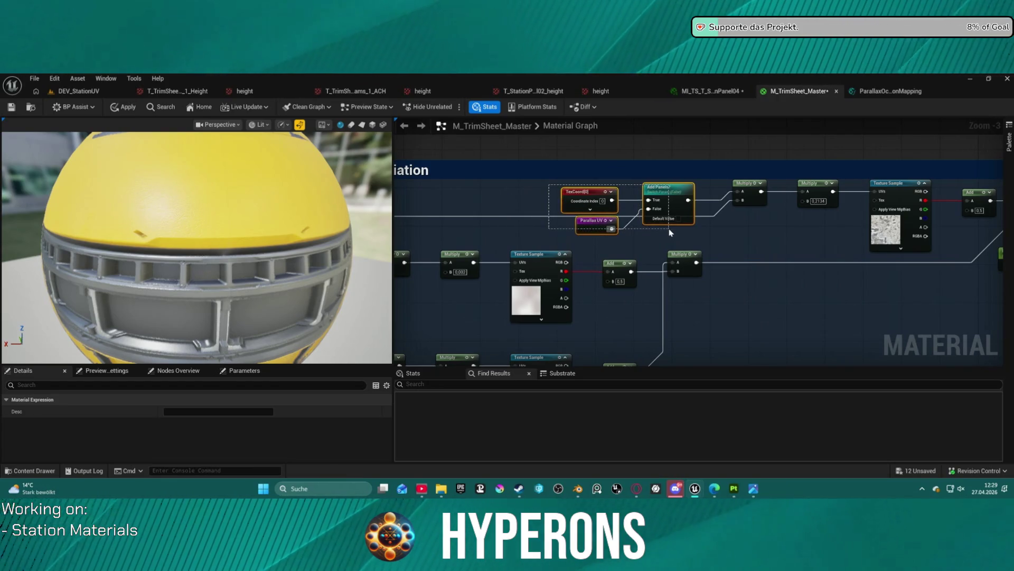
Step: Paste the switch with its UV inputs into the DirtMask group, feed Mask/Dirt UVs, and delete the old Parallax UV
{"action": "scroll", "coordinate": [680, 216], "scroll_direction": "down", "scroll_amount": 3}
{"action": "mouse_move", "coordinate": [680, 217]}
{"action": "left_mouse_down"}
{"action": "mouse_move", "coordinate": [686, 271]}
{"action": "mouse_move", "coordinate": [637, 365]}
{"action": "left_mouse_up"}
{"action": "scroll", "coordinate": [573, 257], "scroll_direction": "up", "scroll_amount": 4}
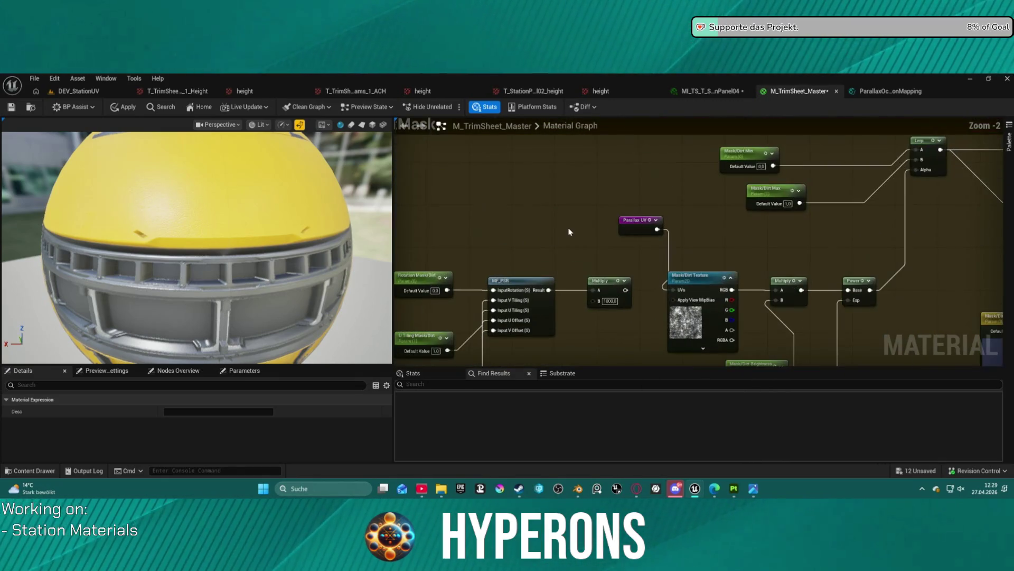
{"action": "key", "text": "ctrl+v"}
{"action": "left_click_drag", "start_coordinate": [621, 211], "coordinate": [557, 173]}
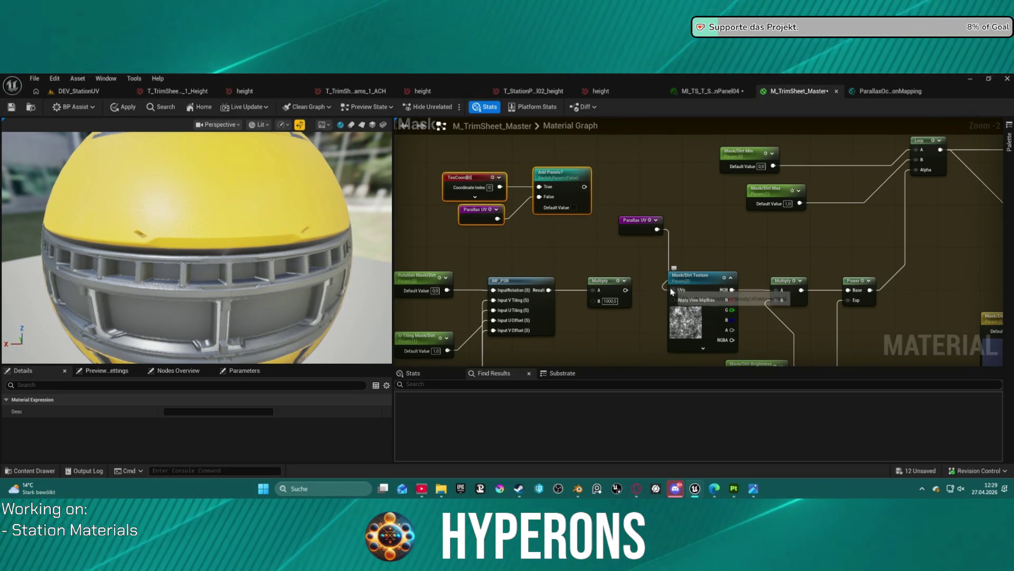
{"action": "left_click", "coordinate": [643, 224]}
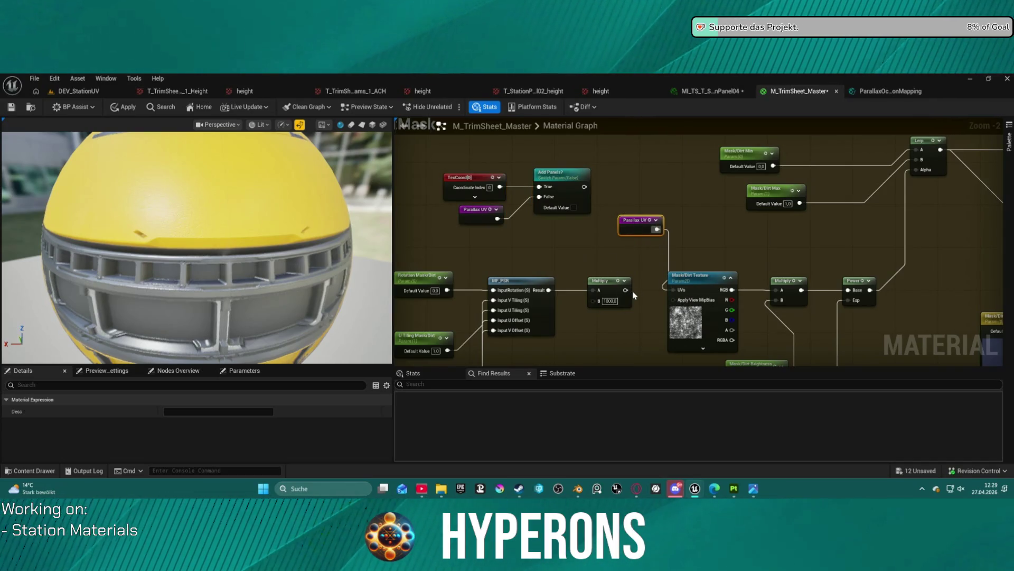
{"action": "left_click", "coordinate": [555, 175]}
{"action": "mouse_move", "coordinate": [585, 191]}
{"action": "left_mouse_down"}
{"action": "mouse_move", "coordinate": [615, 239]}
{"action": "mouse_move", "coordinate": [674, 292]}
{"action": "left_mouse_up"}
{"action": "left_click", "coordinate": [639, 219]}
{"action": "key", "text": "Delete"}
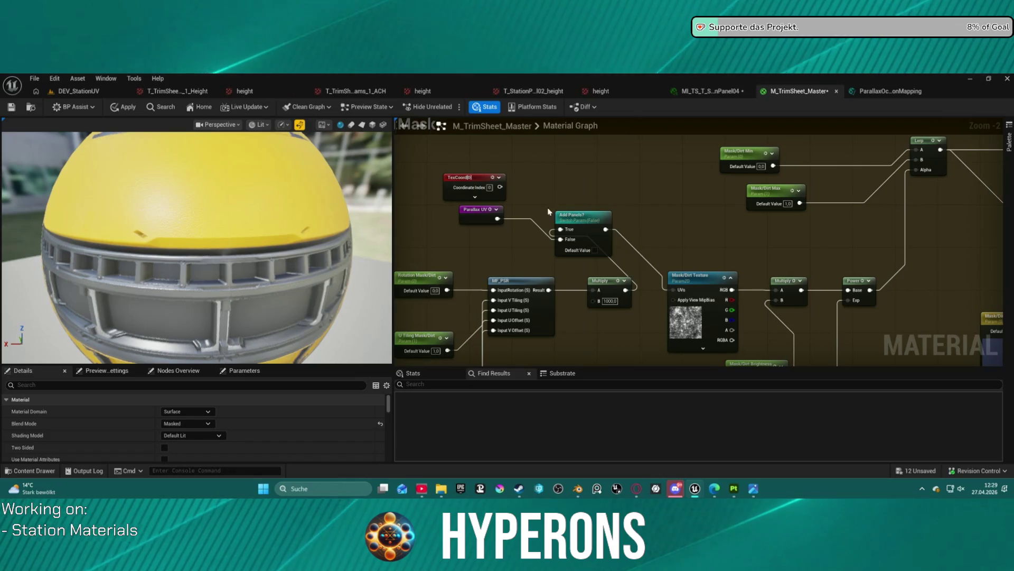
Step: Delete the unused TexCoord node in the Panels group
{"action": "scroll", "coordinate": [573, 225], "scroll_direction": "down", "scroll_amount": 7}
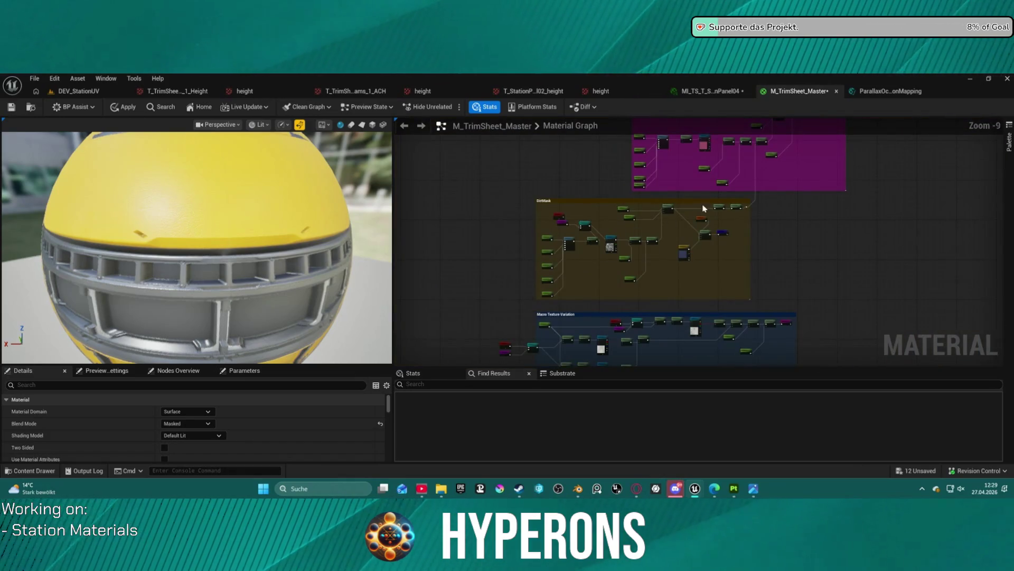
{"action": "scroll", "coordinate": [762, 221], "scroll_direction": "down", "scroll_amount": 3}
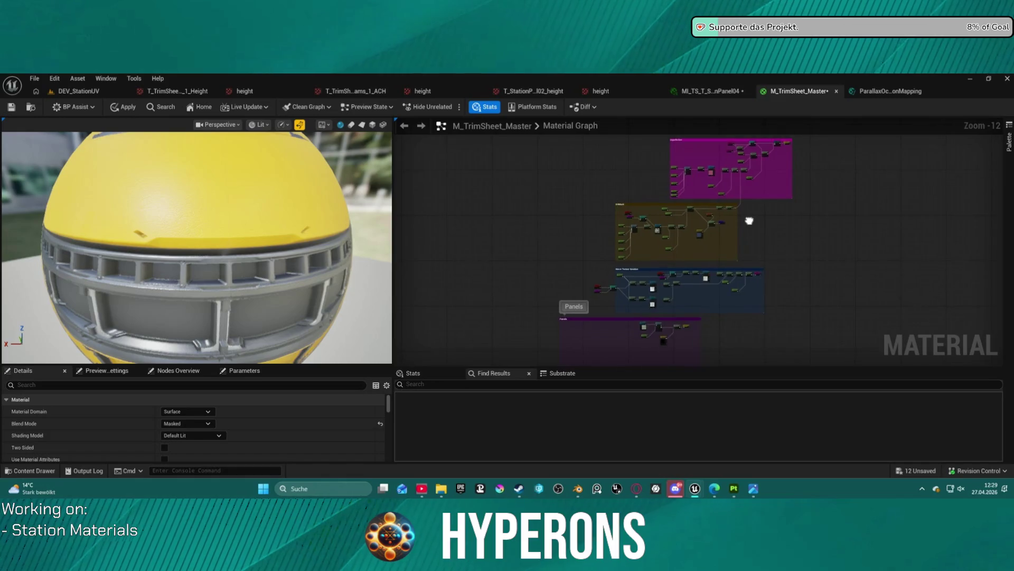
{"action": "left_click_drag", "start_coordinate": [744, 200], "coordinate": [742, 157]}
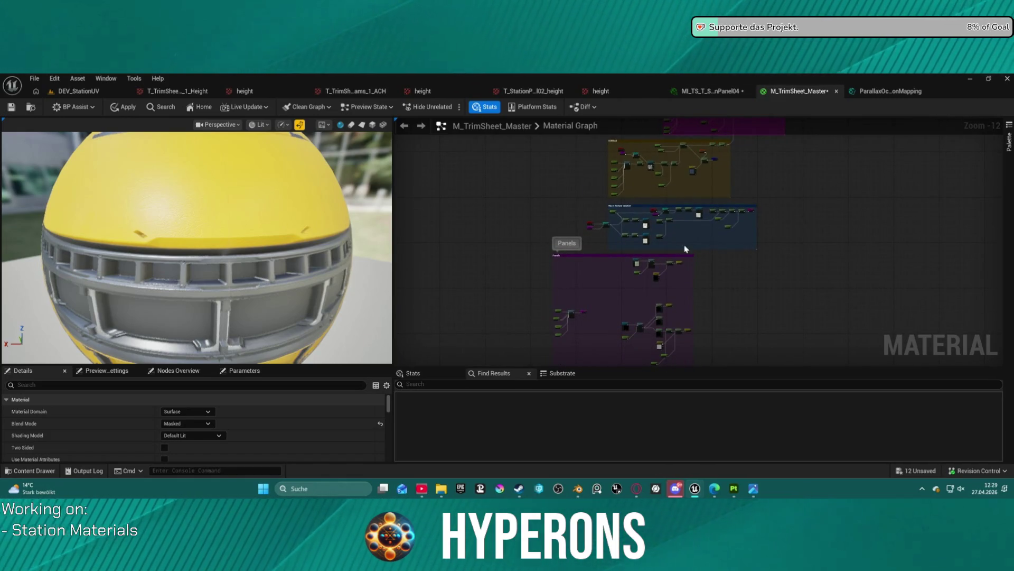
{"action": "scroll", "coordinate": [649, 245], "scroll_direction": "up", "scroll_amount": 3}
{"action": "left_click", "coordinate": [576, 234]}
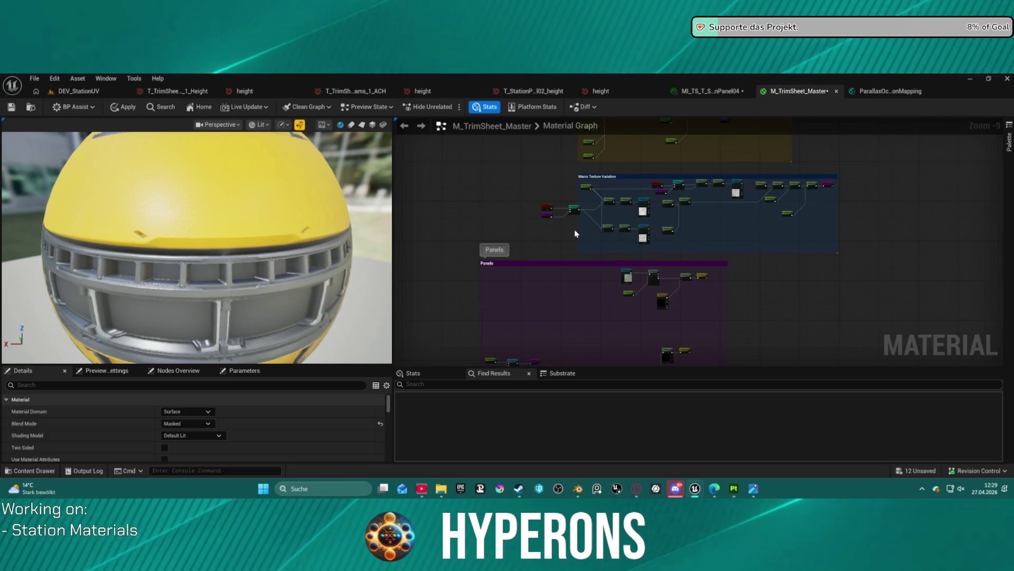
{"action": "scroll", "coordinate": [575, 233], "scroll_direction": "up", "scroll_amount": 9}
{"action": "scroll", "coordinate": [661, 238], "scroll_direction": "down", "scroll_amount": 10}
{"action": "scroll", "coordinate": [660, 238], "scroll_direction": "up", "scroll_amount": 8}
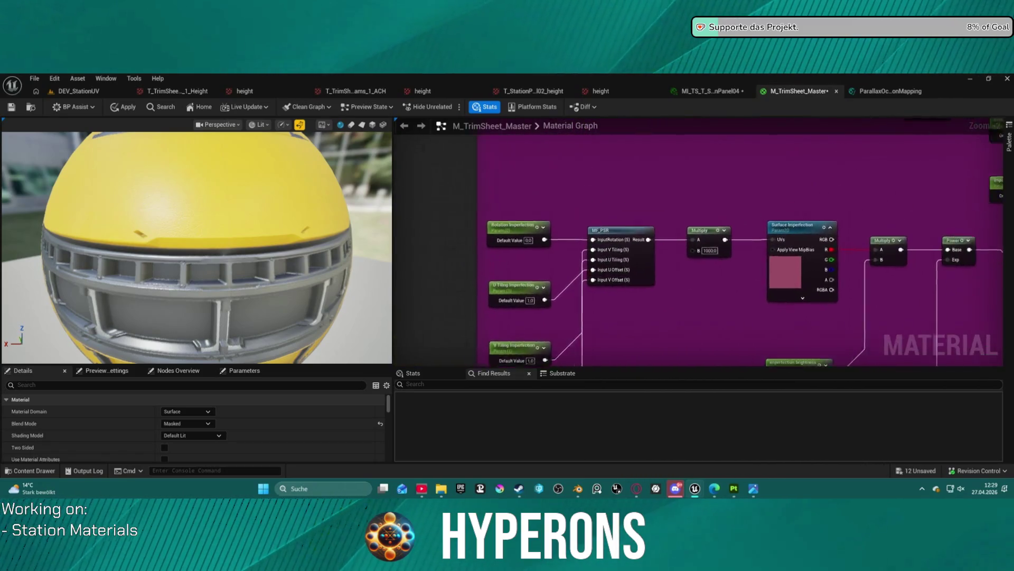
{"action": "scroll", "coordinate": [605, 126], "scroll_direction": "down", "scroll_amount": 5}
{"action": "scroll", "coordinate": [613, 181], "scroll_direction": "up", "scroll_amount": 5}
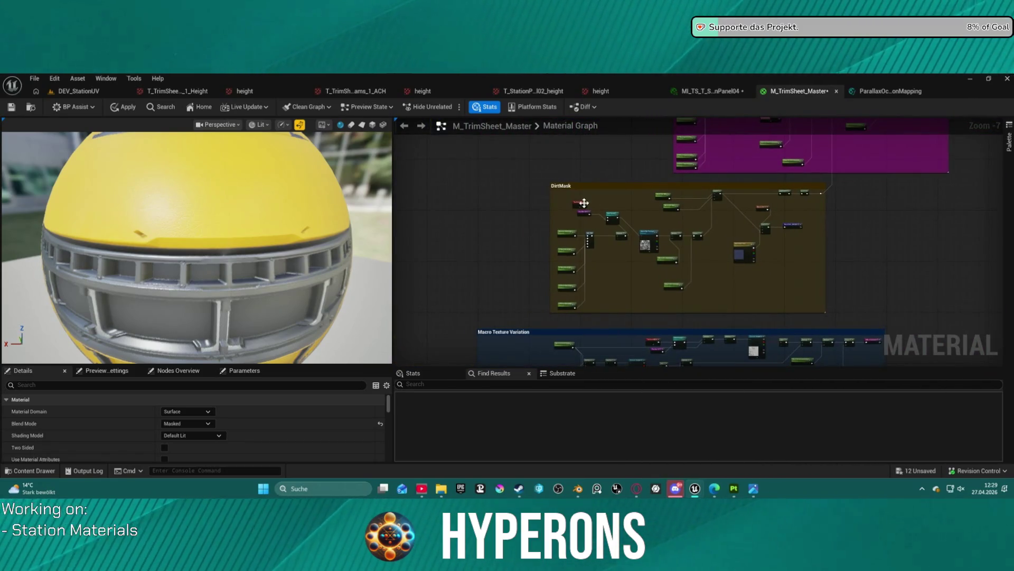
{"action": "scroll", "coordinate": [613, 181], "scroll_direction": "up", "scroll_amount": 1}
{"action": "left_click", "coordinate": [616, 180]}
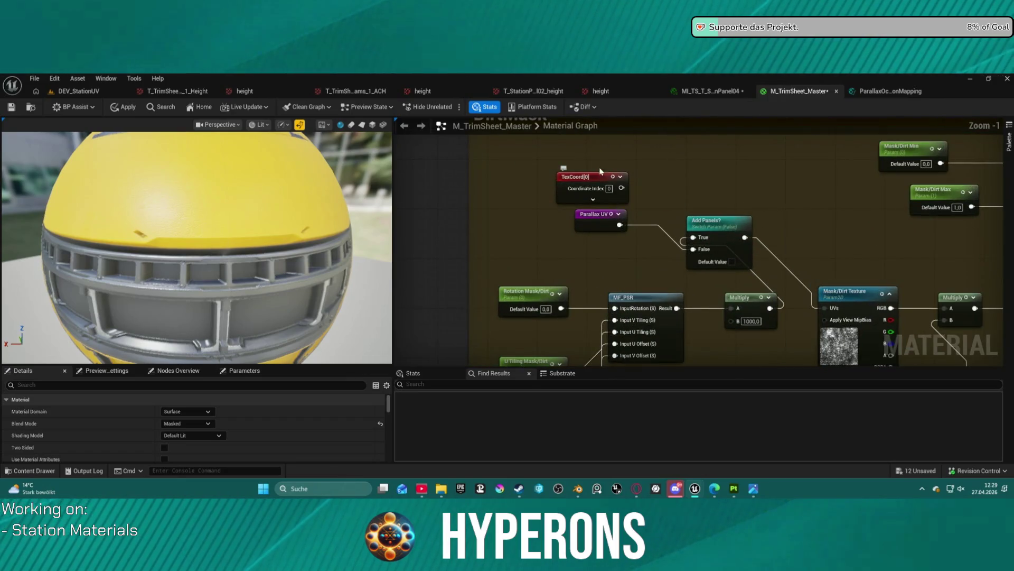
{"action": "key", "text": "Delete"}
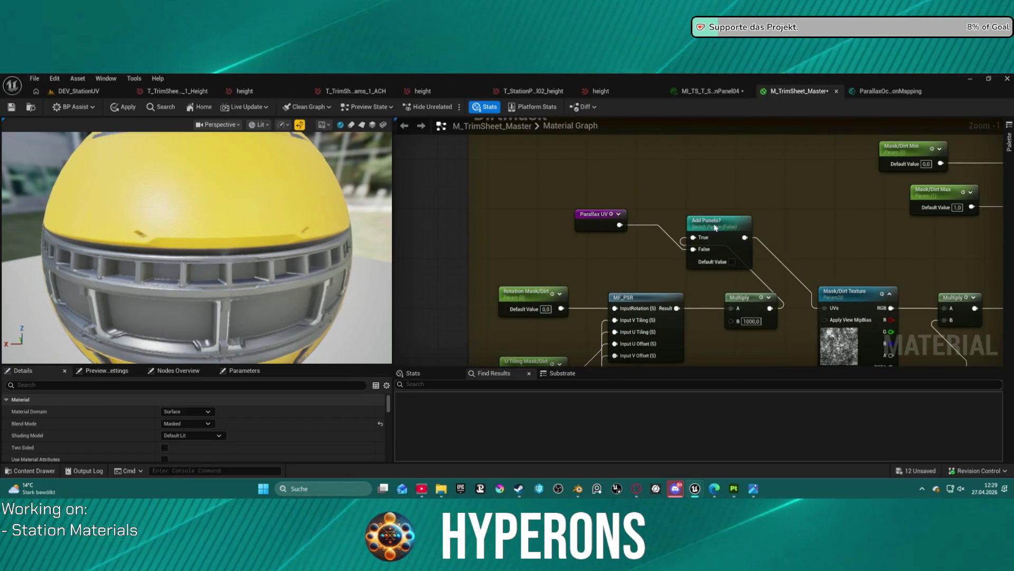
Step: Rearrange the Add Panels? switch, Multiply, and DirtMask parameter nodes into a tidy layout
{"action": "left_click_drag", "start_coordinate": [714, 217], "coordinate": [776, 235]}
{"action": "left_click_drag", "start_coordinate": [739, 309], "coordinate": [701, 305]}
{"action": "left_click", "coordinate": [642, 299]}
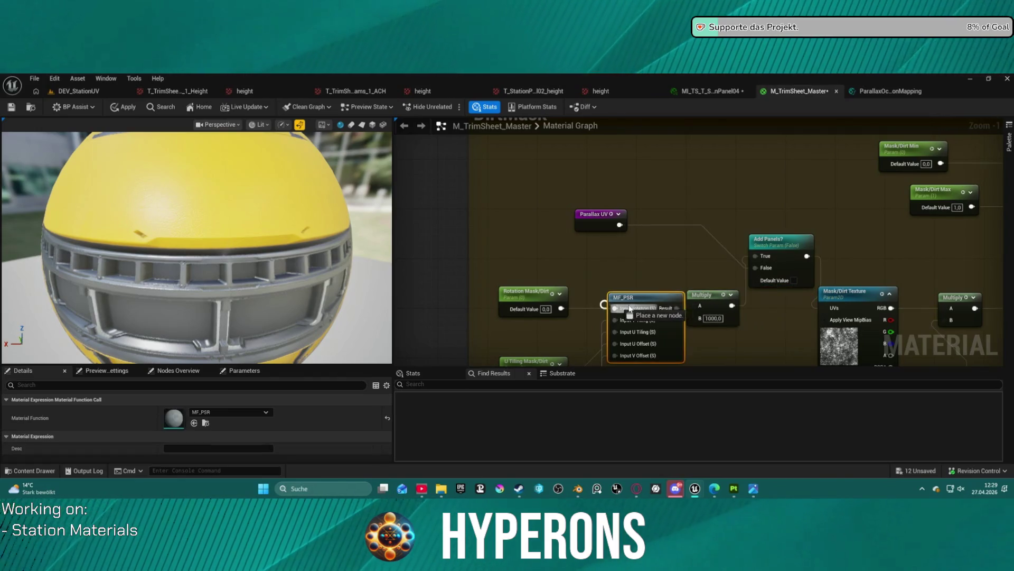
{"action": "scroll", "coordinate": [516, 224], "scroll_direction": "down", "scroll_amount": 5}
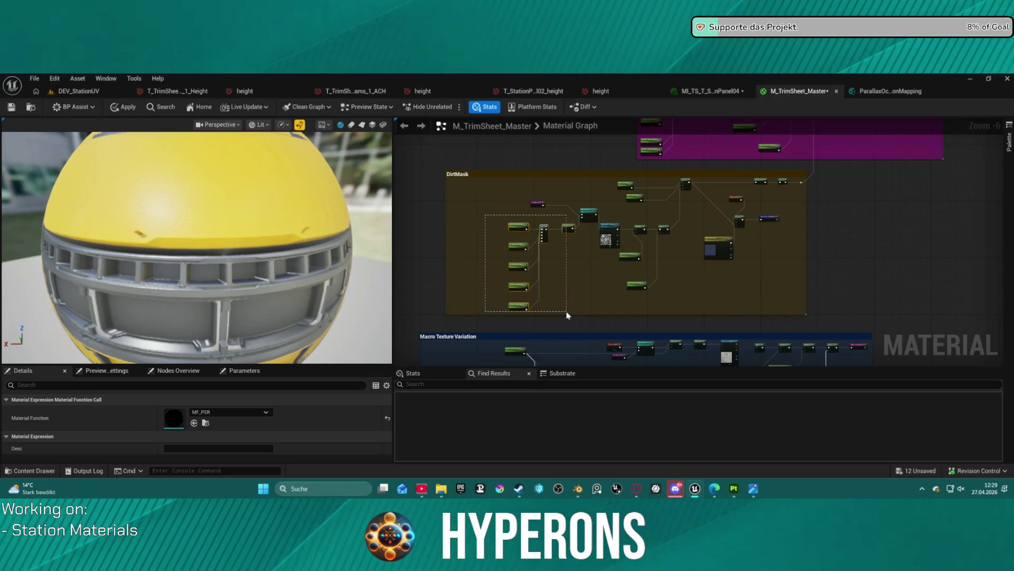
{"action": "left_click_drag", "start_coordinate": [567, 315], "coordinate": [567, 316]}
{"action": "left_click_drag", "start_coordinate": [568, 228], "coordinate": [521, 229]}
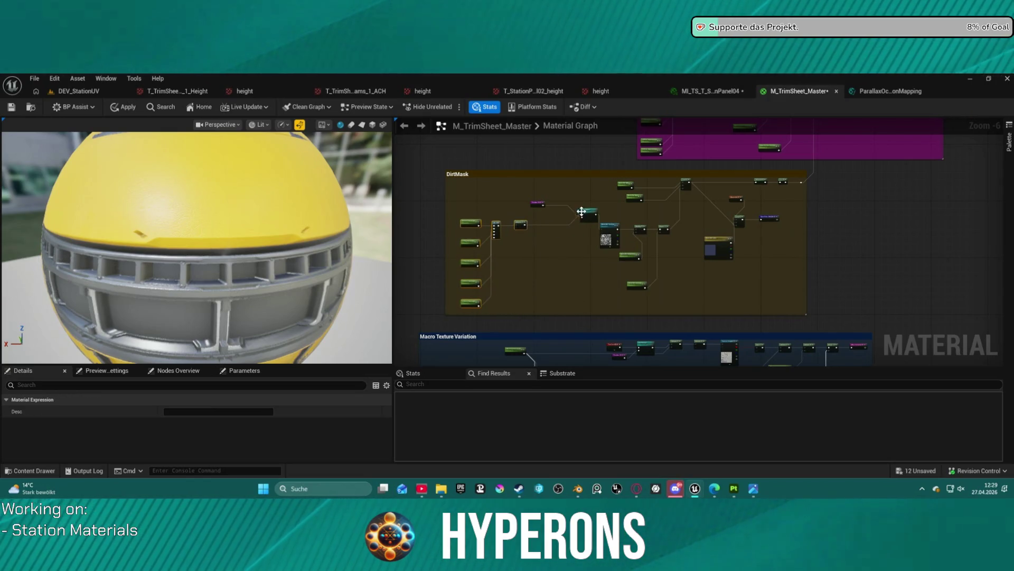
{"action": "left_click_drag", "start_coordinate": [581, 214], "coordinate": [579, 228]}
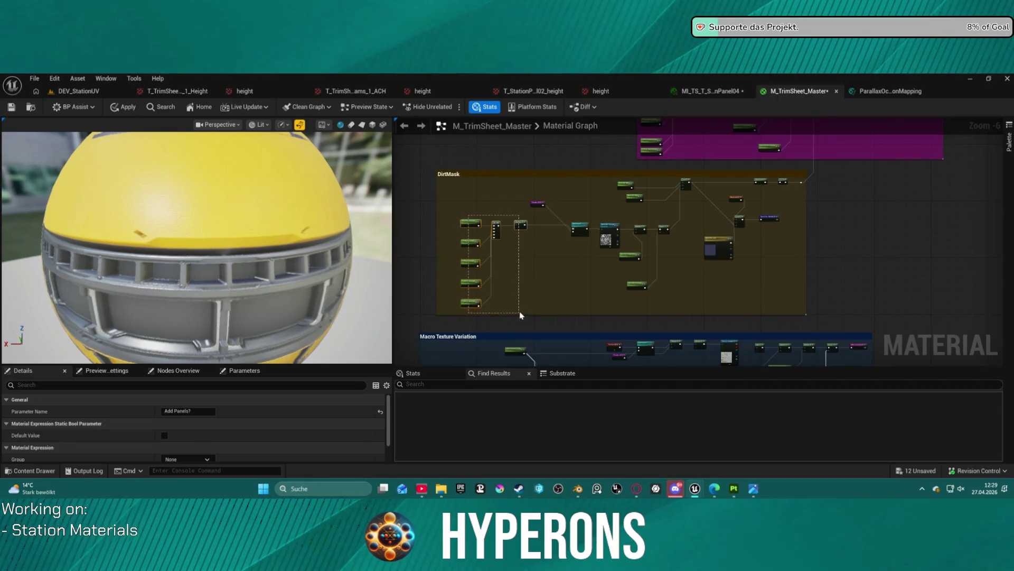
{"action": "left_click_drag", "start_coordinate": [521, 316], "coordinate": [520, 315]}
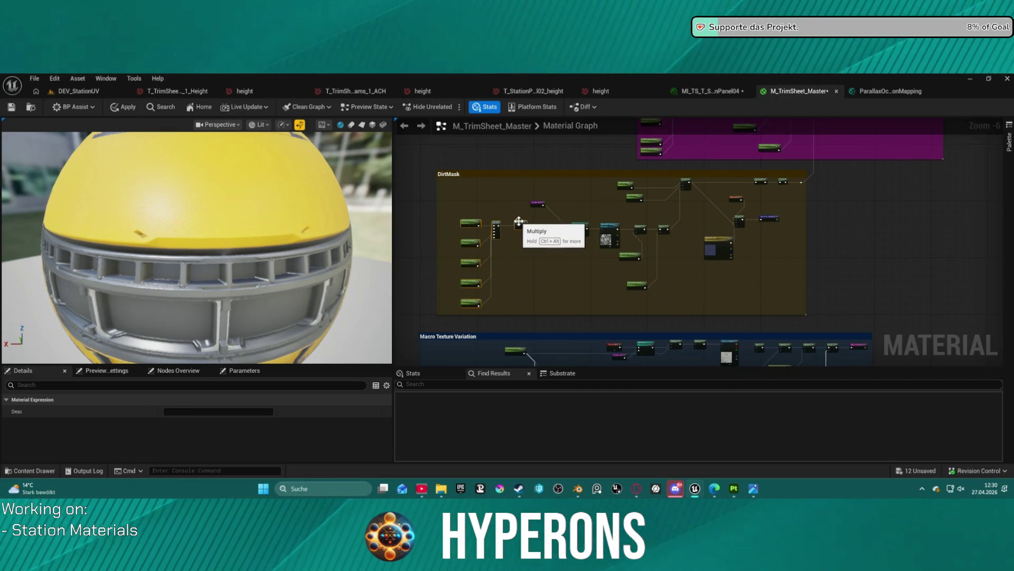
{"action": "left_click_drag", "start_coordinate": [522, 222], "coordinate": [551, 232]}
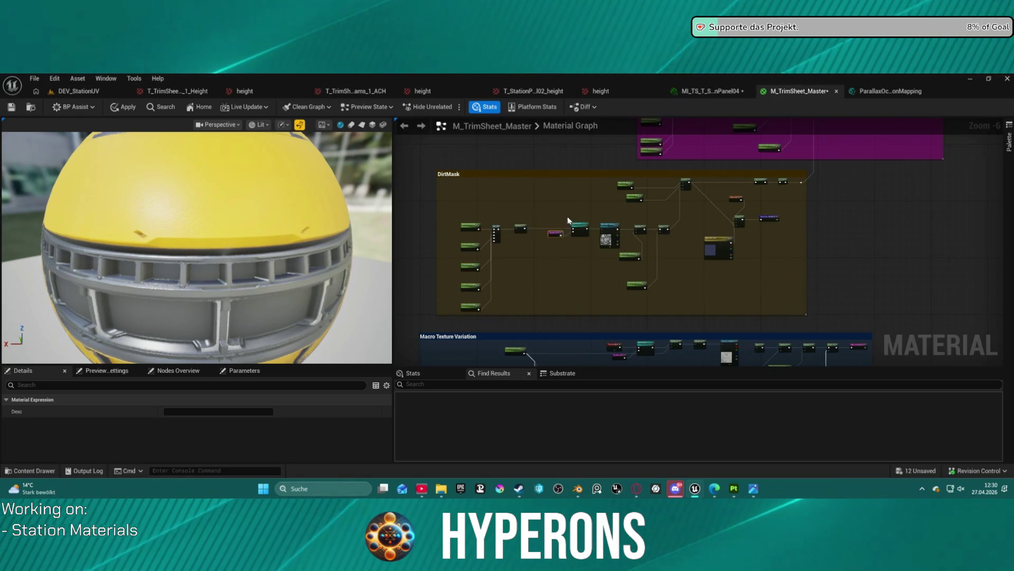
{"action": "left_click", "coordinate": [589, 198]}
{"action": "scroll", "coordinate": [591, 198], "scroll_direction": "down", "scroll_amount": 3}
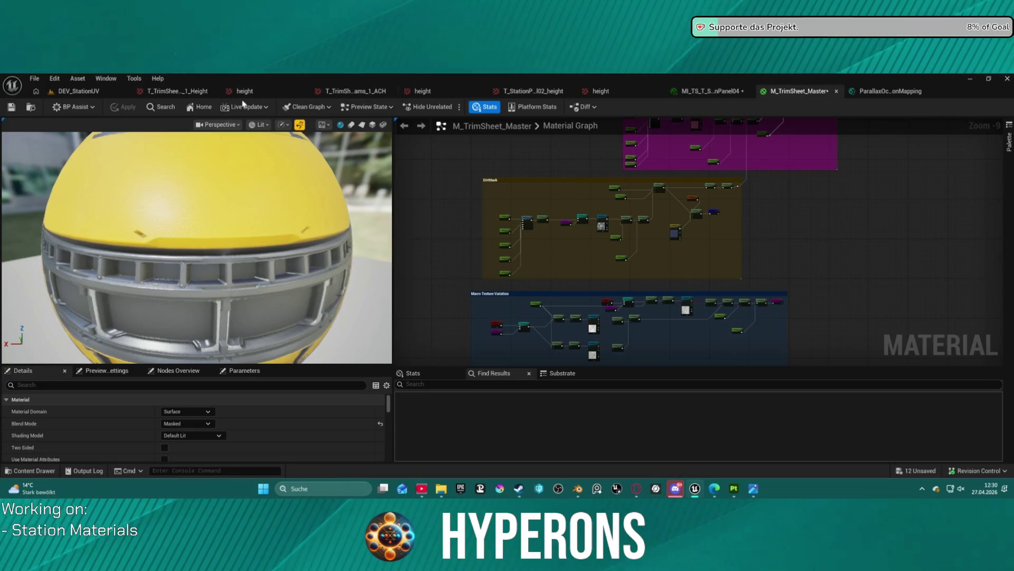
{"action": "left_click", "coordinate": [78, 91]}
Step: Select the DoublePlaneTest window panel and fly the view close to it
{"action": "scroll", "coordinate": [269, 299], "scroll_direction": "down", "scroll_amount": 5}
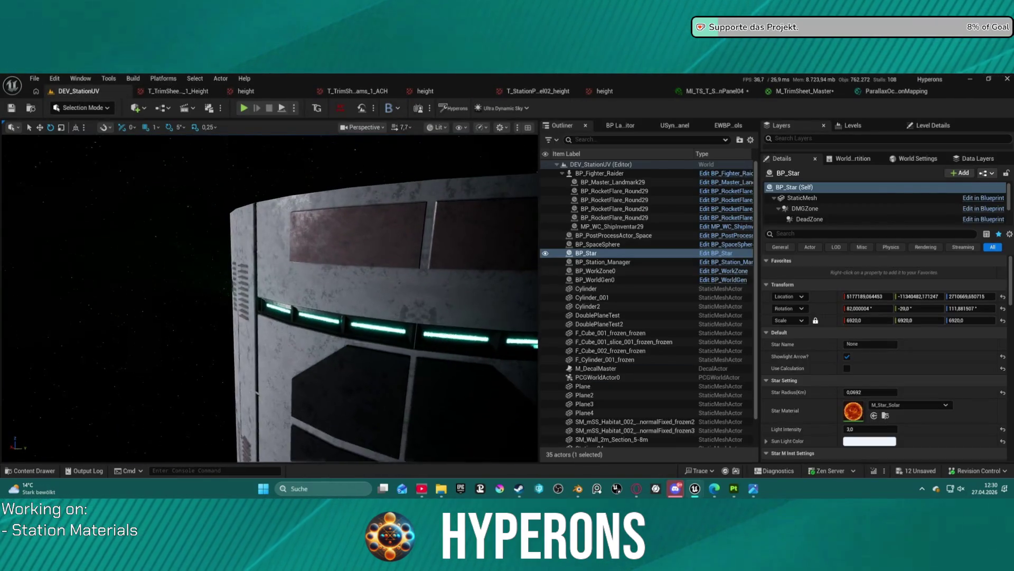
{"action": "mouse_move", "coordinate": [270, 298]}
{"action": "left_mouse_down"}
{"action": "mouse_move", "coordinate": [296, 298]}
{"action": "mouse_move", "coordinate": [354, 217]}
{"action": "mouse_move", "coordinate": [344, 259]}
{"action": "mouse_move", "coordinate": [377, 256]}
{"action": "mouse_move", "coordinate": [324, 261]}
{"action": "left_mouse_up"}
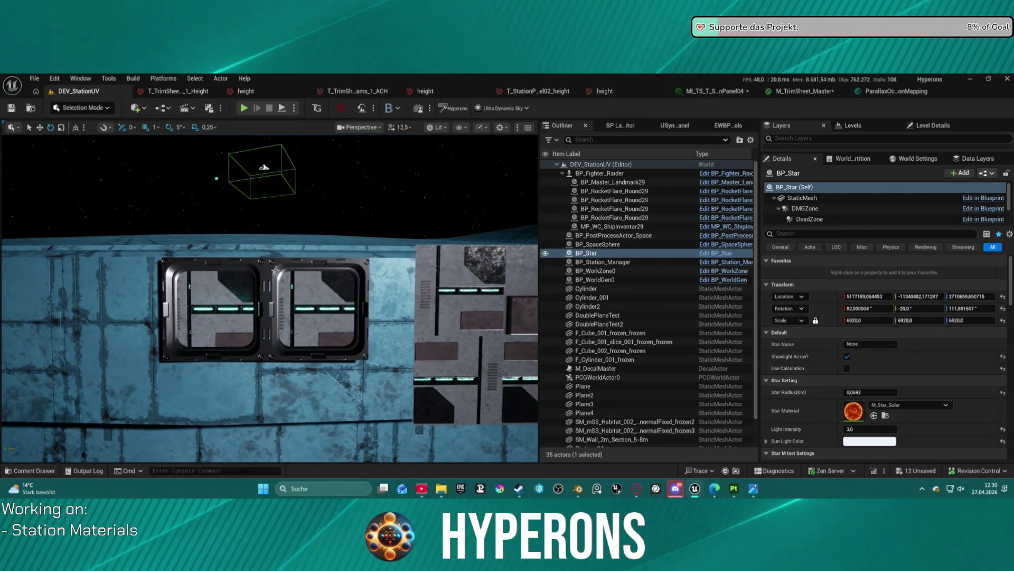
{"action": "left_click", "coordinate": [322, 276]}
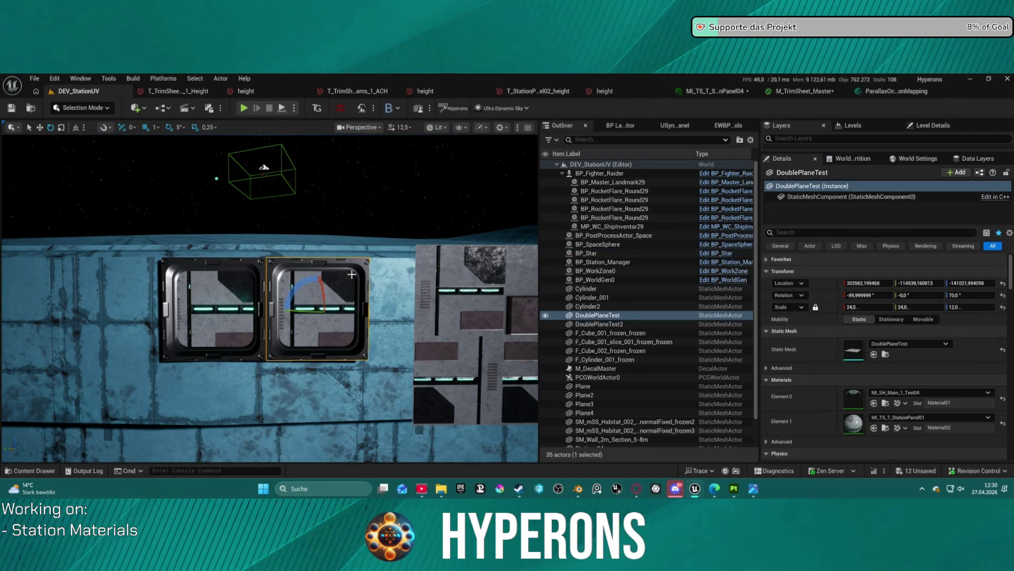
{"action": "mouse_move", "coordinate": [322, 275]}
{"action": "left_mouse_down"}
{"action": "mouse_move", "coordinate": [370, 317]}
{"action": "mouse_move", "coordinate": [325, 283]}
{"action": "mouse_move", "coordinate": [288, 274]}
{"action": "mouse_move", "coordinate": [309, 276]}
{"action": "left_mouse_up"}
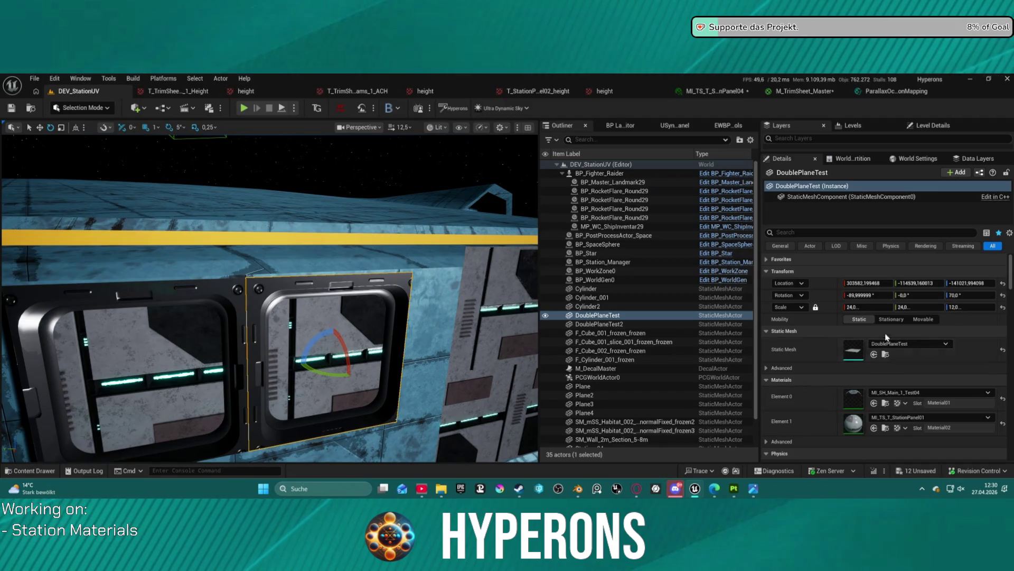
{"action": "mouse_move", "coordinate": [296, 275]}
{"action": "left_mouse_down"}
{"action": "mouse_move", "coordinate": [288, 233]}
{"action": "mouse_move", "coordinate": [275, 222]}
{"action": "mouse_move", "coordinate": [333, 238]}
{"action": "mouse_move", "coordinate": [477, 171]}
{"action": "left_mouse_up"}
{"action": "scroll", "coordinate": [307, 234], "scroll_direction": "down", "scroll_amount": 2}
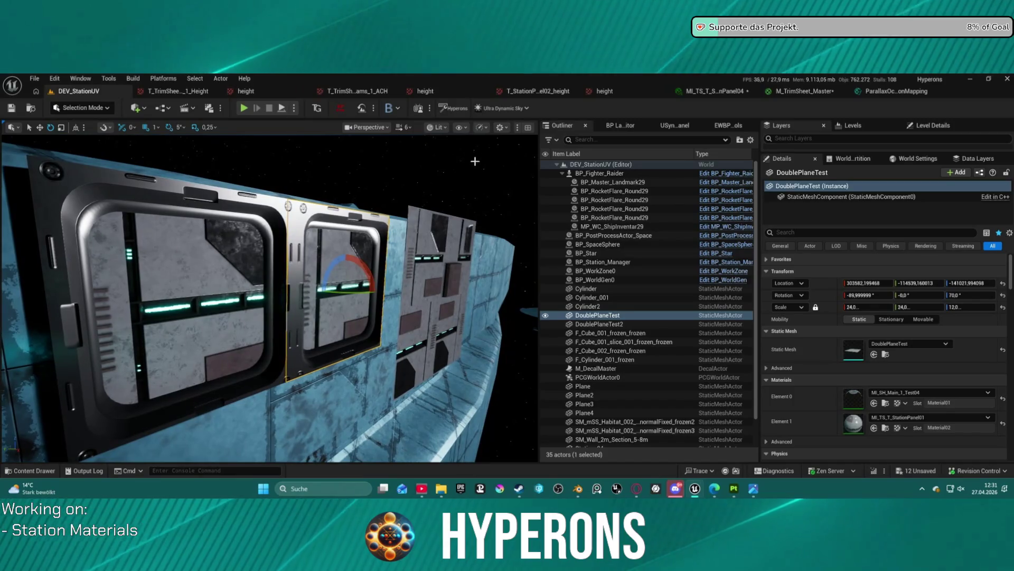
Step: Switch the viewport to Shader Complexity under Optimization Viewmodes
{"action": "left_click", "coordinate": [438, 127]}
{"action": "mouse_move", "coordinate": [484, 288]}
{"action": "mouse_move", "coordinate": [508, 258]}
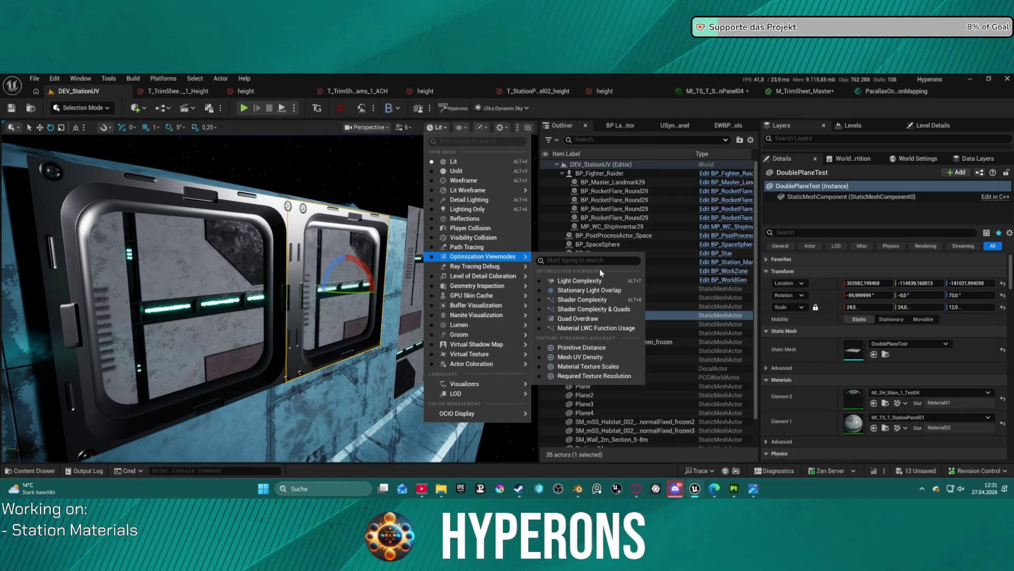
{"action": "left_click", "coordinate": [580, 299]}
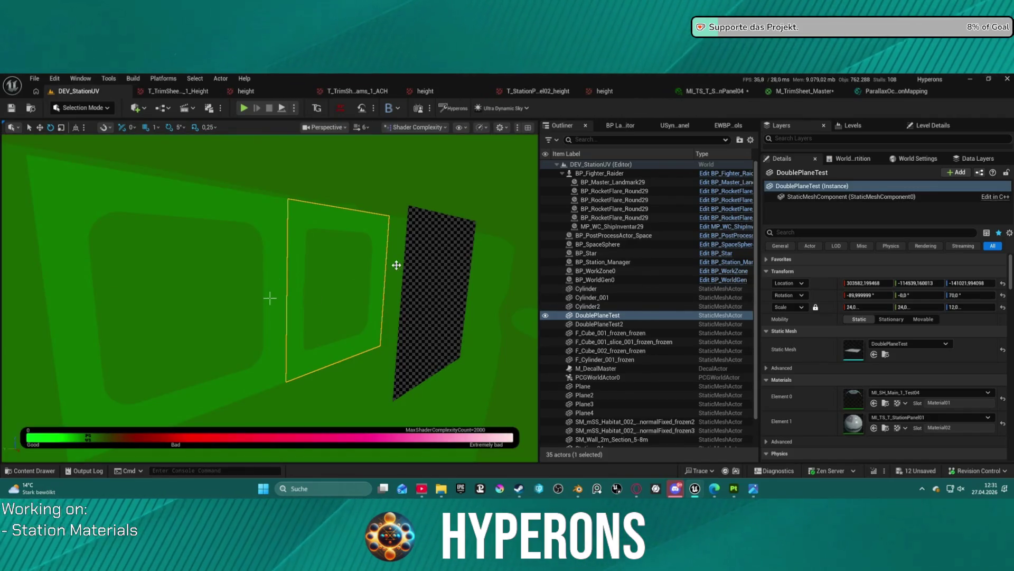
Step: Select the brown station panel plane and turn the view to compare it with the window panel
{"action": "scroll", "coordinate": [388, 266], "scroll_direction": "down", "scroll_amount": 5}
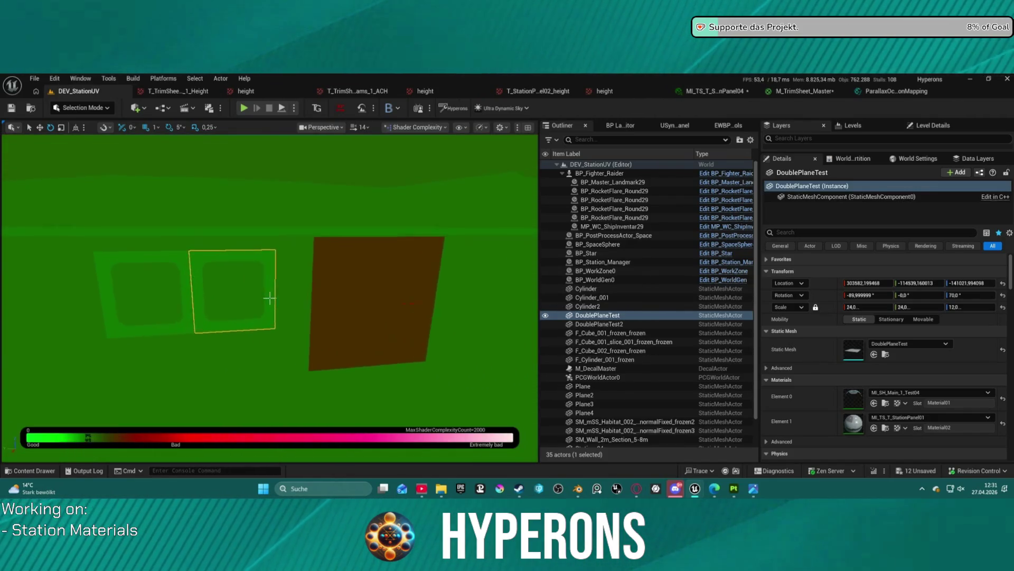
{"action": "left_click", "coordinate": [342, 244]}
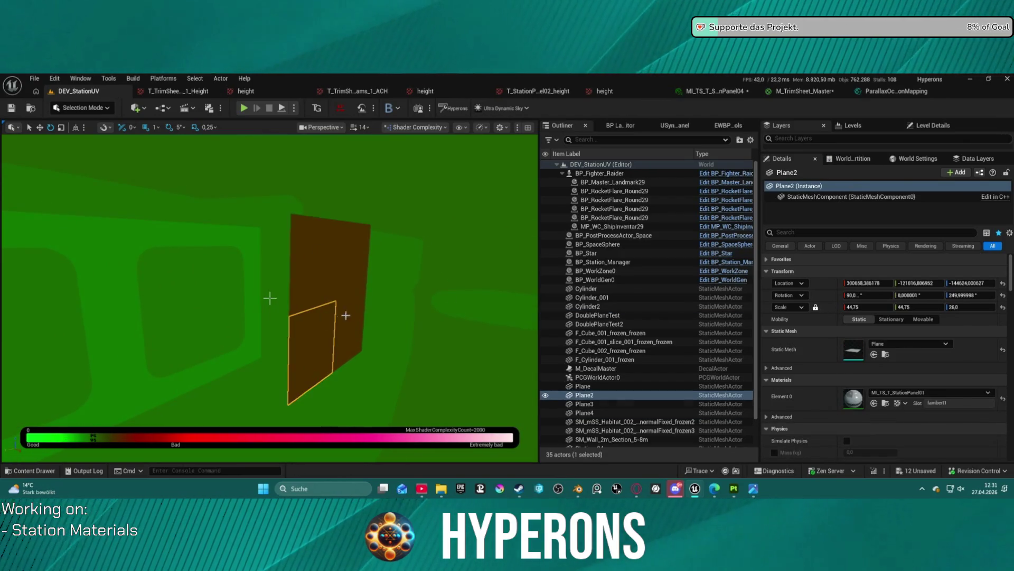
{"action": "left_click_drag", "start_coordinate": [423, 292], "coordinate": [425, 290]}
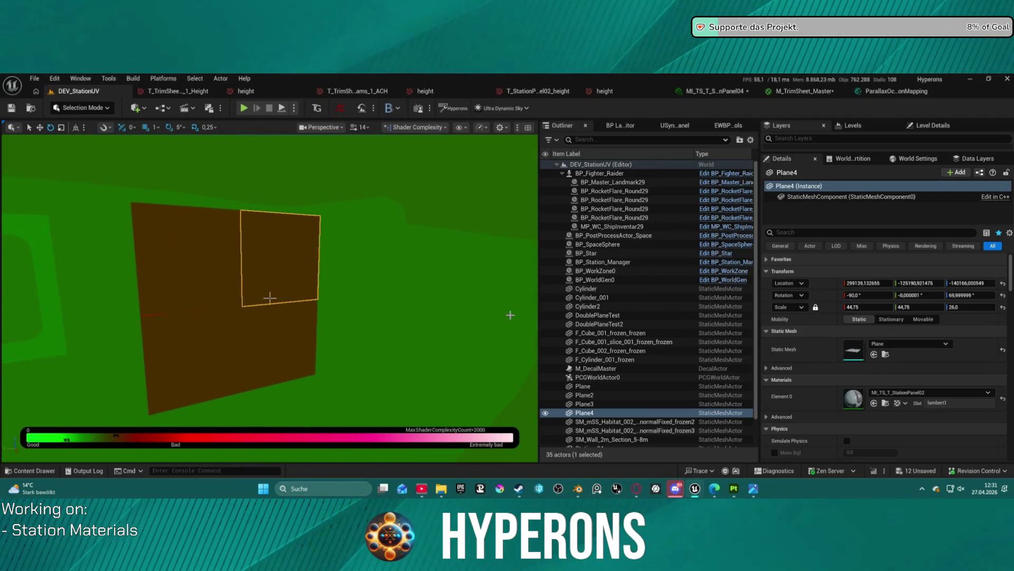
{"action": "left_click_drag", "start_coordinate": [496, 315], "coordinate": [512, 276]}
{"action": "left_click", "coordinate": [687, 91]}
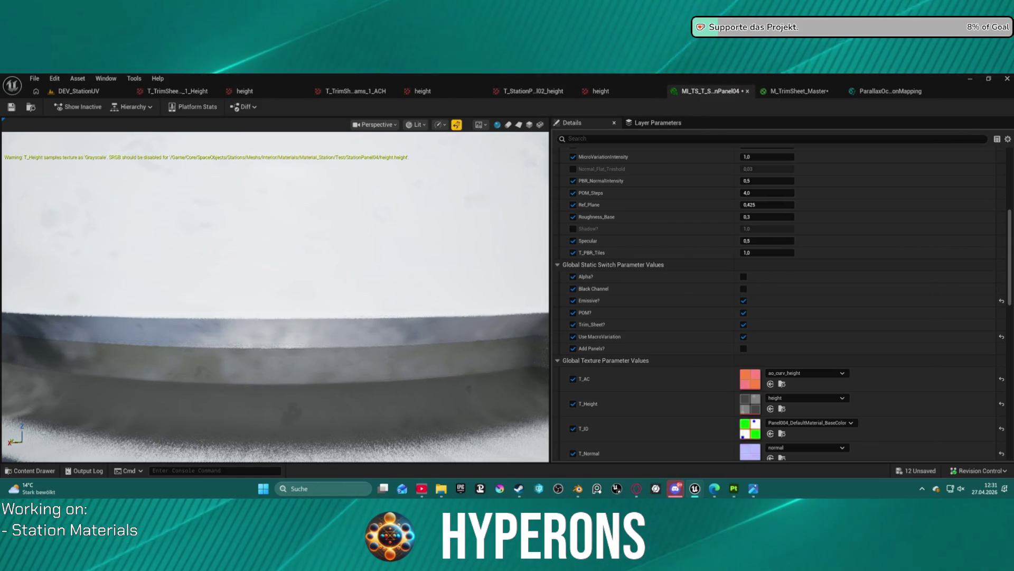
{"action": "left_click", "coordinate": [95, 95]}
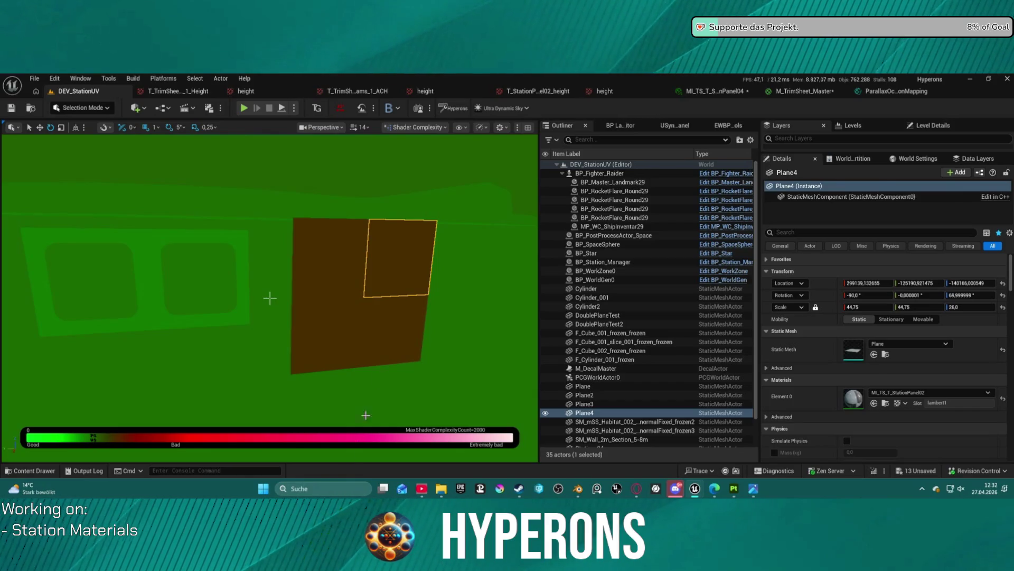
Step: Orbit around Plane4, then select the adjacent Plane and frame it with F
{"action": "left_click_drag", "start_coordinate": [429, 264], "coordinate": [492, 264]}
{"action": "left_click_drag", "start_coordinate": [269, 298], "coordinate": [269, 298]}
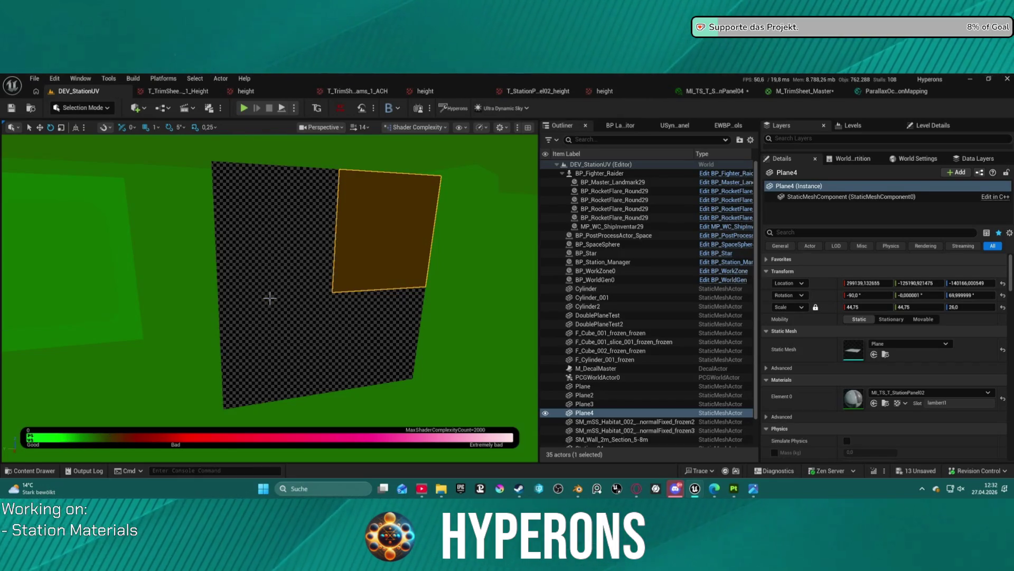
{"action": "left_click_drag", "start_coordinate": [431, 181], "coordinate": [440, 183]}
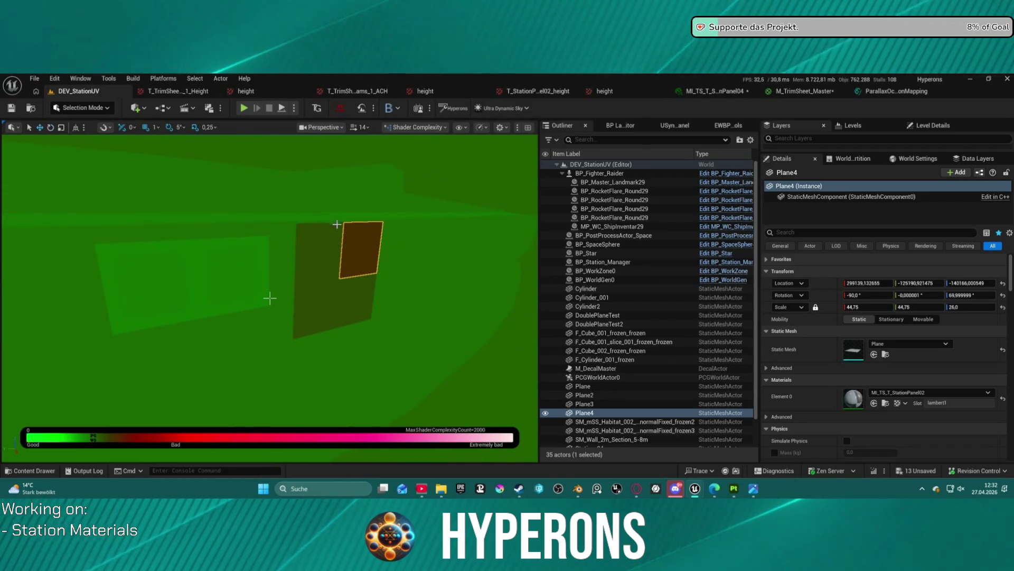
{"action": "left_click", "coordinate": [328, 238]}
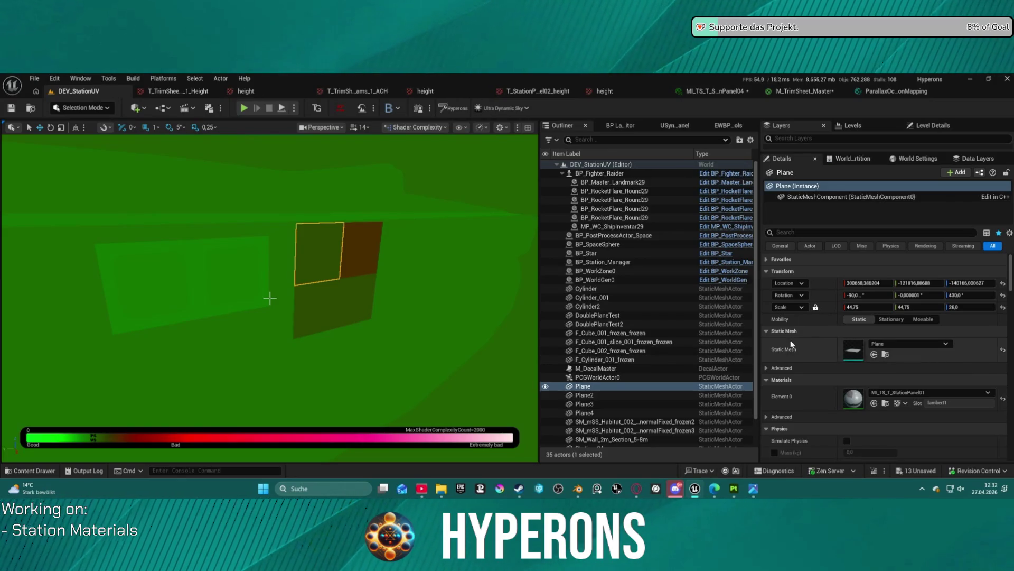
{"action": "key", "text": "f"}
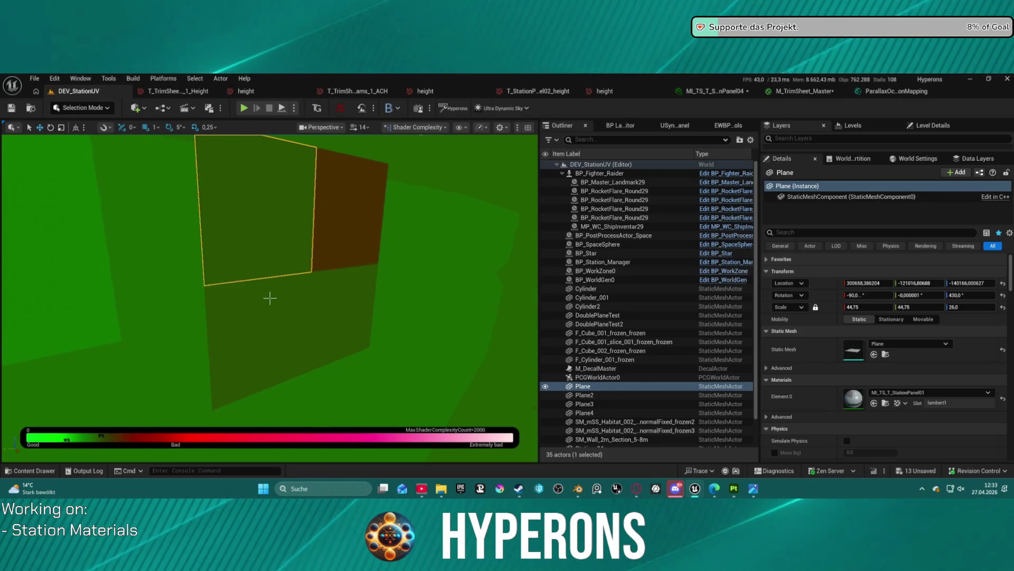
{"action": "scroll", "coordinate": [269, 298], "scroll_direction": "down", "scroll_amount": 5}
{"action": "scroll", "coordinate": [269, 298], "scroll_direction": "up", "scroll_amount": 5}
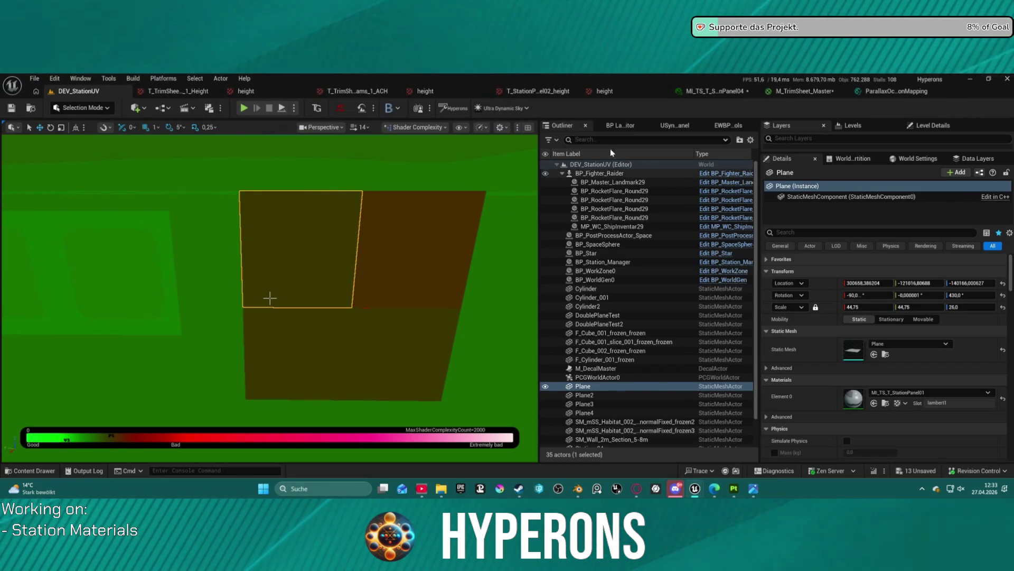
{"action": "left_click", "coordinate": [414, 127]}
Step: Switch the viewport to Unlit with Alt+3, then back to Lit
{"action": "key", "text": "Escape"}
{"action": "key", "text": "alt+3"}
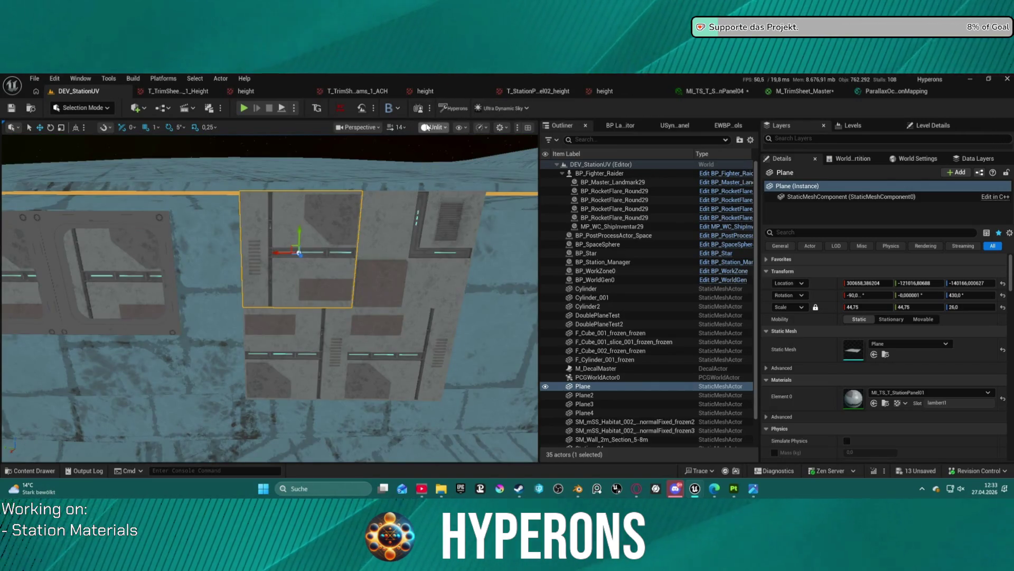
{"action": "left_click", "coordinate": [425, 127]}
{"action": "left_click", "coordinate": [451, 158]}
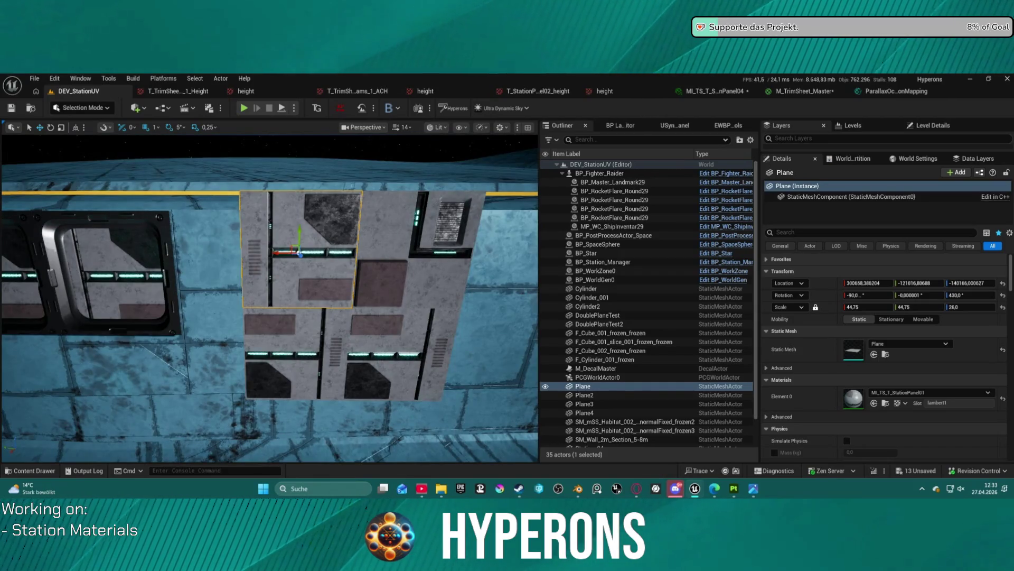
Step: Fly around the selected Plane with WASD to view its trim-sheet detail up close and far
{"action": "scroll", "coordinate": [270, 296], "scroll_direction": "down", "scroll_amount": 2}
{"action": "key", "text": "w"}
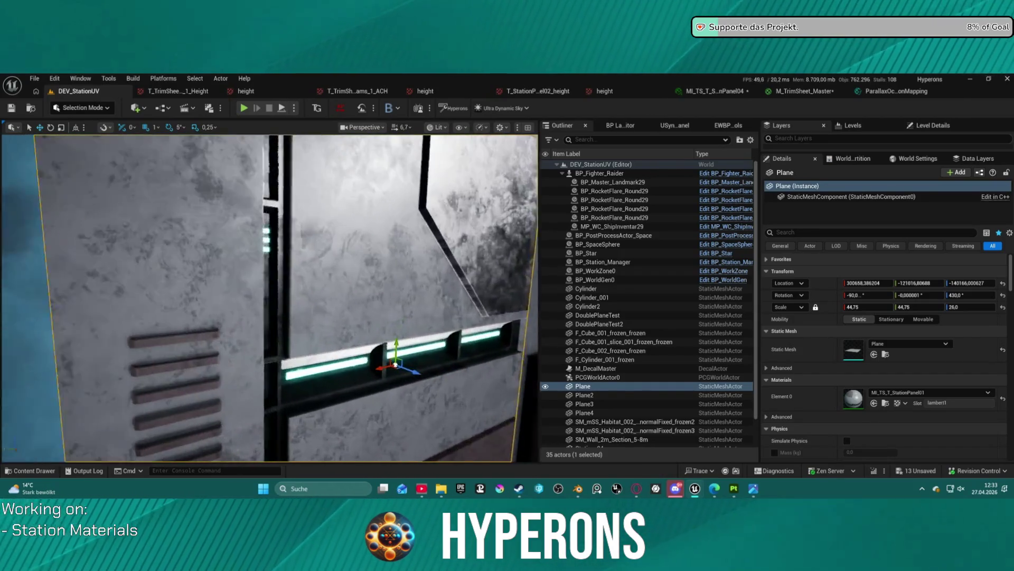
{"action": "key", "text": "a"}
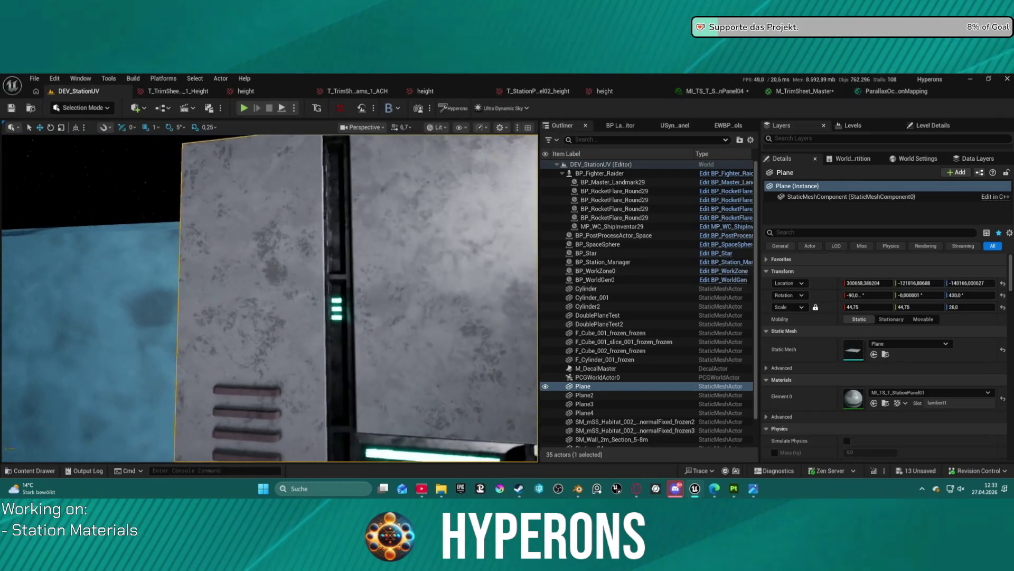
{"action": "key", "text": "s"}
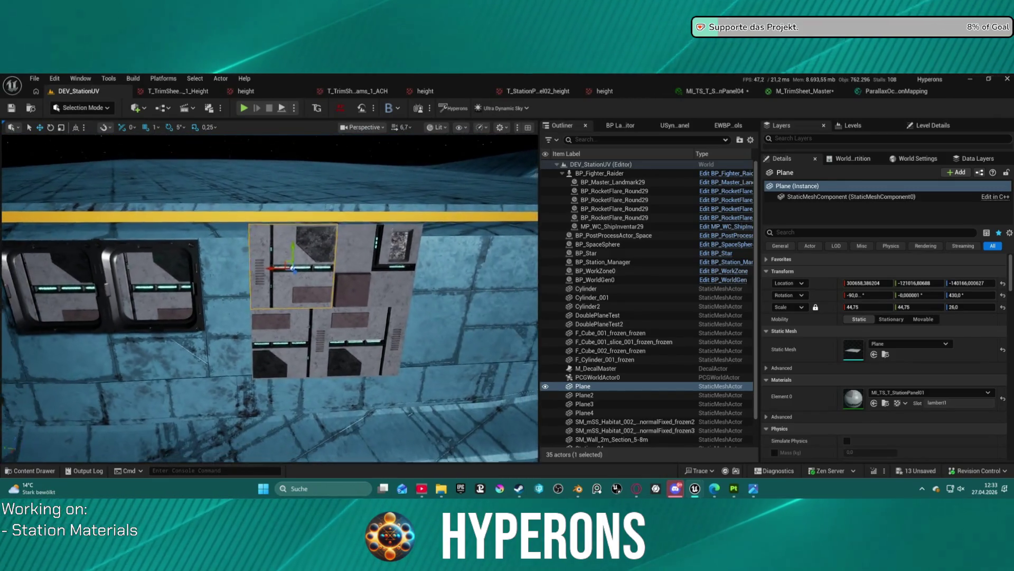
{"action": "key", "text": "w"}
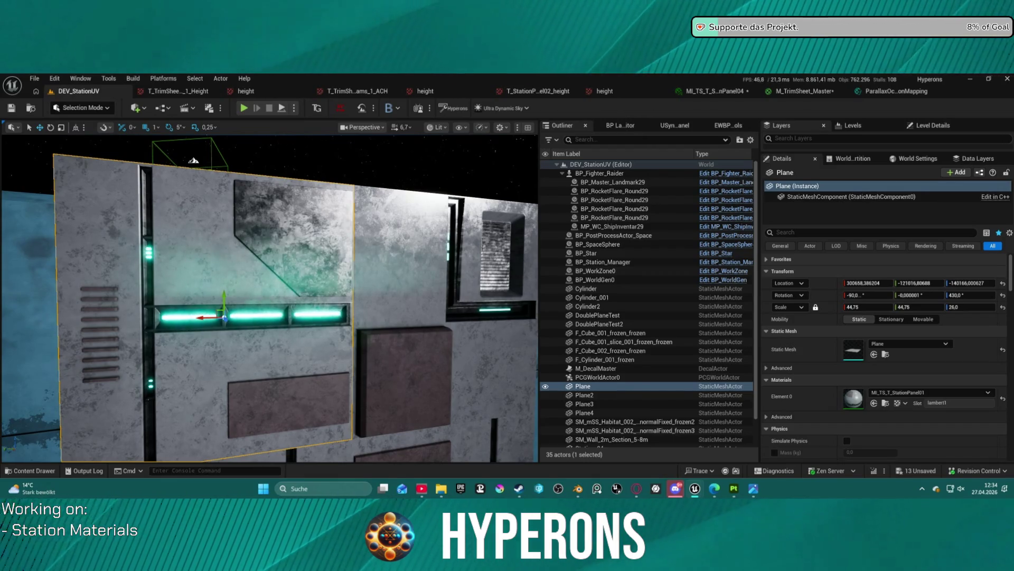
{"action": "scroll", "coordinate": [408, 172], "scroll_direction": "down", "scroll_amount": 10}
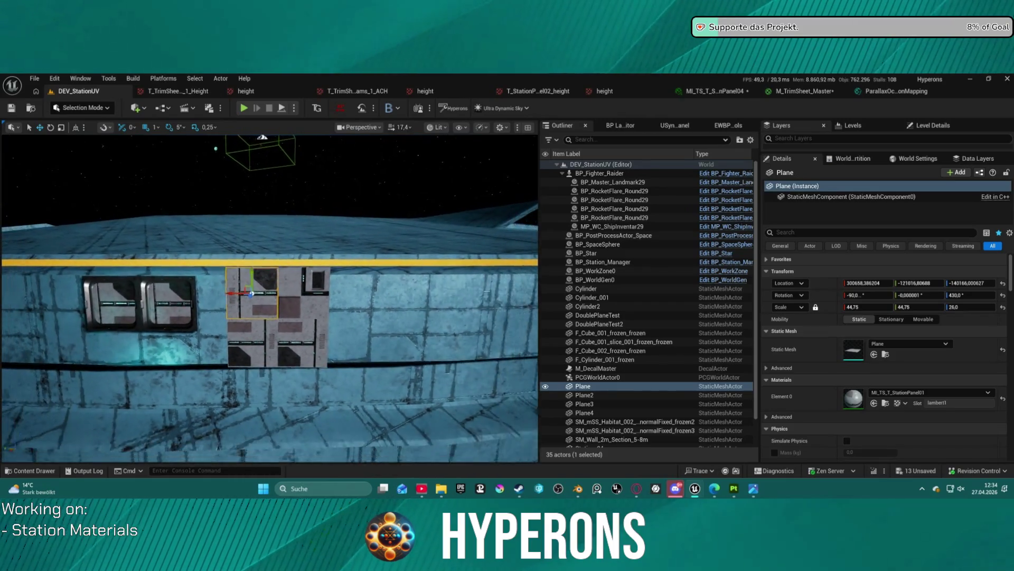
{"action": "mouse_move", "coordinate": [269, 296]}
{"action": "left_mouse_down"}
{"action": "mouse_move", "coordinate": [270, 338]}
{"action": "mouse_move", "coordinate": [274, 301]}
{"action": "mouse_move", "coordinate": [297, 346]}
{"action": "mouse_move", "coordinate": [251, 338]}
{"action": "mouse_move", "coordinate": [251, 359]}
{"action": "mouse_move", "coordinate": [255, 336]}
{"action": "left_mouse_up"}
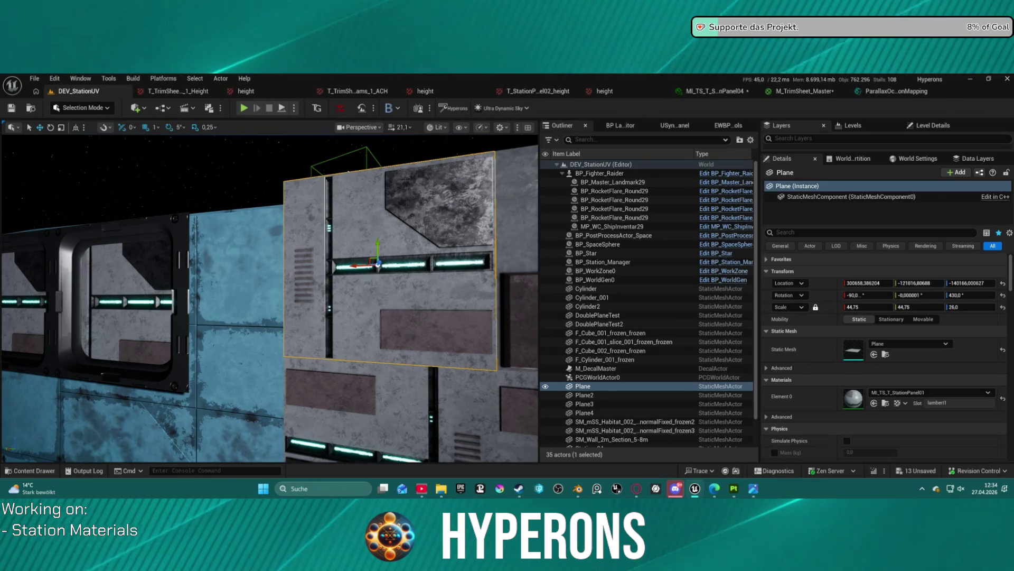
Step: Pan M_TrimSheet_Master past Micro Texture Variation to the Add Panels? switch, then return to StationPanel04
{"action": "left_click", "coordinate": [799, 92]}
{"action": "scroll", "coordinate": [599, 204], "scroll_direction": "up", "scroll_amount": 6}
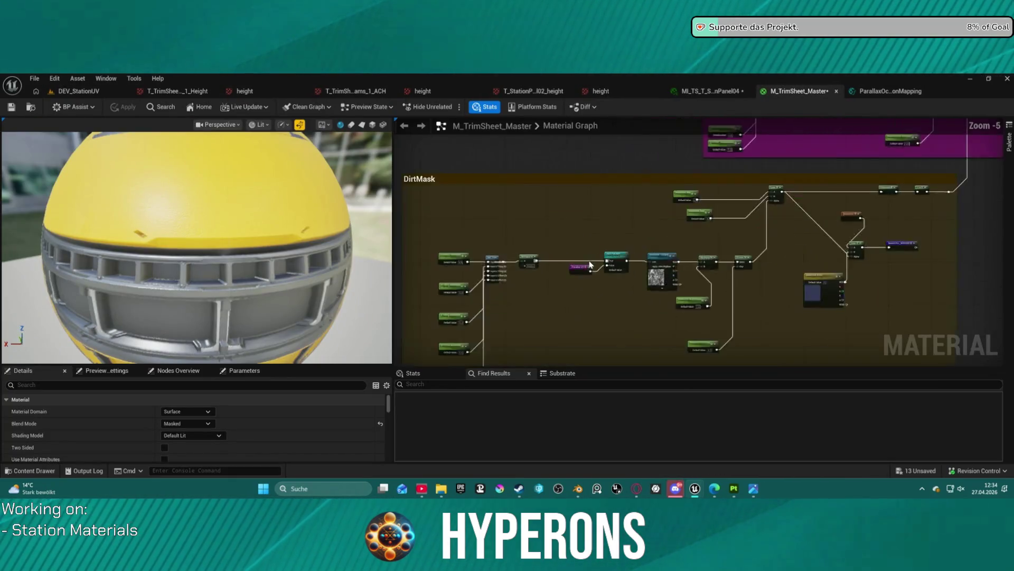
{"action": "scroll", "coordinate": [599, 310], "scroll_direction": "down", "scroll_amount": 4}
{"action": "scroll", "coordinate": [658, 250], "scroll_direction": "up", "scroll_amount": 4}
{"action": "mouse_move", "coordinate": [658, 250]}
{"action": "left_mouse_down"}
{"action": "mouse_move", "coordinate": [650, 159]}
{"action": "mouse_move", "coordinate": [594, 211]}
{"action": "mouse_move", "coordinate": [414, 211]}
{"action": "left_mouse_up"}
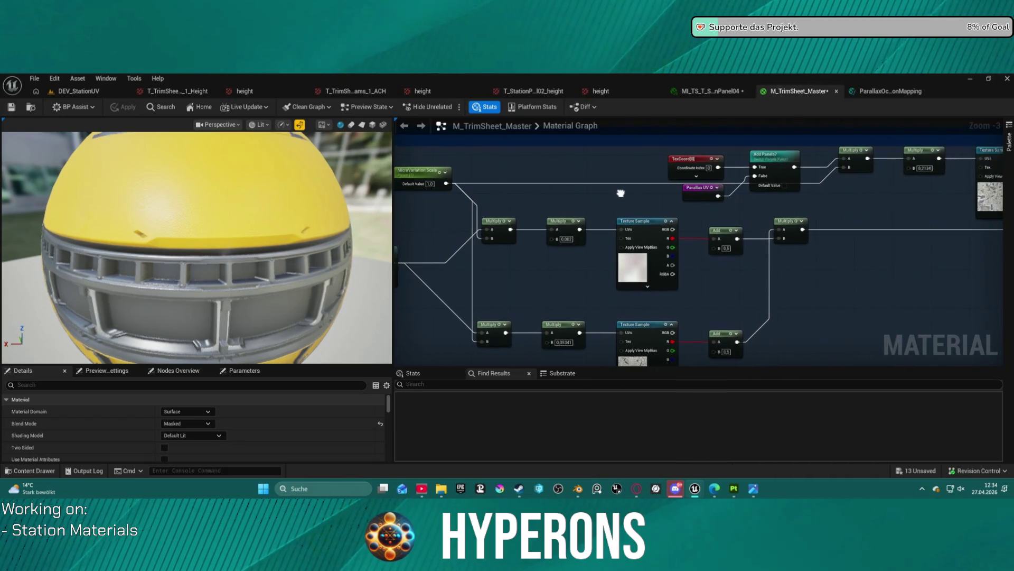
{"action": "left_click_drag", "start_coordinate": [644, 185], "coordinate": [692, 181]}
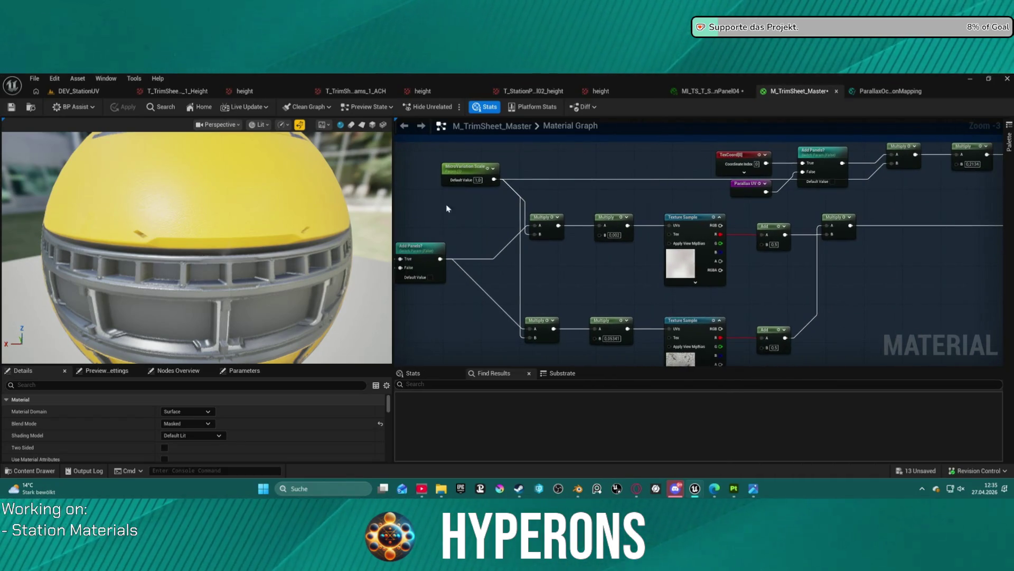
{"action": "left_click", "coordinate": [711, 91]}
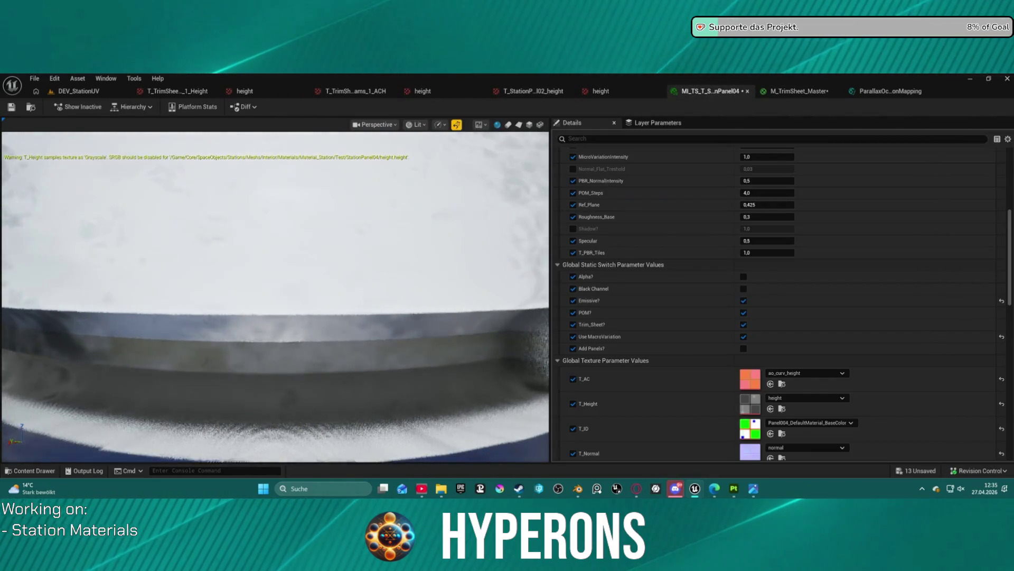
Step: In DEV_StationUV, select Plane3 and assign MI_TS_T_StationPanel04 to its Element 0 material slot
{"action": "left_click", "coordinate": [79, 93]}
{"action": "mouse_move", "coordinate": [264, 296]}
{"action": "left_mouse_down"}
{"action": "mouse_move", "coordinate": [233, 299]}
{"action": "mouse_move", "coordinate": [243, 285]}
{"action": "mouse_move", "coordinate": [253, 291]}
{"action": "mouse_move", "coordinate": [232, 293]}
{"action": "mouse_move", "coordinate": [243, 294]}
{"action": "mouse_move", "coordinate": [243, 269]}
{"action": "left_mouse_up"}
{"action": "left_click", "coordinate": [243, 270]}
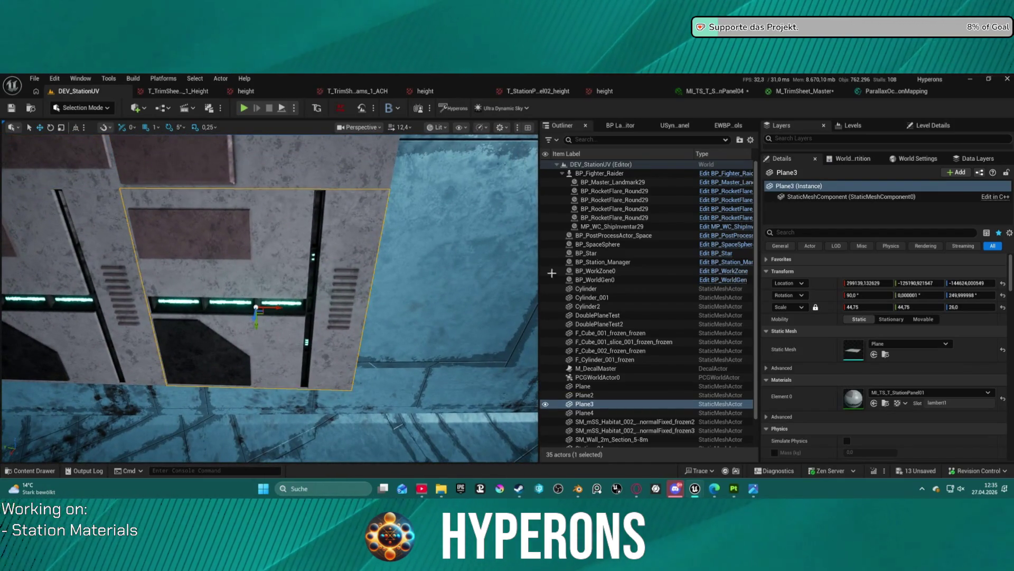
{"action": "left_click", "coordinate": [724, 95]}
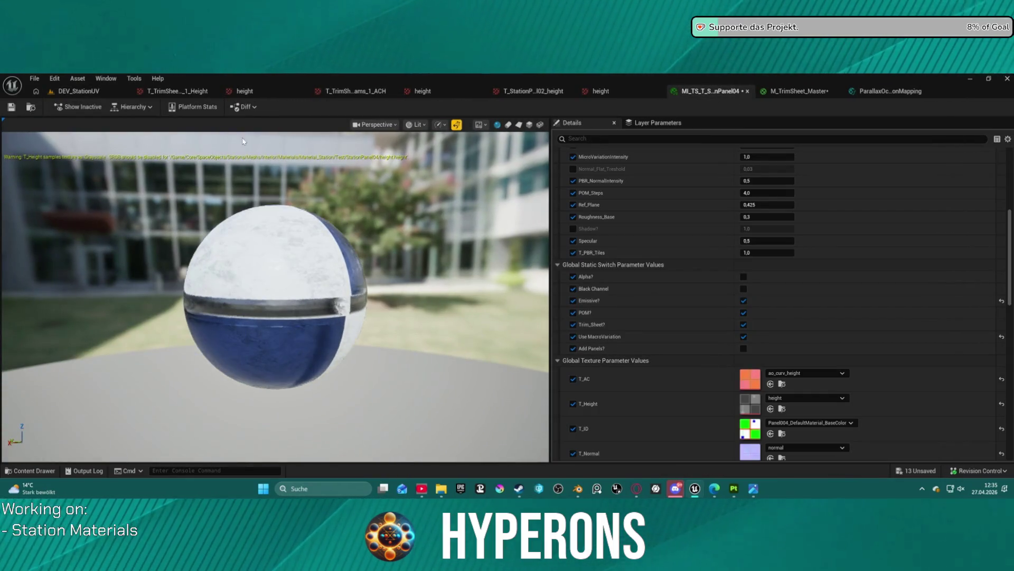
{"action": "left_click", "coordinate": [31, 108]}
{"action": "left_click", "coordinate": [79, 91]}
{"action": "left_click", "coordinate": [874, 403]}
Step: Frame Plane3 and inspect the panel's new material from several angles
{"action": "scroll", "coordinate": [286, 285], "scroll_direction": "up", "scroll_amount": 2}
{"action": "key", "text": "f"}
{"action": "scroll", "coordinate": [269, 298], "scroll_direction": "down", "scroll_amount": 3}
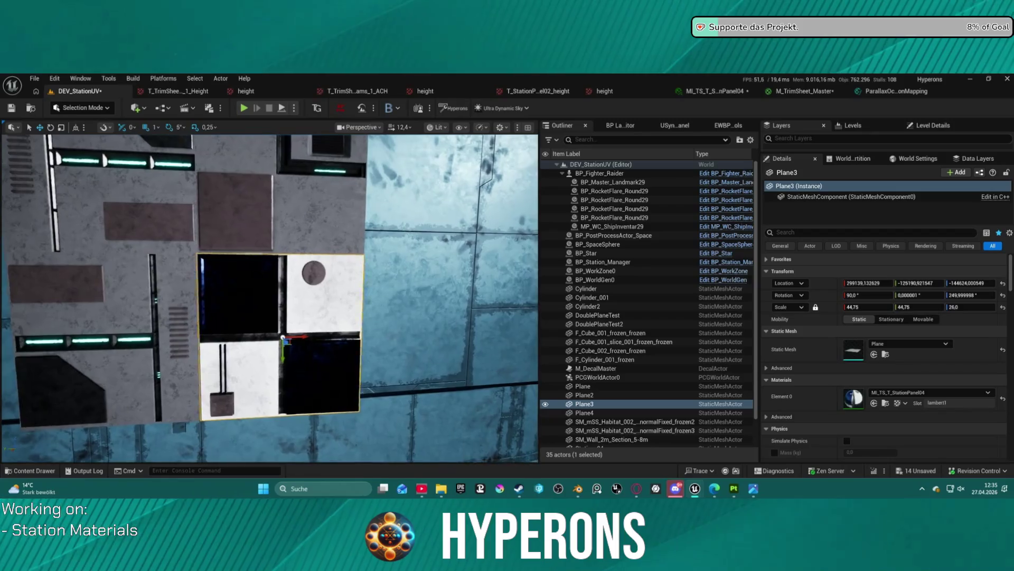
{"action": "scroll", "coordinate": [355, 282], "scroll_direction": "up", "scroll_amount": 1}
{"action": "scroll", "coordinate": [269, 296], "scroll_direction": "down", "scroll_amount": 5}
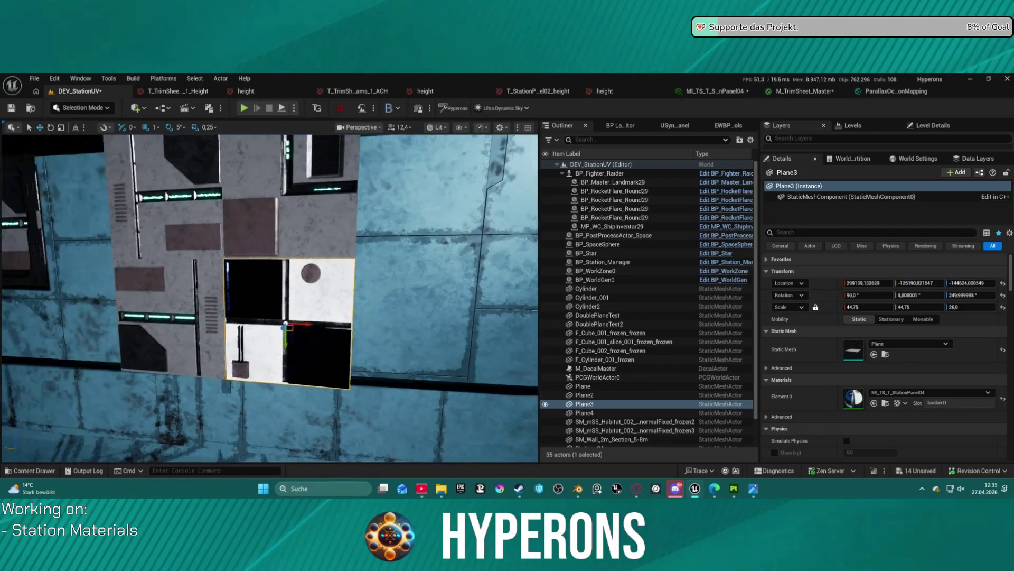
{"action": "scroll", "coordinate": [270, 296], "scroll_direction": "up", "scroll_amount": 4}
{"action": "scroll", "coordinate": [269, 296], "scroll_direction": "up", "scroll_amount": 2}
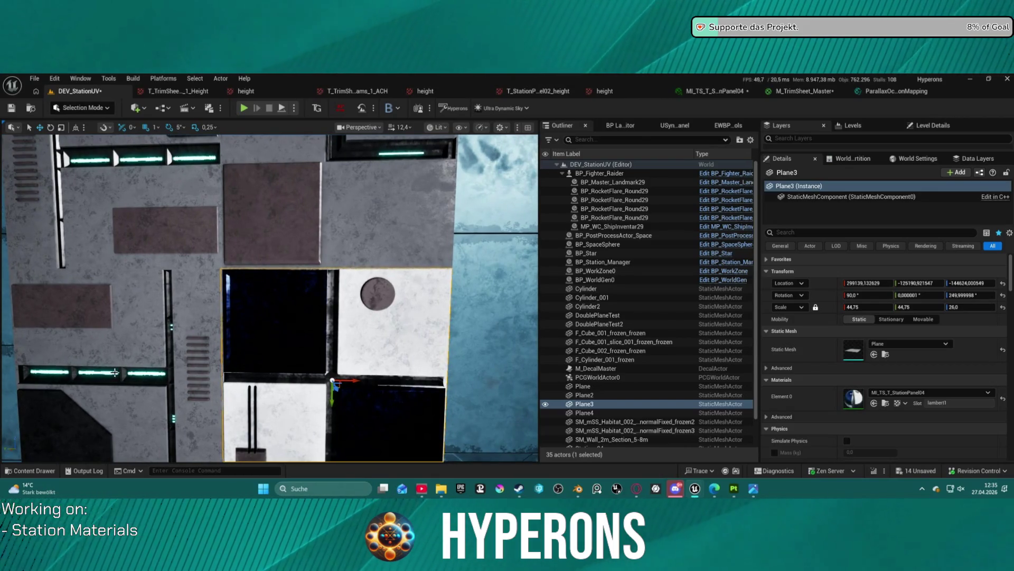
{"action": "left_click_drag", "start_coordinate": [342, 339], "coordinate": [239, 346]}
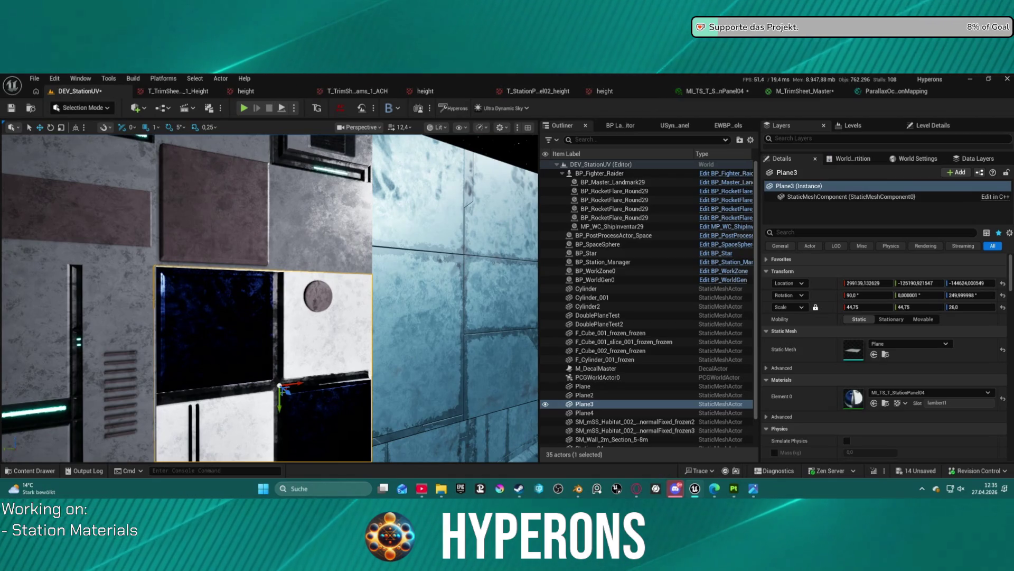
{"action": "left_click", "coordinate": [805, 91]}
{"action": "left_click", "coordinate": [844, 91]}
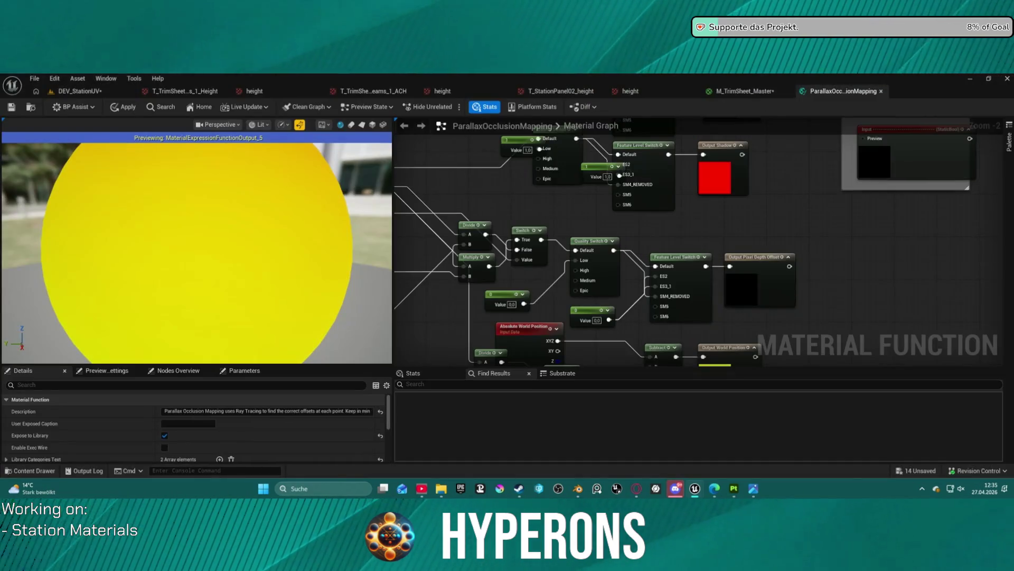
{"action": "left_click", "coordinate": [80, 91]}
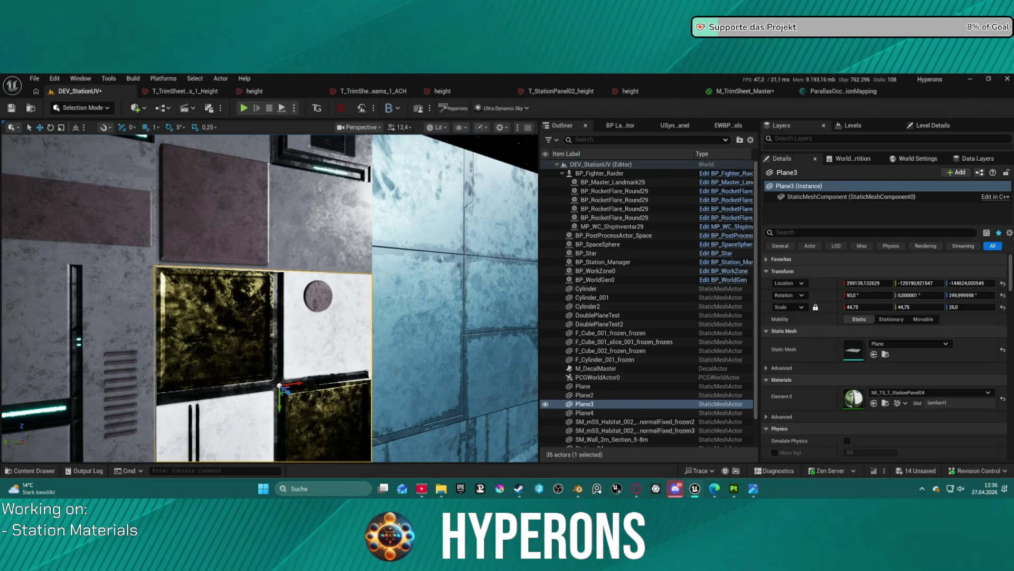
{"action": "scroll", "coordinate": [270, 298], "scroll_direction": "down", "scroll_amount": 10}
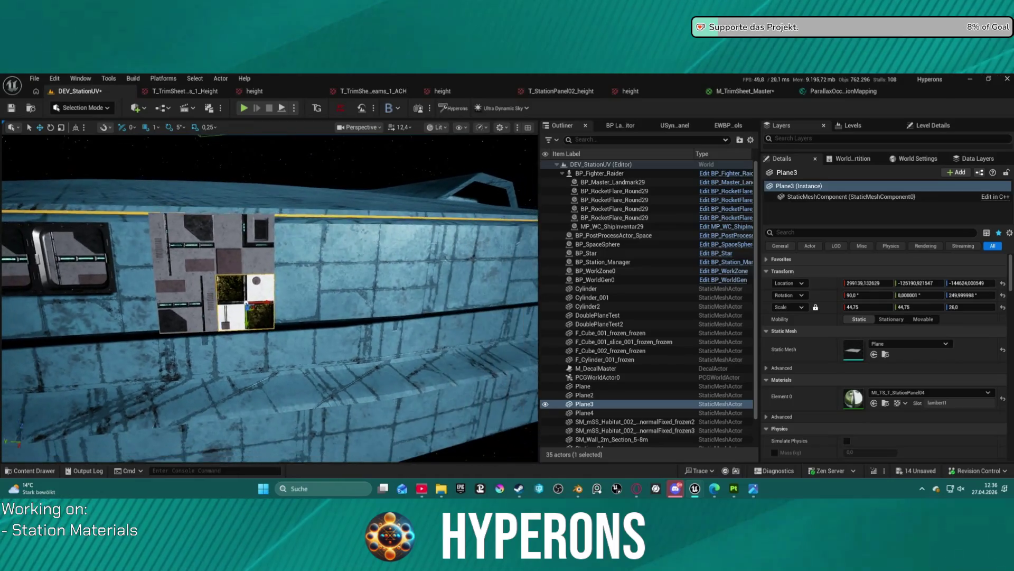
{"action": "scroll", "coordinate": [270, 298], "scroll_direction": "up", "scroll_amount": 10}
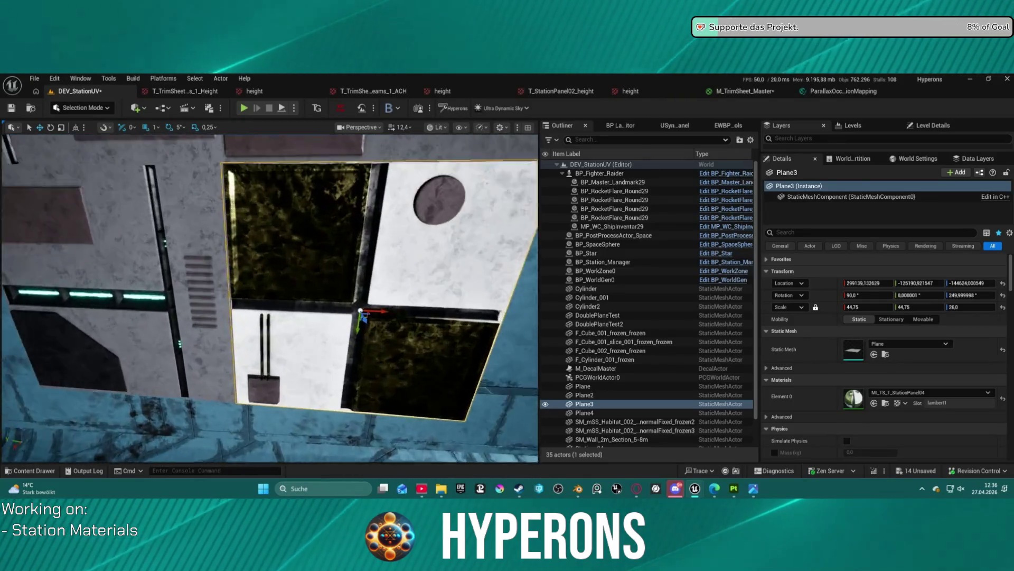
{"action": "scroll", "coordinate": [270, 298], "scroll_direction": "down", "scroll_amount": 10}
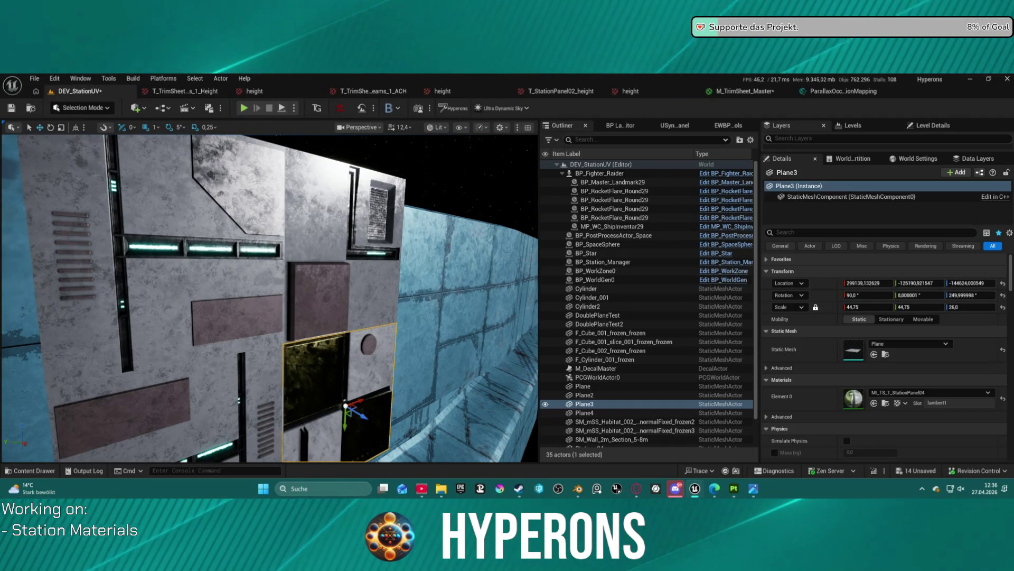
{"action": "key", "text": "f"}
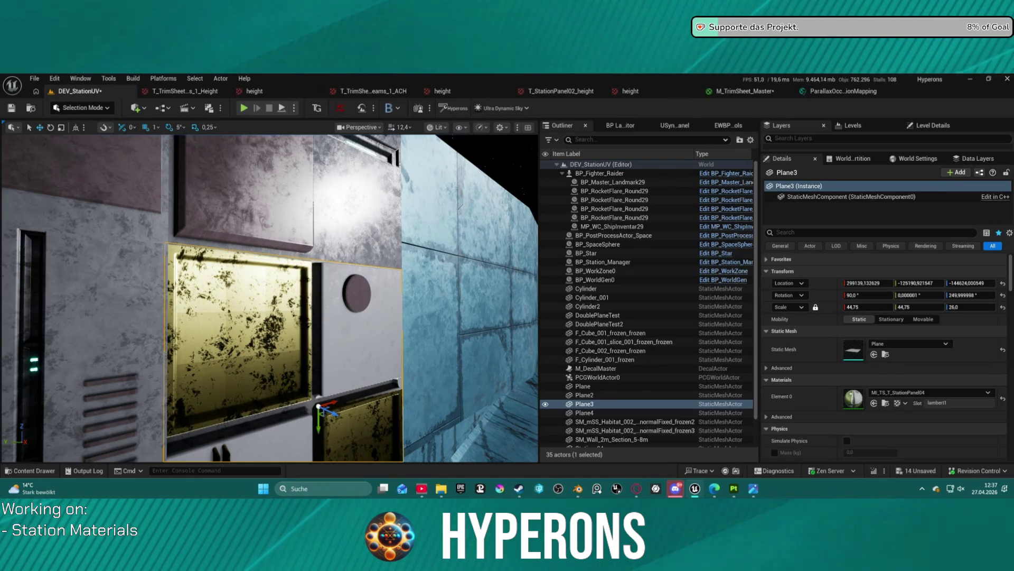
{"action": "scroll", "coordinate": [270, 297], "scroll_direction": "down", "scroll_amount": 5}
{"action": "scroll", "coordinate": [270, 298], "scroll_direction": "up", "scroll_amount": 5}
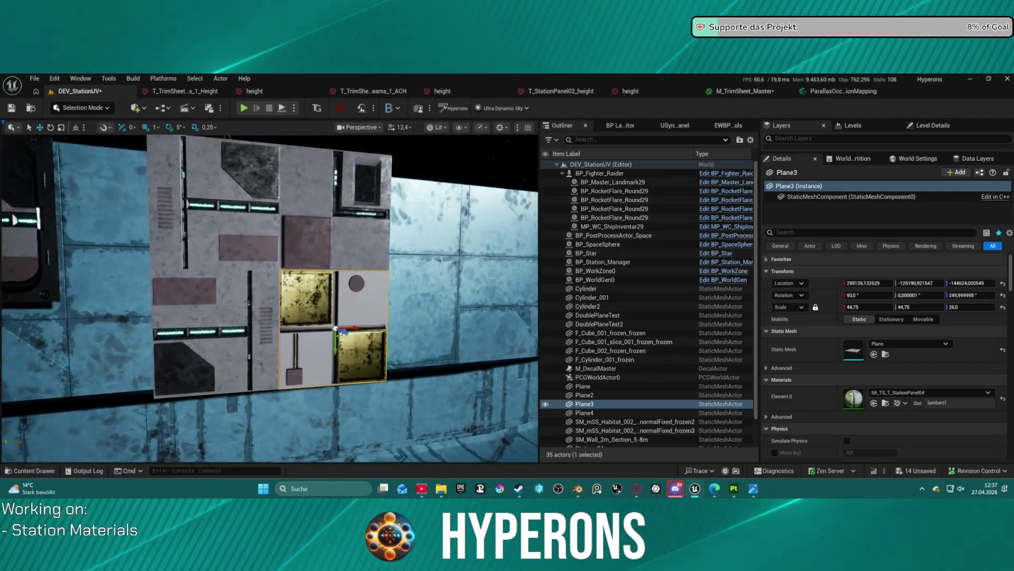
{"action": "scroll", "coordinate": [270, 297], "scroll_direction": "up", "scroll_amount": 3}
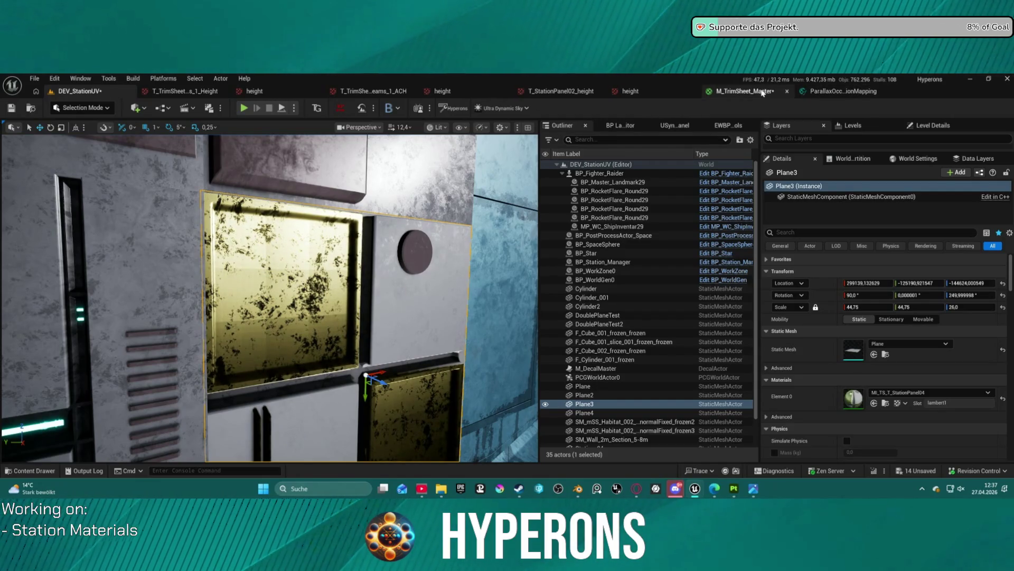
{"action": "left_click", "coordinate": [746, 94]}
Step: Wire U Tiling Imperfection to both MF_PSR tiling inputs and delete the V Tiling Imperfection node
{"action": "scroll", "coordinate": [597, 141], "scroll_direction": "up", "scroll_amount": 4}
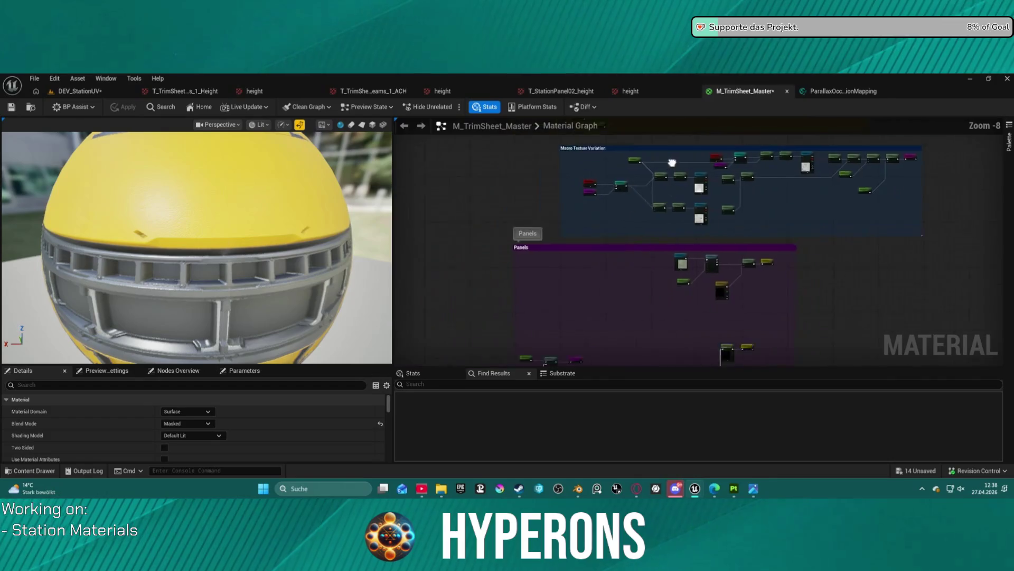
{"action": "mouse_move", "coordinate": [593, 273]}
{"action": "left_mouse_down"}
{"action": "mouse_move", "coordinate": [594, 296]}
{"action": "mouse_move", "coordinate": [621, 145]}
{"action": "left_mouse_up"}
{"action": "scroll", "coordinate": [621, 145], "scroll_direction": "up", "scroll_amount": 3}
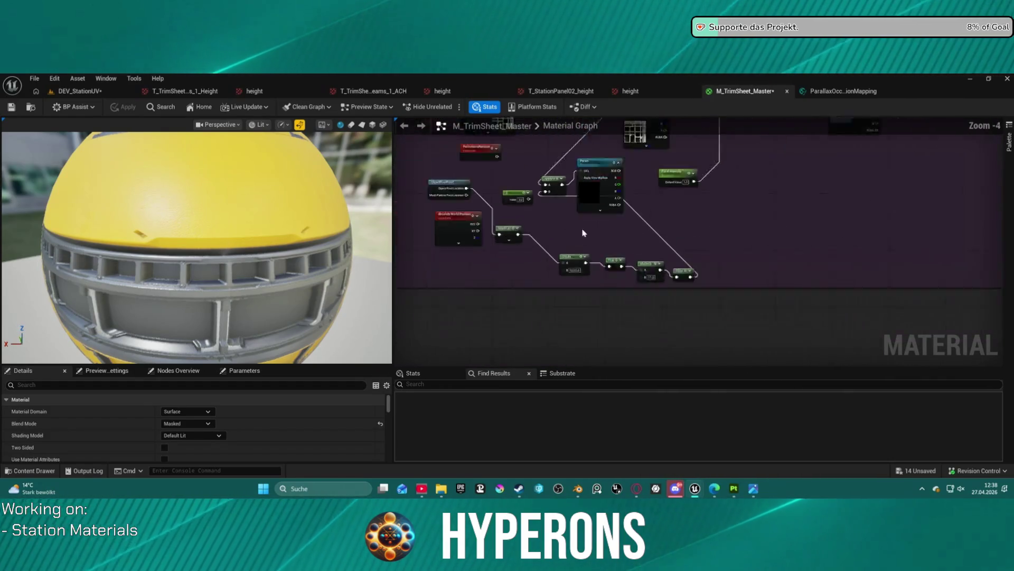
{"action": "scroll", "coordinate": [567, 309], "scroll_direction": "down", "scroll_amount": 5}
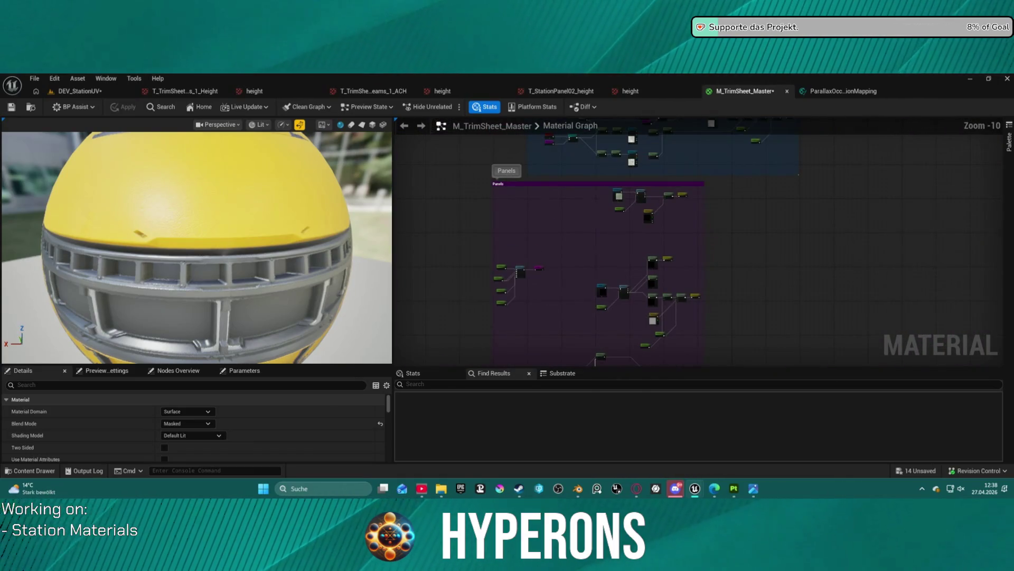
{"action": "left_click_drag", "start_coordinate": [566, 309], "coordinate": [512, 271]}
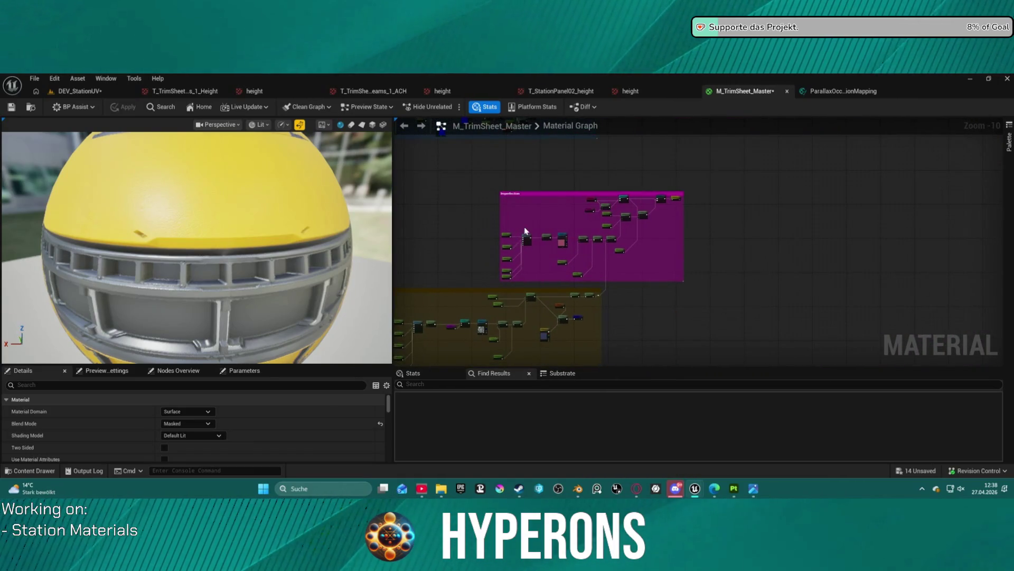
{"action": "scroll", "coordinate": [614, 230], "scroll_direction": "up", "scroll_amount": 10}
{"action": "mouse_move", "coordinate": [614, 229]}
{"action": "left_mouse_down"}
{"action": "mouse_move", "coordinate": [612, 244]}
{"action": "mouse_move", "coordinate": [581, 175]}
{"action": "mouse_move", "coordinate": [544, 132]}
{"action": "left_mouse_up"}
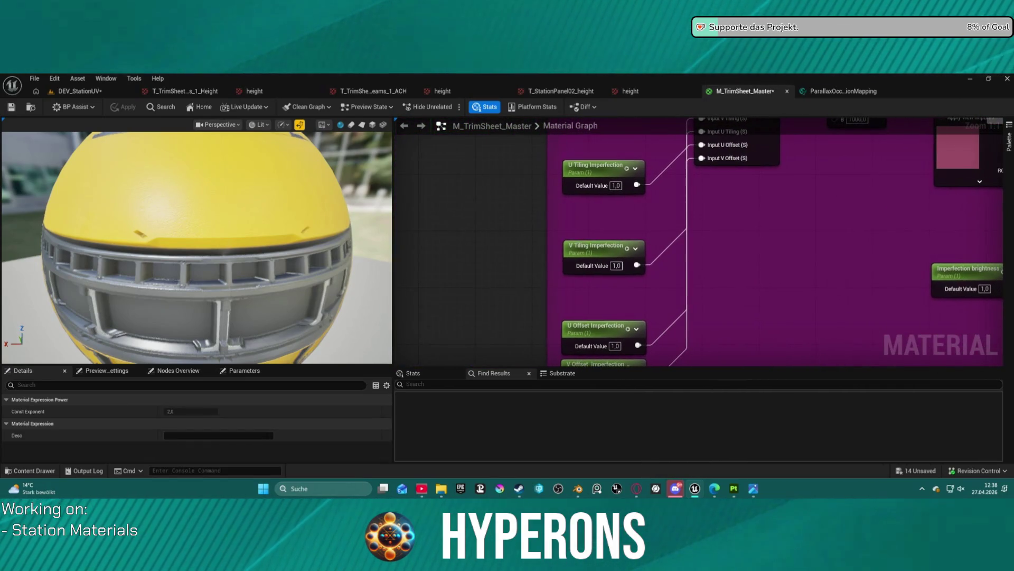
{"action": "left_click_drag", "start_coordinate": [738, 199], "coordinate": [702, 254]}
{"action": "left_click_drag", "start_coordinate": [565, 306], "coordinate": [564, 259]}
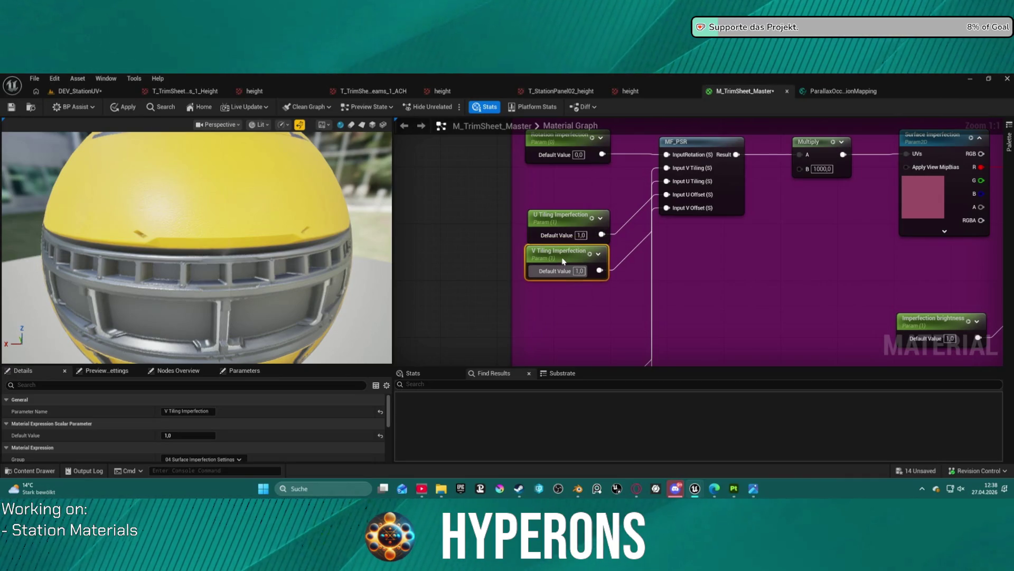
{"action": "left_click", "coordinate": [673, 201]}
{"action": "mouse_move", "coordinate": [667, 194]}
{"action": "left_mouse_down"}
{"action": "mouse_move", "coordinate": [641, 196]}
{"action": "mouse_move", "coordinate": [602, 235]}
{"action": "left_mouse_up"}
{"action": "key", "text": "Escape"}
{"action": "left_click", "coordinate": [548, 258]}
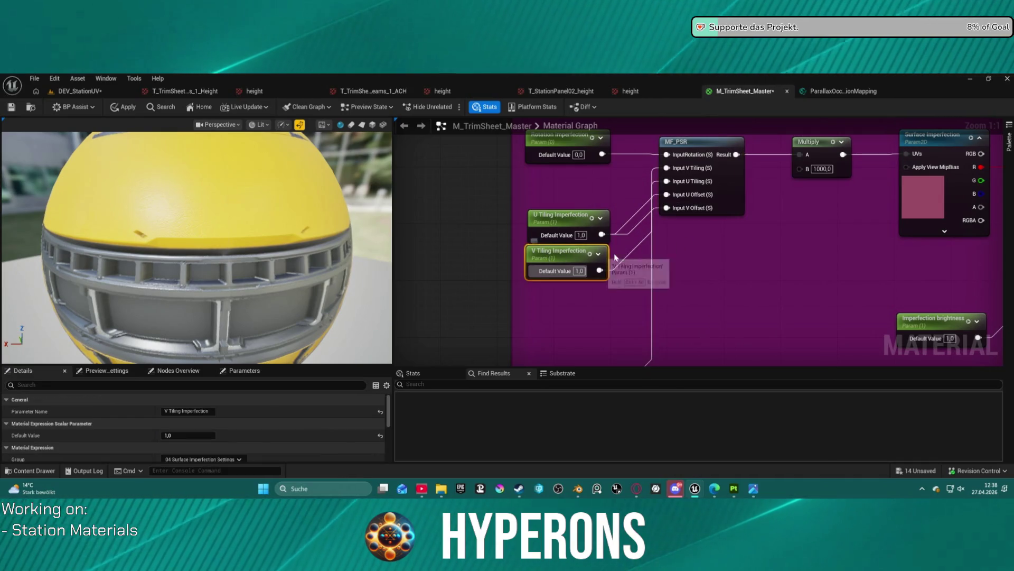
{"action": "key", "text": "Delete"}
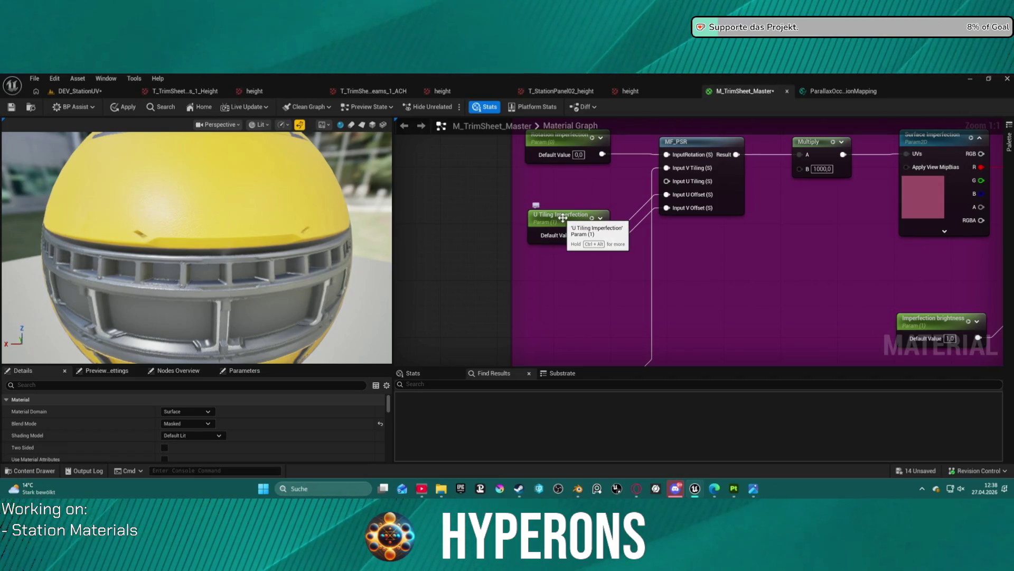
Step: Rename the remaining parameter to 'Tiling Imperfection' and move it up
{"action": "left_click", "coordinate": [560, 216]}
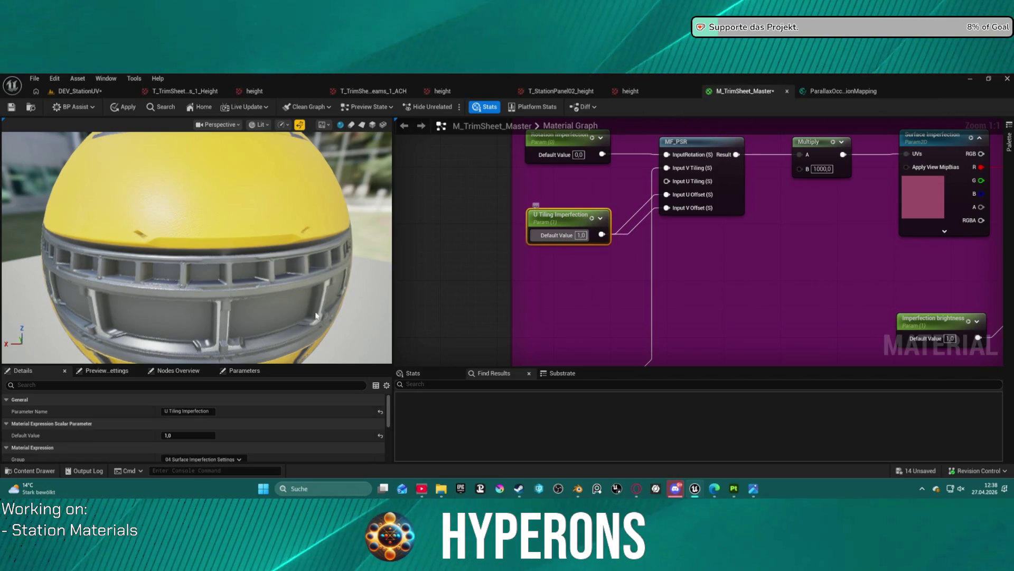
{"action": "left_click", "coordinate": [173, 410]}
{"action": "key", "text": "BackSpace"}
{"action": "key", "text": "BackSpace"}
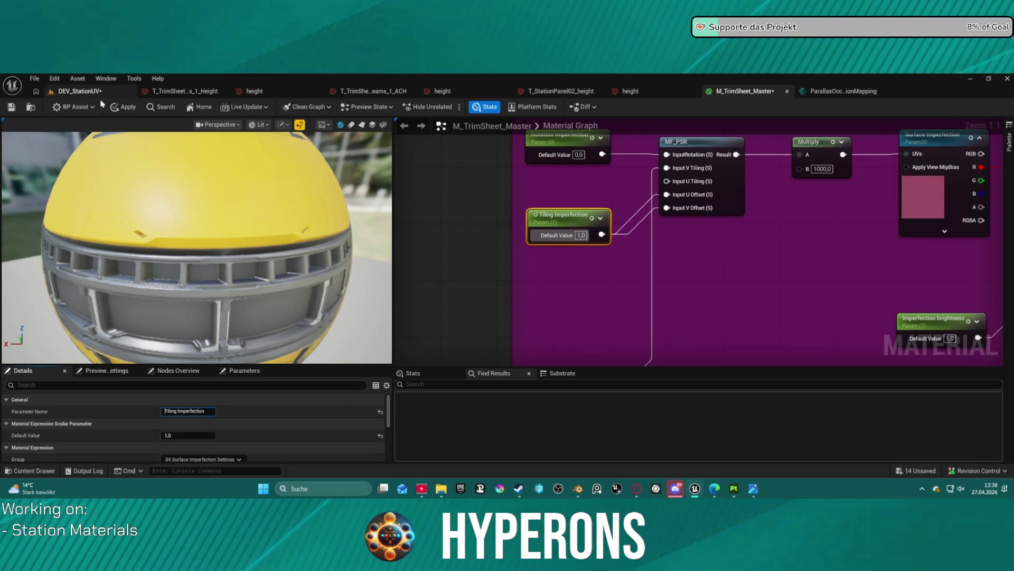
{"action": "left_click", "coordinate": [123, 107]}
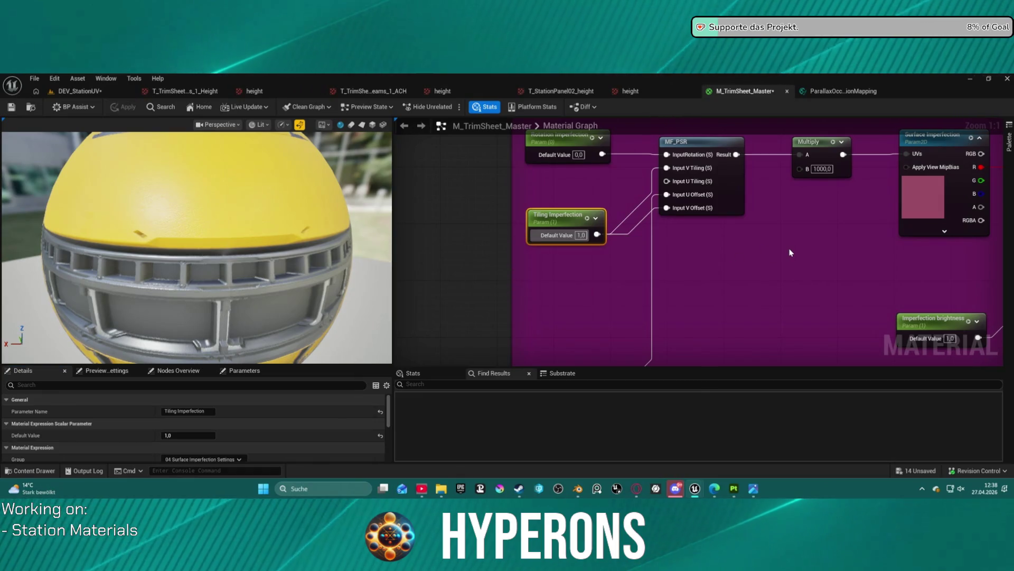
{"action": "scroll", "coordinate": [692, 261], "scroll_direction": "down", "scroll_amount": 2}
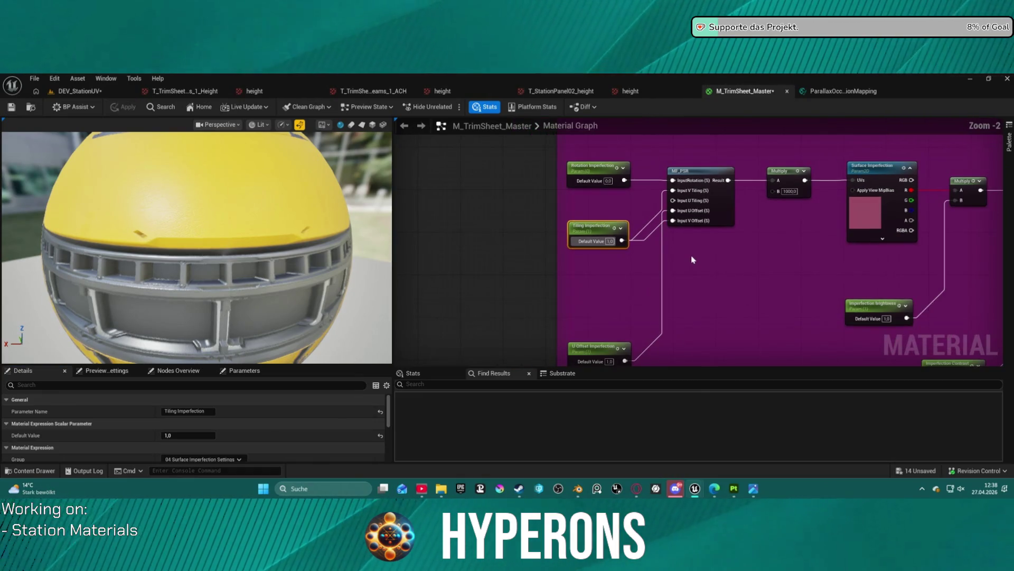
{"action": "mouse_move", "coordinate": [724, 250]}
{"action": "left_mouse_down"}
{"action": "mouse_move", "coordinate": [740, 255]}
{"action": "mouse_move", "coordinate": [688, 275]}
{"action": "left_mouse_up"}
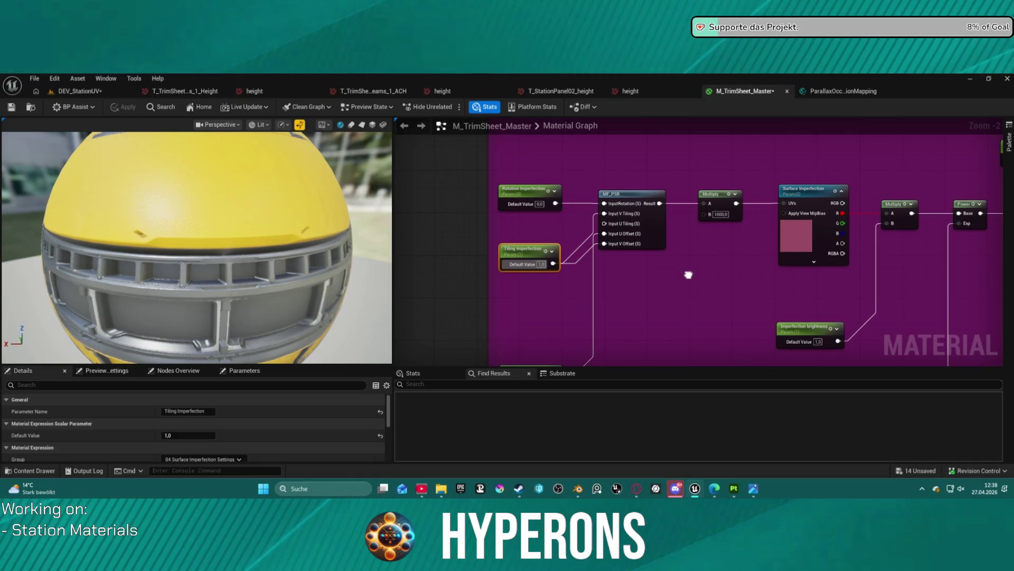
{"action": "left_click_drag", "start_coordinate": [514, 252], "coordinate": [504, 227]}
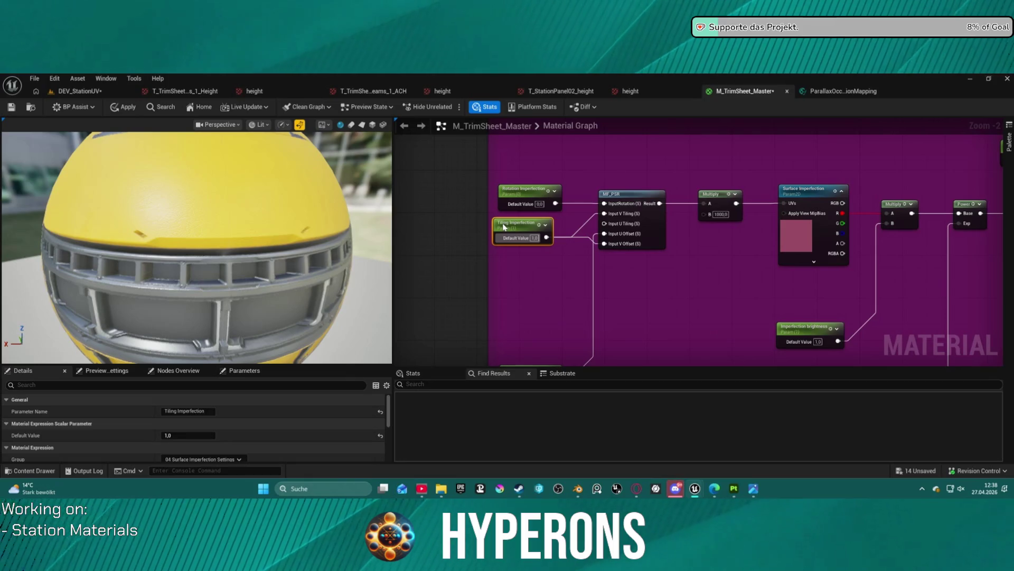
Step: Group U/V Offset Imperfection beside Tiling, connect V Offset to MF_PSR's V offset, and apply
{"action": "left_click_drag", "start_coordinate": [562, 256], "coordinate": [573, 171]}
{"action": "left_click_drag", "start_coordinate": [545, 288], "coordinate": [534, 183]}
{"action": "mouse_move", "coordinate": [552, 311]}
{"action": "left_mouse_down"}
{"action": "mouse_move", "coordinate": [557, 195]}
{"action": "mouse_move", "coordinate": [506, 288]}
{"action": "left_mouse_up"}
{"action": "mouse_move", "coordinate": [484, 299]}
{"action": "left_mouse_down"}
{"action": "mouse_move", "coordinate": [474, 314]}
{"action": "mouse_move", "coordinate": [489, 287]}
{"action": "left_mouse_up"}
{"action": "left_click", "coordinate": [478, 230]}
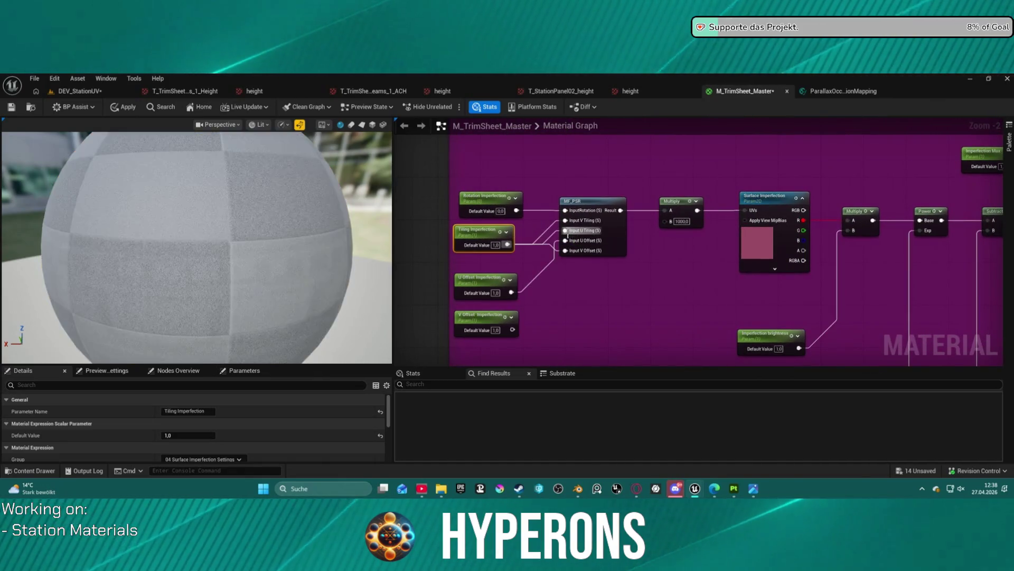
{"action": "mouse_move", "coordinate": [566, 250]}
{"action": "left_mouse_down"}
{"action": "mouse_move", "coordinate": [530, 319]}
{"action": "mouse_move", "coordinate": [512, 331]}
{"action": "left_mouse_up"}
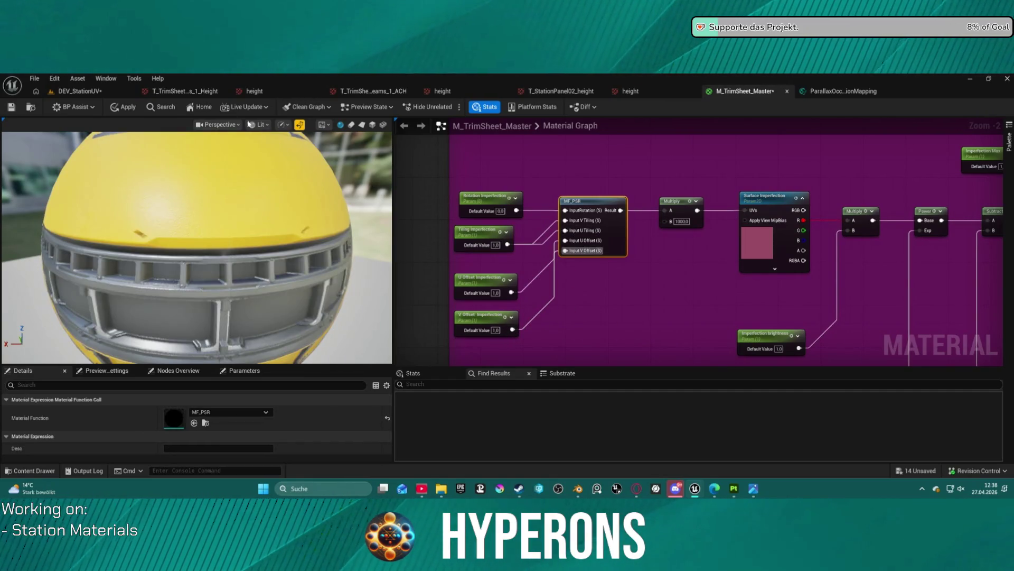
{"action": "key", "text": "ctrl+s"}
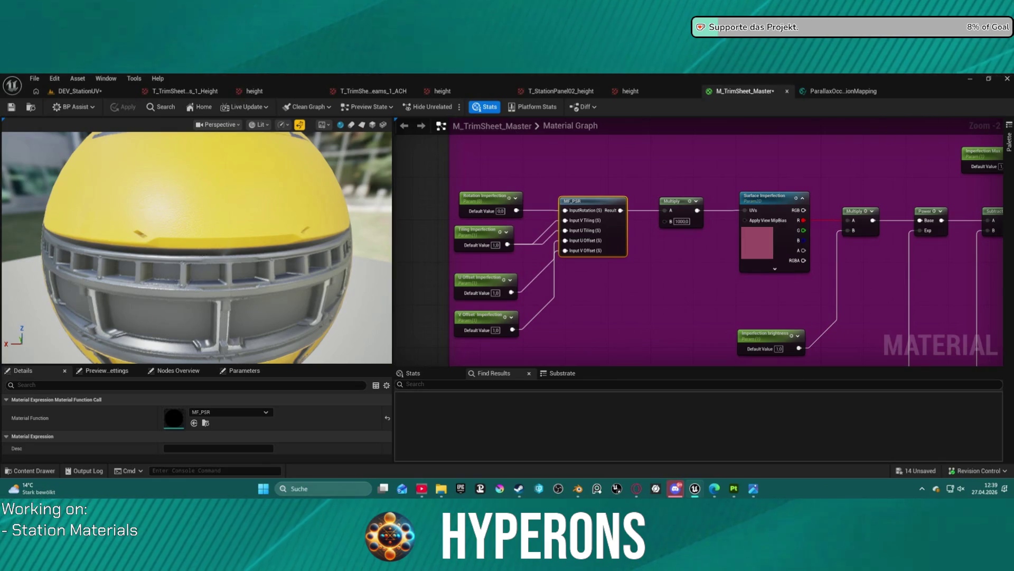
Step: Rename the U Tiling Mask/Dirt parameter to 'Tiling Mask/Dirt'
{"action": "scroll", "coordinate": [651, 260], "scroll_direction": "down", "scroll_amount": 6}
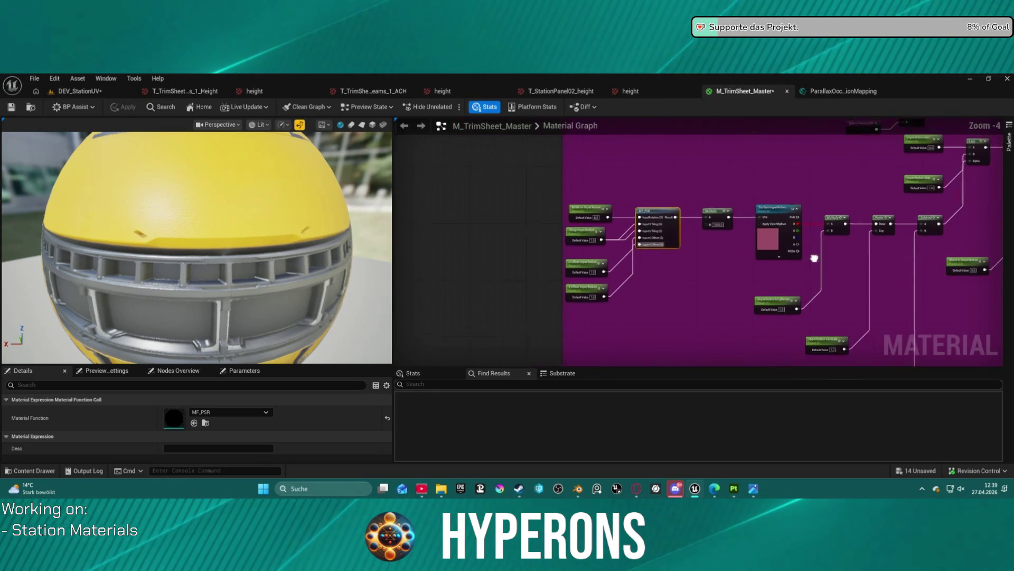
{"action": "mouse_move", "coordinate": [651, 260]}
{"action": "left_mouse_down"}
{"action": "mouse_move", "coordinate": [623, 180]}
{"action": "mouse_move", "coordinate": [581, 132]}
{"action": "left_mouse_up"}
{"action": "scroll", "coordinate": [590, 161], "scroll_direction": "up", "scroll_amount": 9}
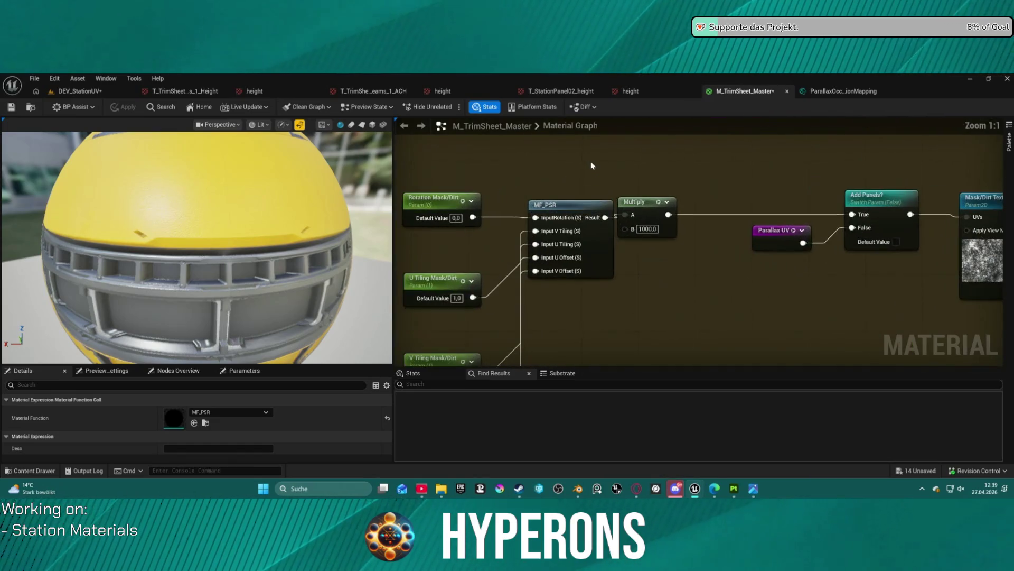
{"action": "mouse_move", "coordinate": [621, 175]}
{"action": "left_mouse_down"}
{"action": "mouse_move", "coordinate": [497, 194]}
{"action": "mouse_move", "coordinate": [540, 227]}
{"action": "mouse_move", "coordinate": [570, 230]}
{"action": "mouse_move", "coordinate": [560, 229]}
{"action": "left_mouse_up"}
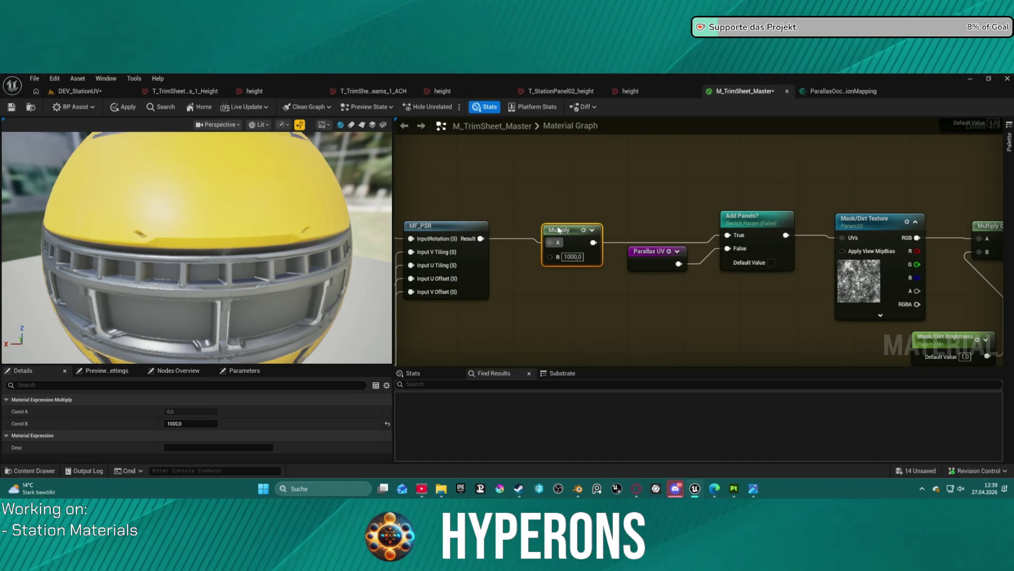
{"action": "mouse_move", "coordinate": [440, 293]}
{"action": "left_mouse_down"}
{"action": "mouse_move", "coordinate": [477, 276]}
{"action": "mouse_move", "coordinate": [676, 270]}
{"action": "mouse_move", "coordinate": [668, 191]}
{"action": "left_mouse_up"}
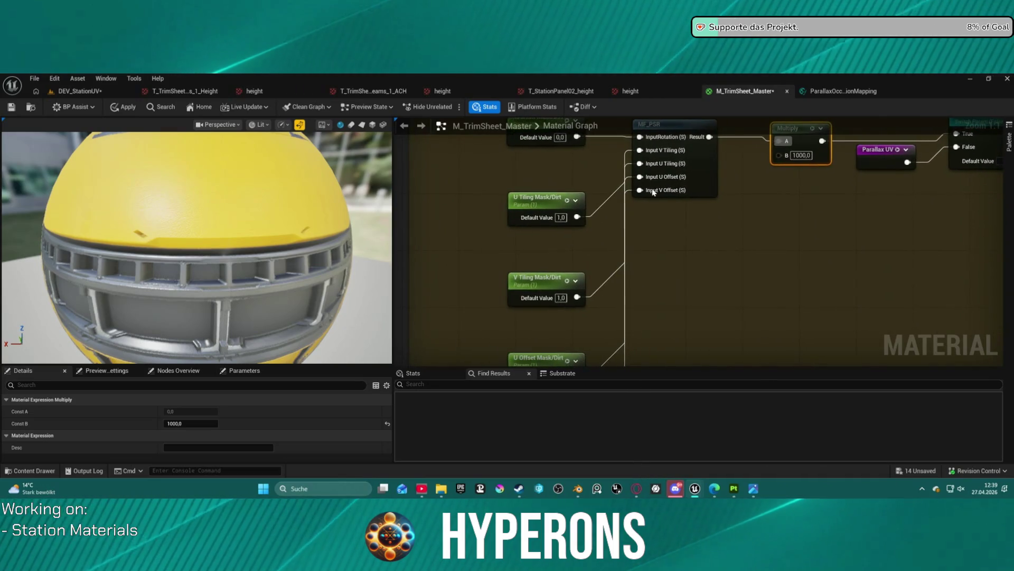
{"action": "double_click", "coordinate": [529, 199]}
{"action": "left_click", "coordinate": [528, 200]}
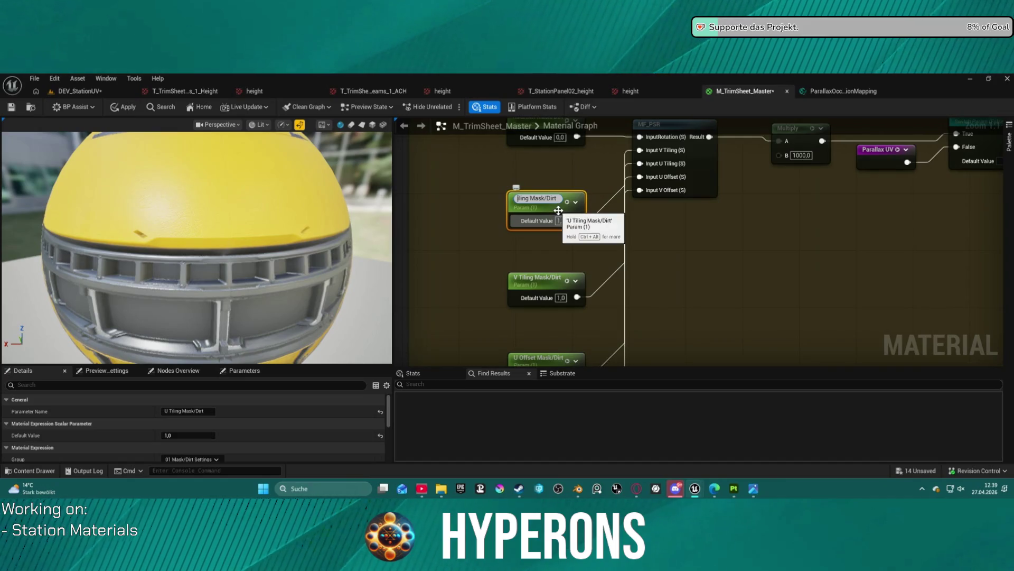
{"action": "key", "text": "Delete"}
{"action": "key", "text": "Delete"}
{"action": "key", "text": "Return"}
Step: Connect Tiling Mask/Dirt to MF_PSR's U tiling input, delete V Tiling Mask/Dirt, and apply
{"action": "mouse_move", "coordinate": [542, 202]}
{"action": "left_mouse_down"}
{"action": "mouse_move", "coordinate": [478, 170]}
{"action": "mouse_move", "coordinate": [493, 159]}
{"action": "left_mouse_up"}
{"action": "left_click_drag", "start_coordinate": [638, 163], "coordinate": [528, 176]}
{"action": "left_click", "coordinate": [573, 281]}
{"action": "key", "text": "Delete"}
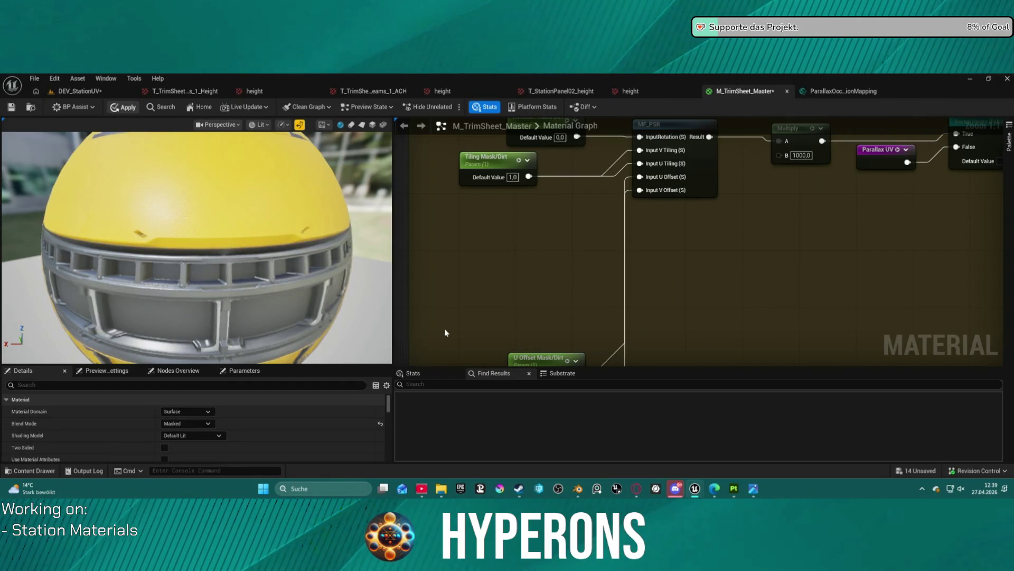
{"action": "key", "text": "ctrl+s"}
{"action": "scroll", "coordinate": [645, 276], "scroll_direction": "down", "scroll_amount": 2}
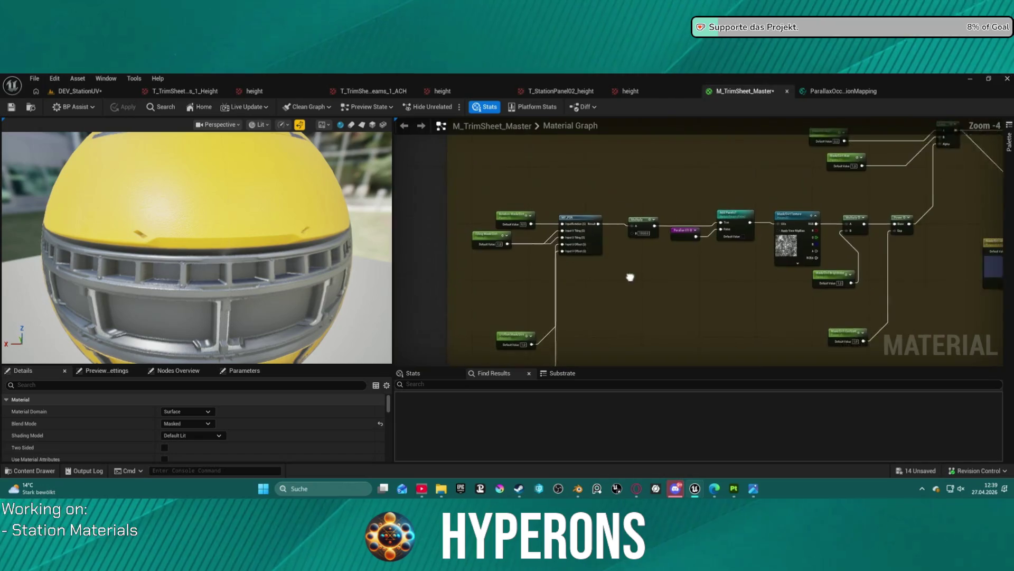
Step: Multiply Parallax UV by the tiling Multiply into Add Panels? False, apply, and view DEV_StationUV
{"action": "scroll", "coordinate": [651, 253], "scroll_direction": "up", "scroll_amount": 2}
{"action": "mouse_move", "coordinate": [556, 228]}
{"action": "left_mouse_down"}
{"action": "mouse_move", "coordinate": [486, 284]}
{"action": "mouse_move", "coordinate": [570, 289]}
{"action": "left_mouse_up"}
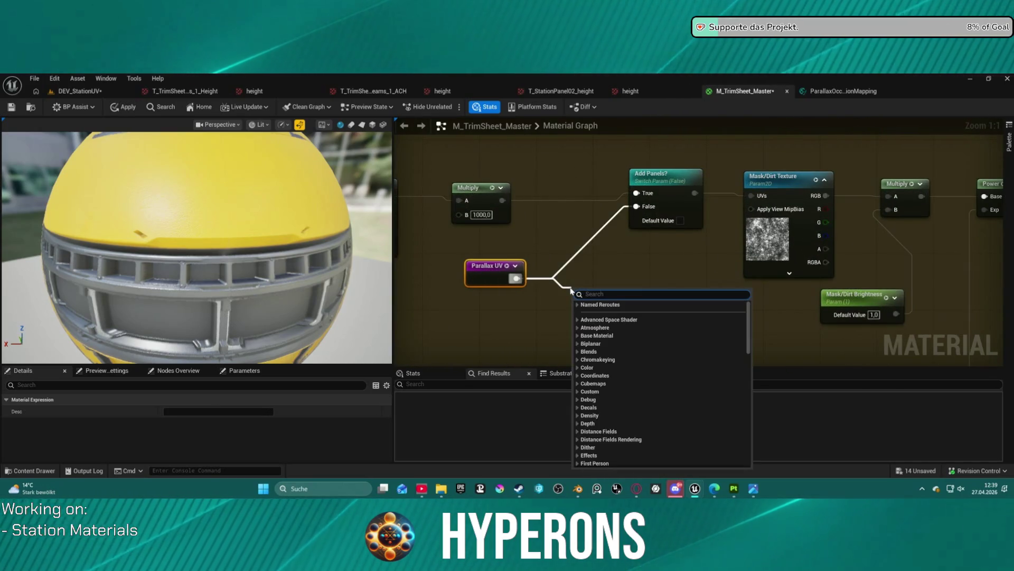
{"action": "type", "text": "multi"}
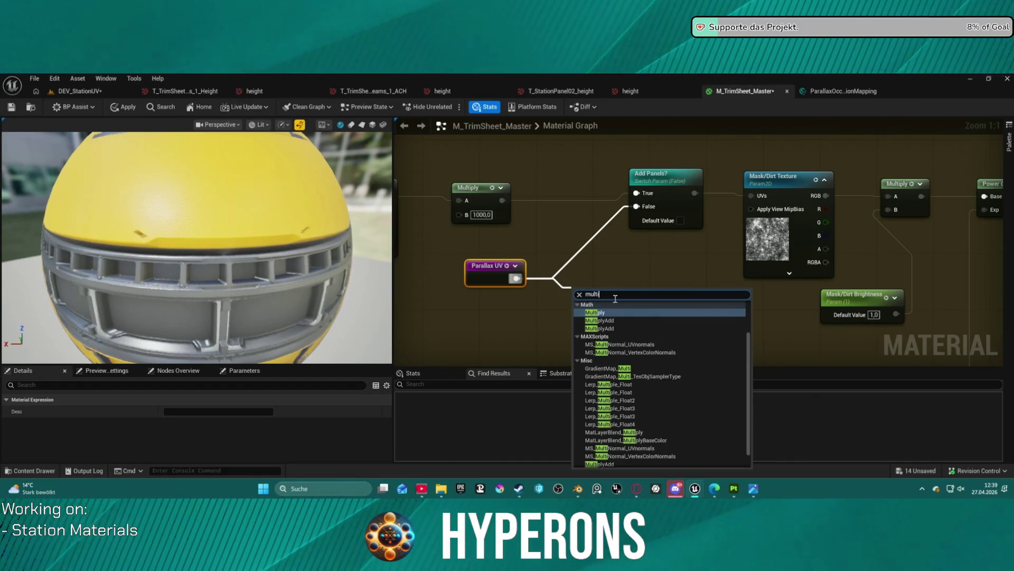
{"action": "left_click", "coordinate": [604, 313]}
{"action": "mouse_move", "coordinate": [587, 297]}
{"action": "left_mouse_down"}
{"action": "mouse_move", "coordinate": [588, 258]}
{"action": "mouse_move", "coordinate": [637, 206]}
{"action": "left_mouse_up"}
{"action": "mouse_move", "coordinate": [573, 273]}
{"action": "left_mouse_down"}
{"action": "mouse_move", "coordinate": [538, 219]}
{"action": "mouse_move", "coordinate": [503, 203]}
{"action": "left_mouse_up"}
{"action": "mouse_move", "coordinate": [492, 259]}
{"action": "left_mouse_down"}
{"action": "mouse_move", "coordinate": [461, 227]}
{"action": "mouse_move", "coordinate": [486, 265]}
{"action": "mouse_move", "coordinate": [480, 237]}
{"action": "left_mouse_up"}
{"action": "left_click", "coordinate": [121, 107]}
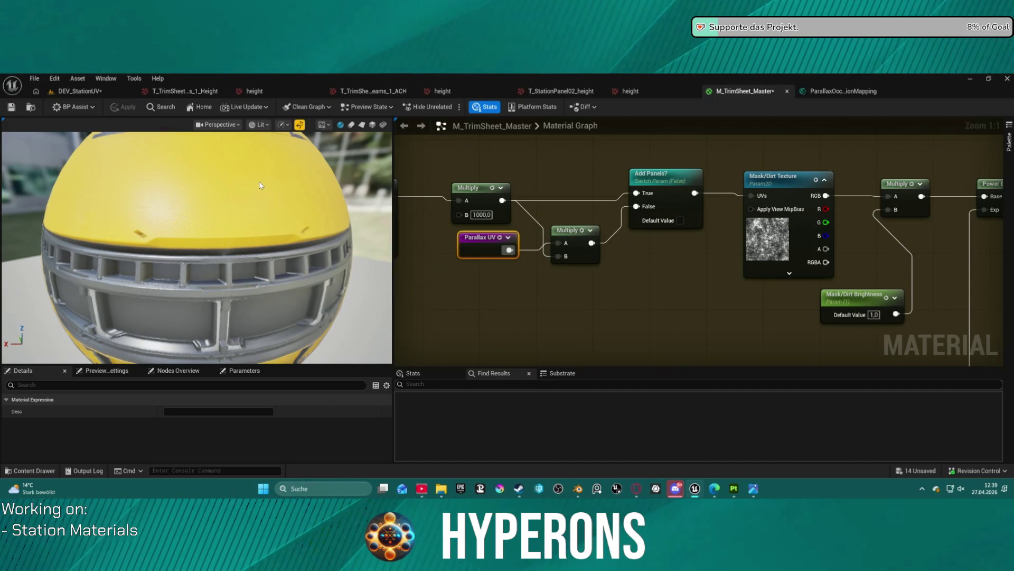
{"action": "left_click", "coordinate": [79, 91]}
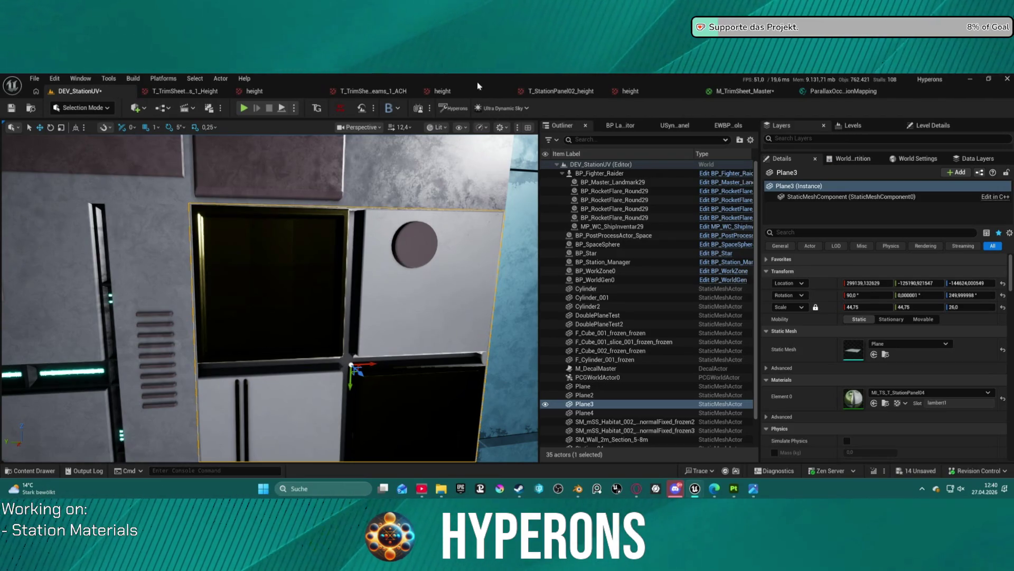
Step: Rewire the parallax Multiply's B to MF_PSR's Result, apply, and recheck the DEV_StationUV panels
{"action": "left_click", "coordinate": [751, 93]}
{"action": "mouse_move", "coordinate": [575, 241]}
{"action": "left_mouse_down"}
{"action": "mouse_move", "coordinate": [561, 249]}
{"action": "mouse_move", "coordinate": [429, 189]}
{"action": "left_mouse_up"}
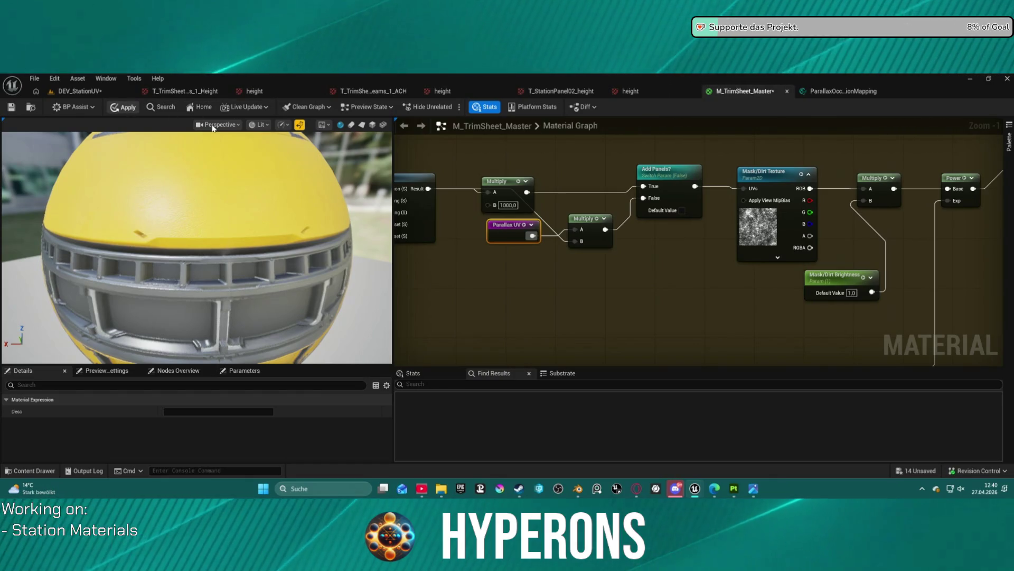
{"action": "left_click", "coordinate": [122, 107]}
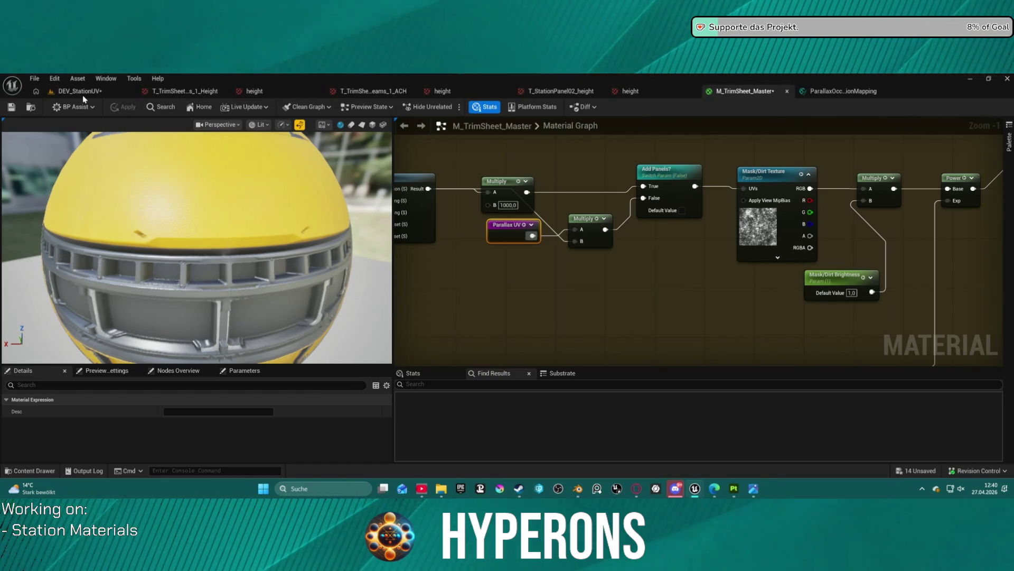
{"action": "left_click", "coordinate": [81, 92]}
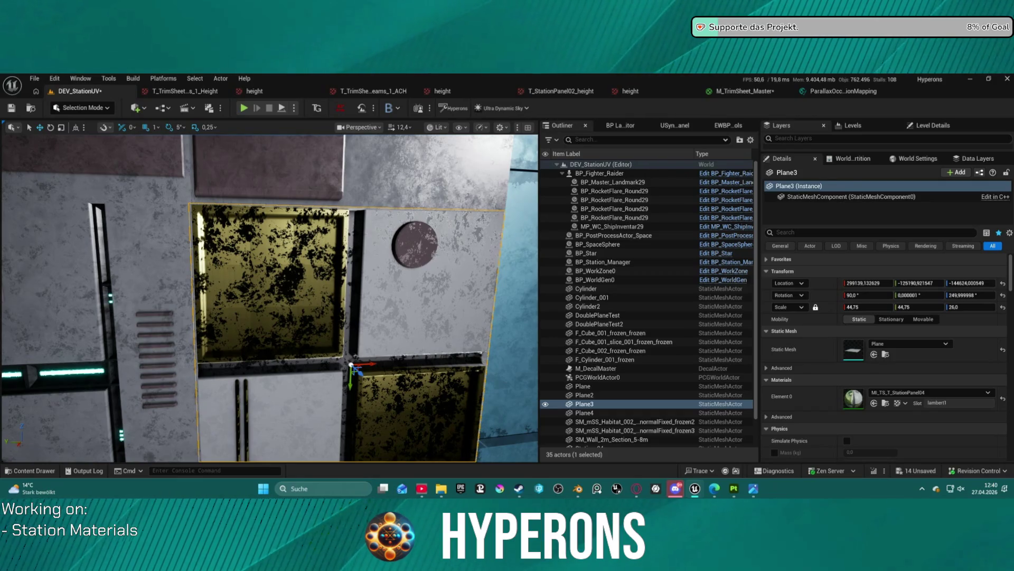
{"action": "mouse_move", "coordinate": [270, 296]}
{"action": "left_mouse_down"}
{"action": "mouse_move", "coordinate": [296, 285]}
{"action": "mouse_move", "coordinate": [317, 307]}
{"action": "mouse_move", "coordinate": [280, 293]}
{"action": "mouse_move", "coordinate": [301, 296]}
{"action": "mouse_move", "coordinate": [307, 317]}
{"action": "mouse_move", "coordinate": [275, 295]}
{"action": "mouse_move", "coordinate": [290, 296]}
{"action": "left_mouse_up"}
{"action": "left_click_drag", "start_coordinate": [440, 280], "coordinate": [440, 271]}
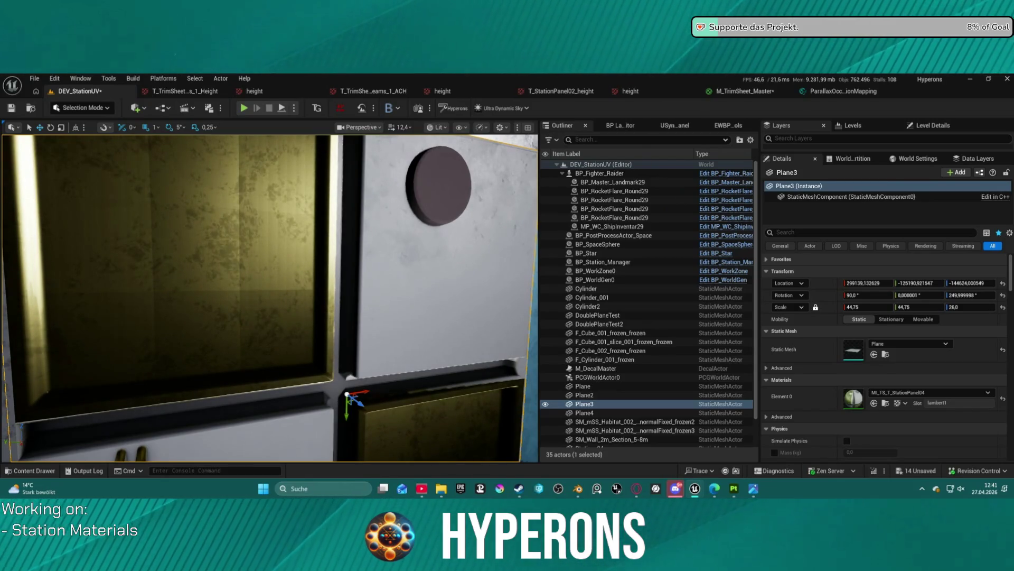
{"action": "key", "text": "f"}
{"action": "scroll", "coordinate": [309, 259], "scroll_direction": "up", "scroll_amount": 3}
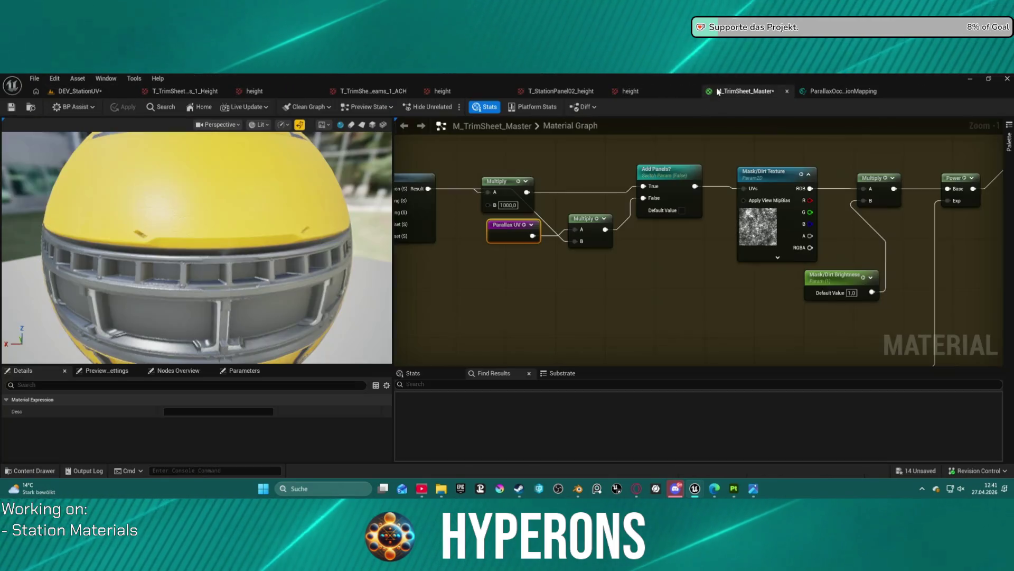
{"action": "left_click", "coordinate": [745, 91]}
Step: Stack the Rotation, Tiling, U Offset and V Offset Mask/Dirt parameters, align them, then return to DEV_StationUV
{"action": "mouse_move", "coordinate": [491, 295]}
{"action": "left_mouse_down"}
{"action": "mouse_move", "coordinate": [829, 277]}
{"action": "mouse_move", "coordinate": [918, 290]}
{"action": "mouse_move", "coordinate": [840, 304]}
{"action": "left_mouse_up"}
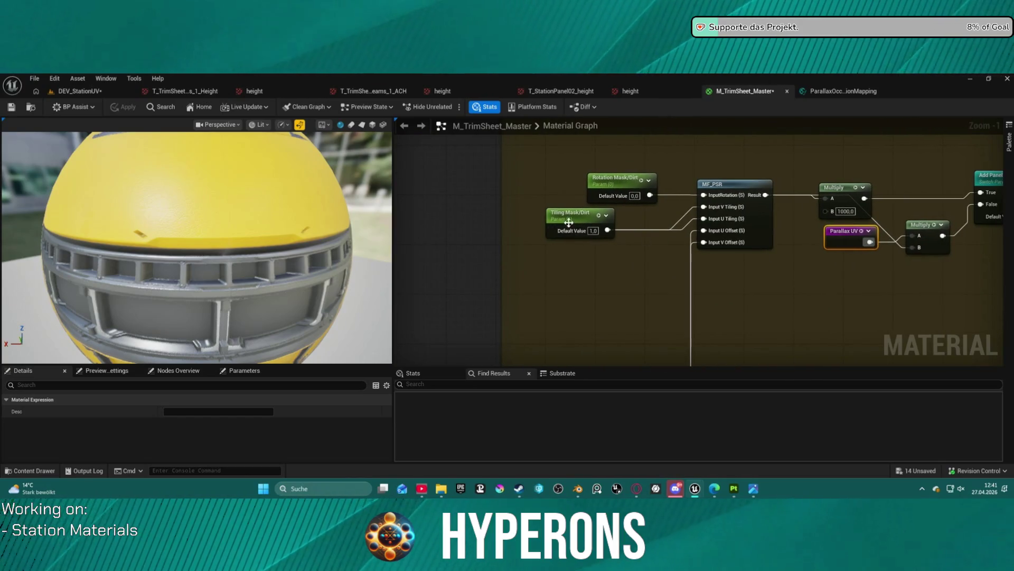
{"action": "left_click", "coordinate": [554, 233]}
{"action": "mouse_move", "coordinate": [555, 233]}
{"action": "left_mouse_down"}
{"action": "mouse_move", "coordinate": [517, 265]}
{"action": "mouse_move", "coordinate": [567, 233]}
{"action": "left_mouse_up"}
{"action": "left_click_drag", "start_coordinate": [629, 275], "coordinate": [604, 179]}
{"action": "left_click_drag", "start_coordinate": [594, 317], "coordinate": [593, 228]}
{"action": "mouse_move", "coordinate": [596, 360]}
{"action": "left_mouse_down"}
{"action": "mouse_move", "coordinate": [600, 248]}
{"action": "mouse_move", "coordinate": [569, 173]}
{"action": "mouse_move", "coordinate": [521, 277]}
{"action": "left_mouse_up"}
{"action": "left_click_drag", "start_coordinate": [533, 323], "coordinate": [523, 309]}
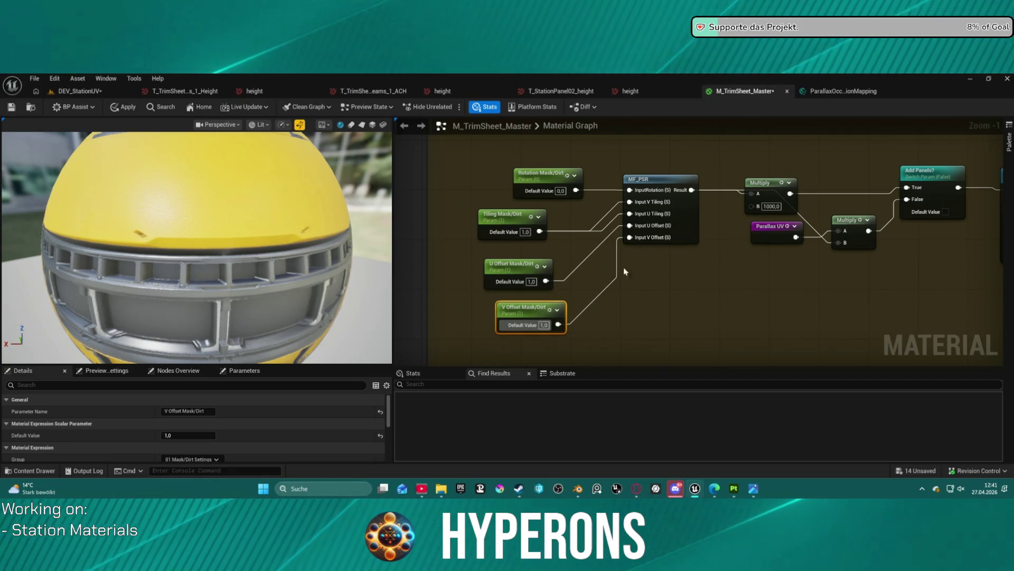
{"action": "mouse_move", "coordinate": [466, 174]}
{"action": "left_mouse_down"}
{"action": "mouse_move", "coordinate": [549, 249]}
{"action": "mouse_move", "coordinate": [576, 340]}
{"action": "left_mouse_up"}
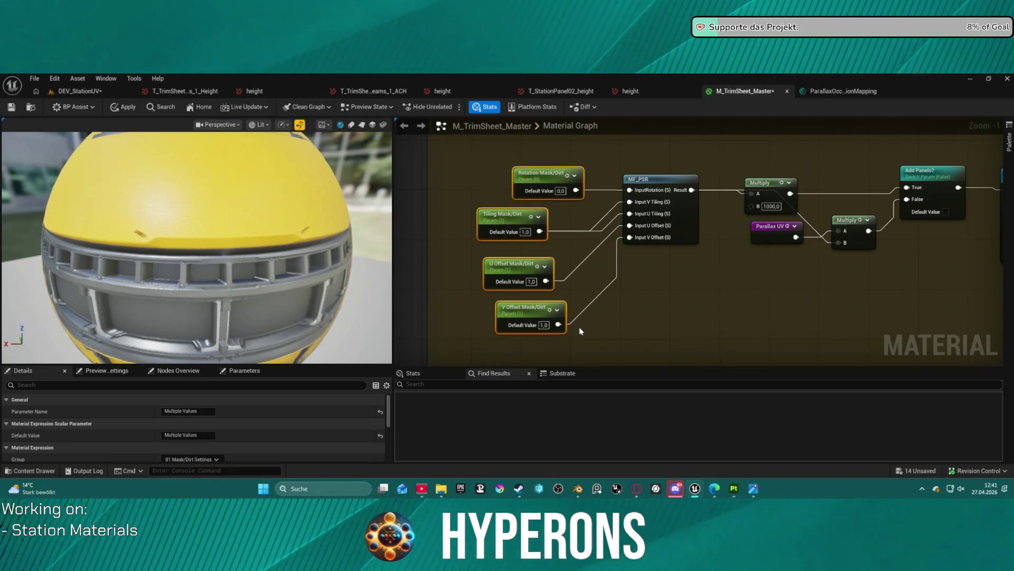
{"action": "key", "text": "shift+a"}
{"action": "left_click", "coordinate": [644, 290]}
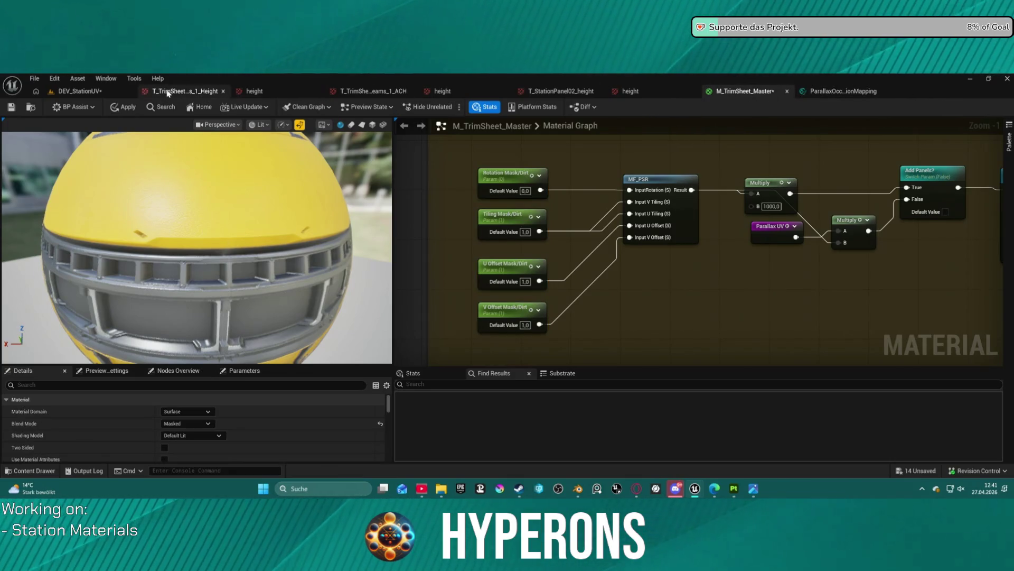
{"action": "left_click", "coordinate": [80, 91]}
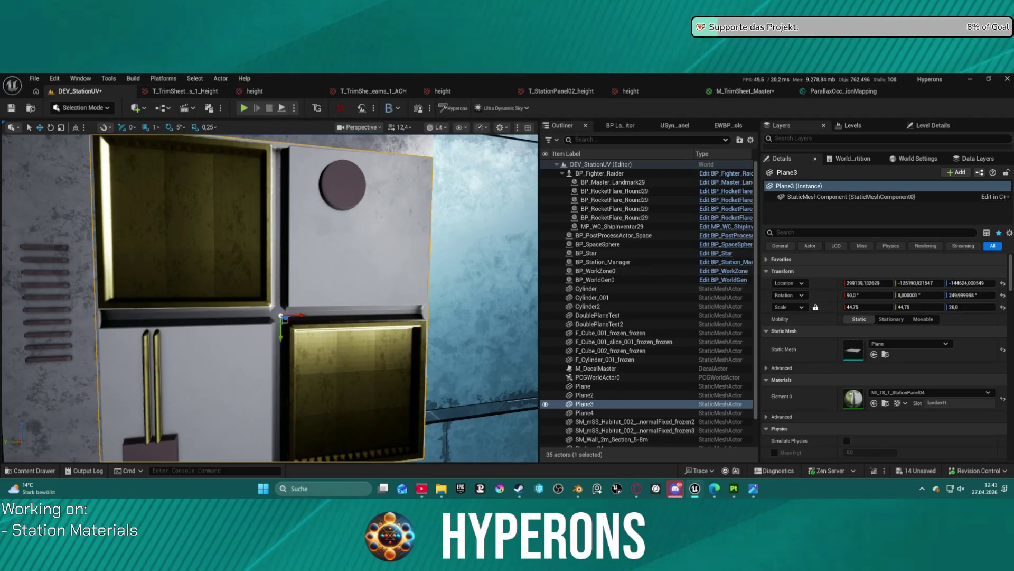